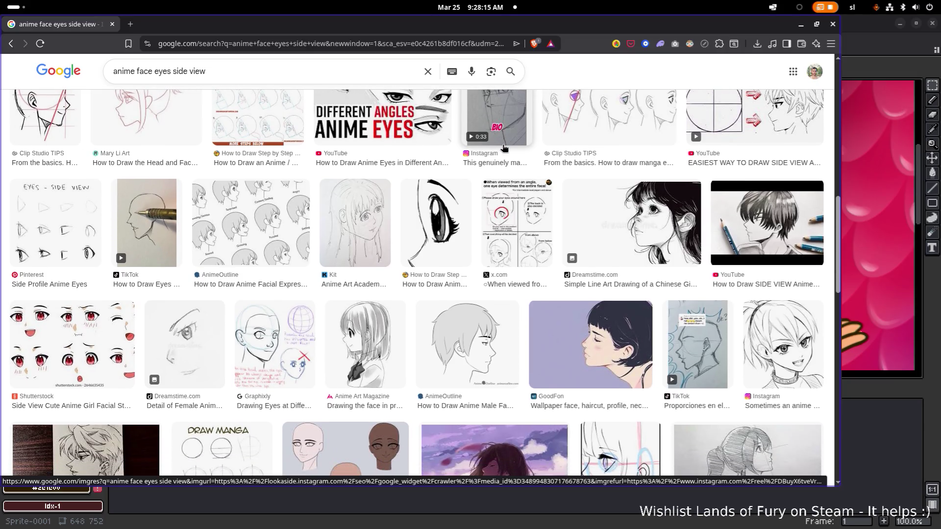
pyautogui.scroll(-1, 281, 333)
# - Preview the Graphixly drawing of eyes at different angles, then browse further side-view results
pyautogui.click(281, 333)
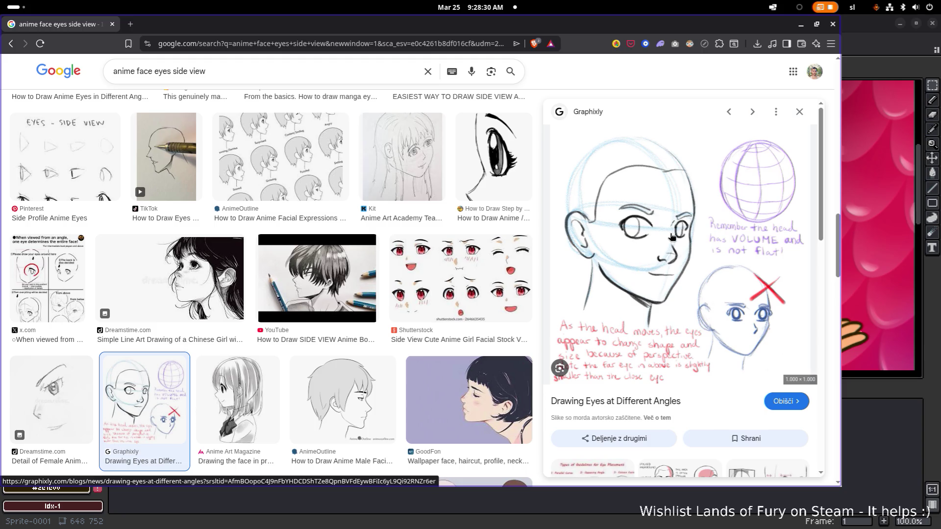
pyautogui.scroll(-3, 431, 251)
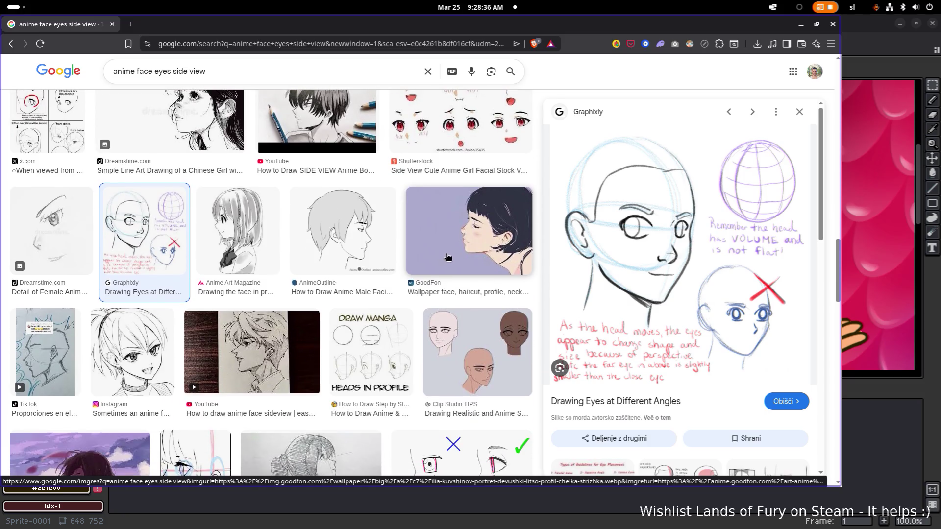
pyautogui.scroll(-1, 447, 257)
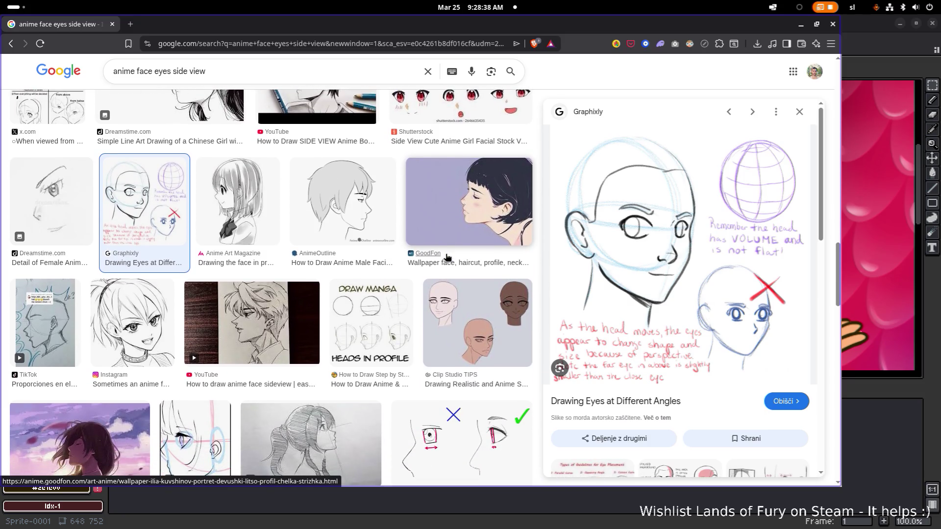
pyautogui.scroll(-2, 447, 257)
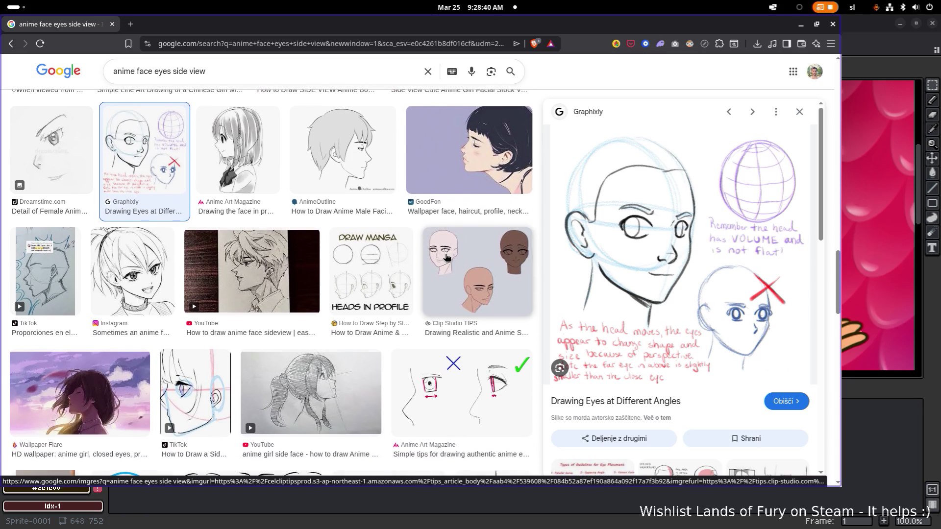
pyautogui.scroll(-1, 447, 257)
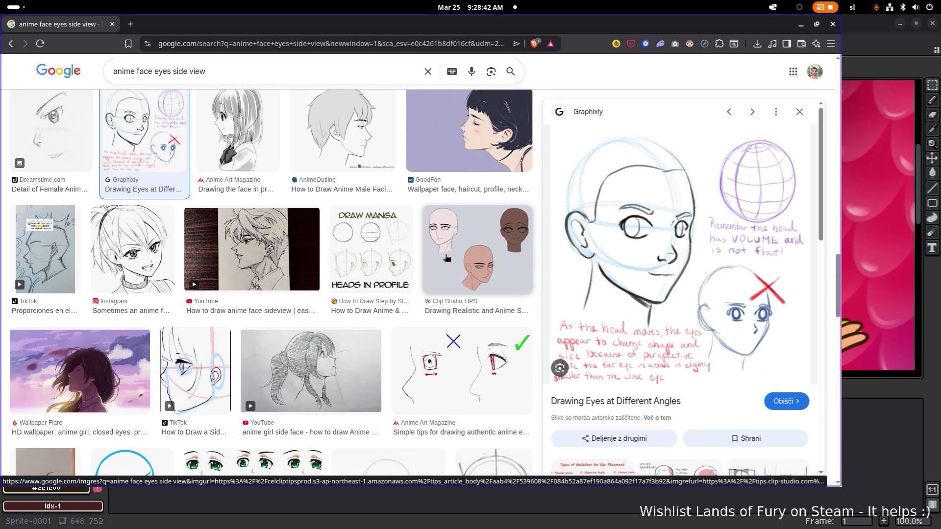
pyautogui.scroll(-5, 447, 257)
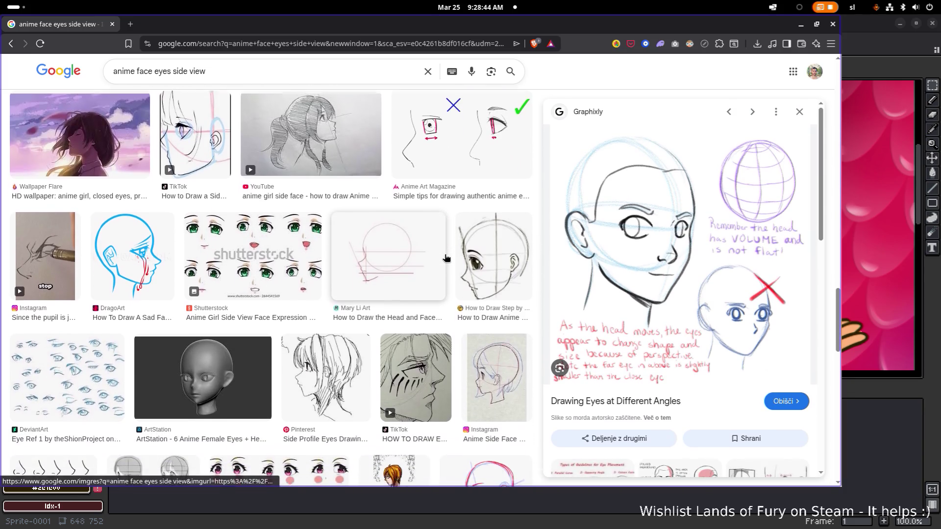
pyautogui.scroll(-3, 446, 258)
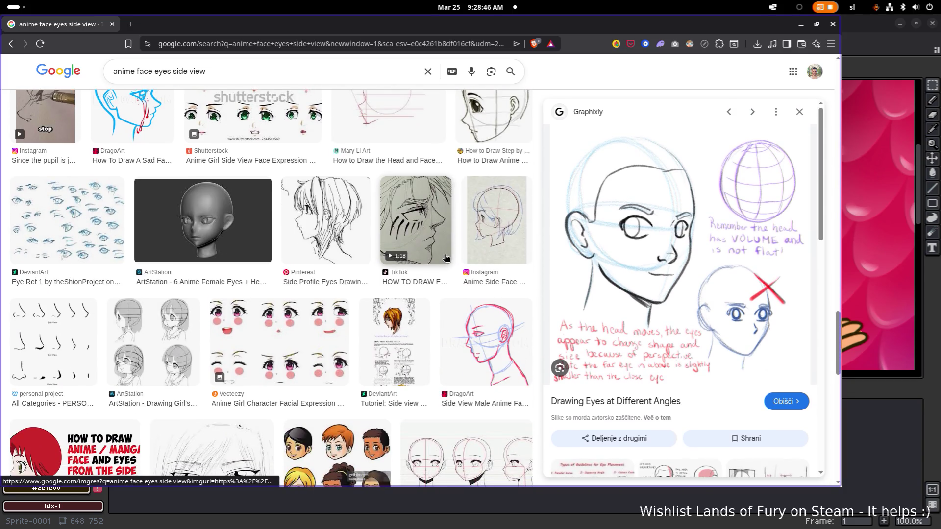
pyautogui.scroll(-2, 446, 257)
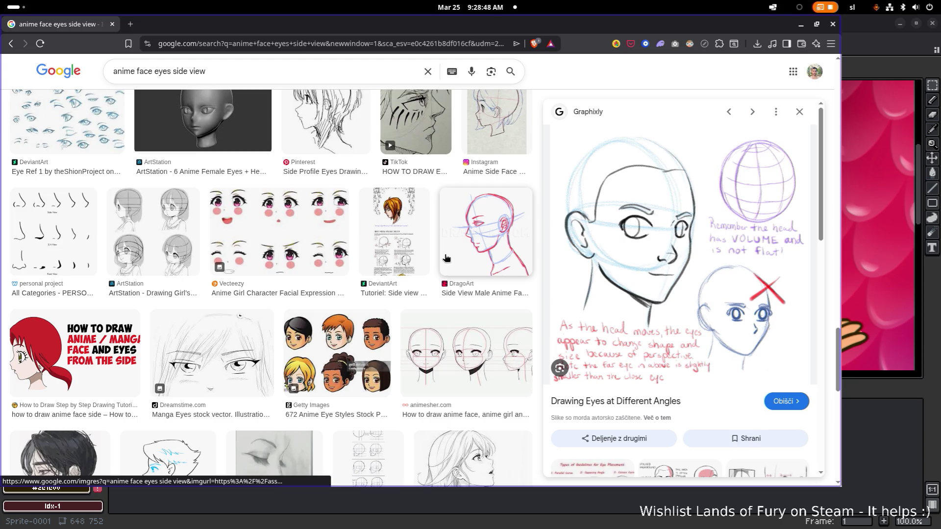
pyautogui.scroll(-3, 375, 321)
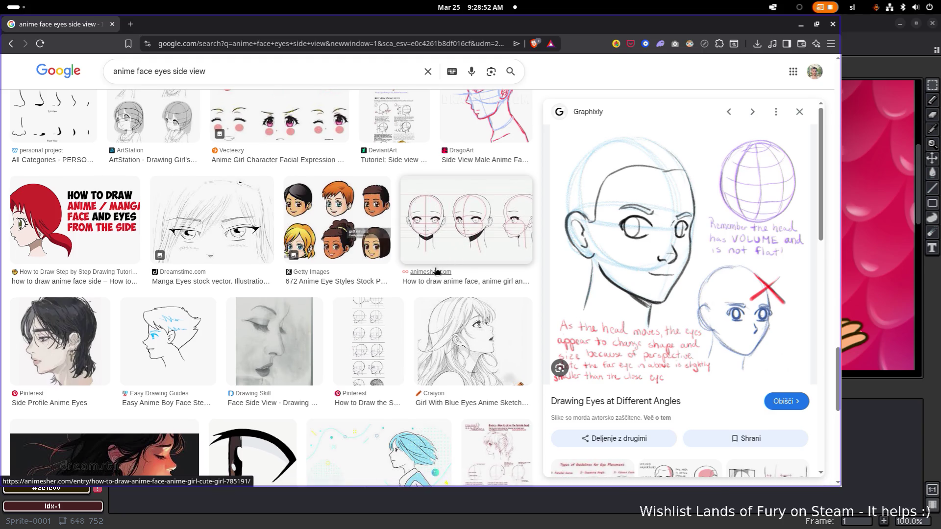
pyautogui.scroll(-6, 435, 269)
pyautogui.scroll(-5, 435, 272)
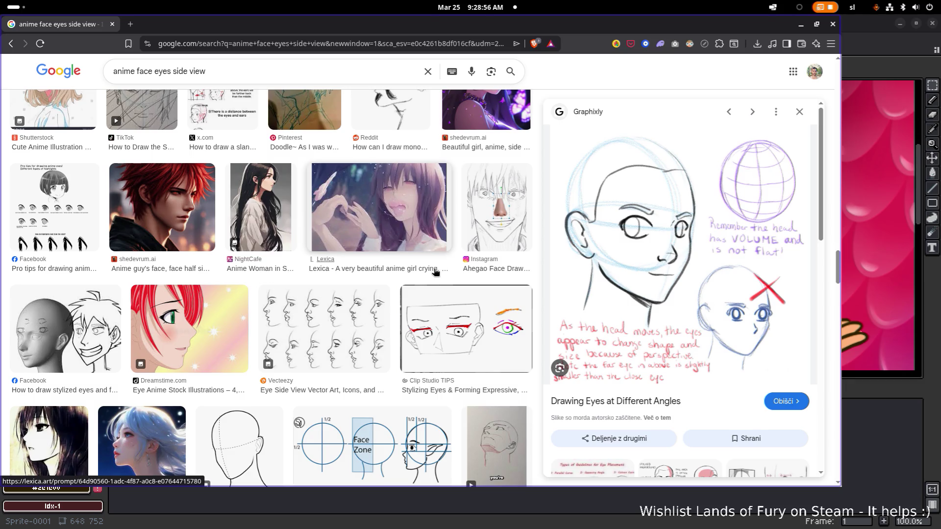
pyautogui.scroll(-3, 435, 272)
pyautogui.scroll(-3, 435, 272)
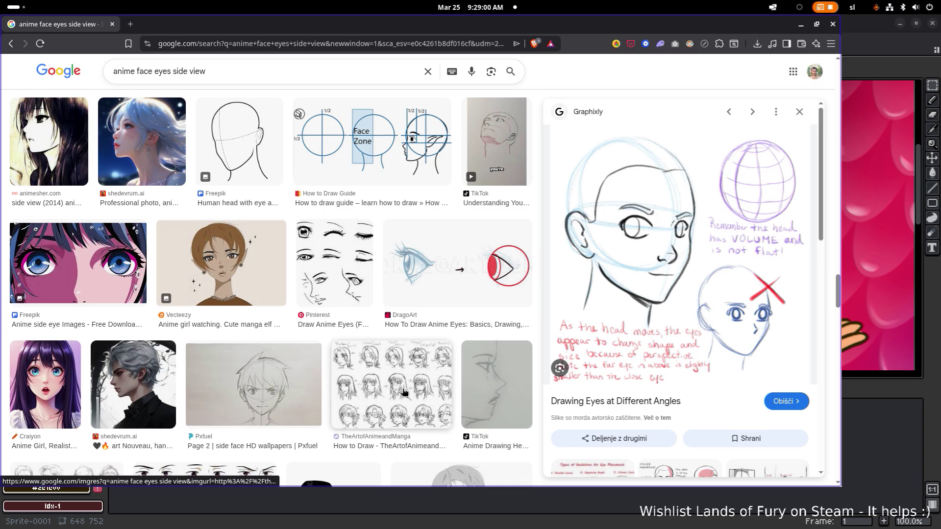
# - Open the TheArtofAnimeandManga sheet of sketched heads in the preview panel and look it over
pyautogui.click(404, 390)
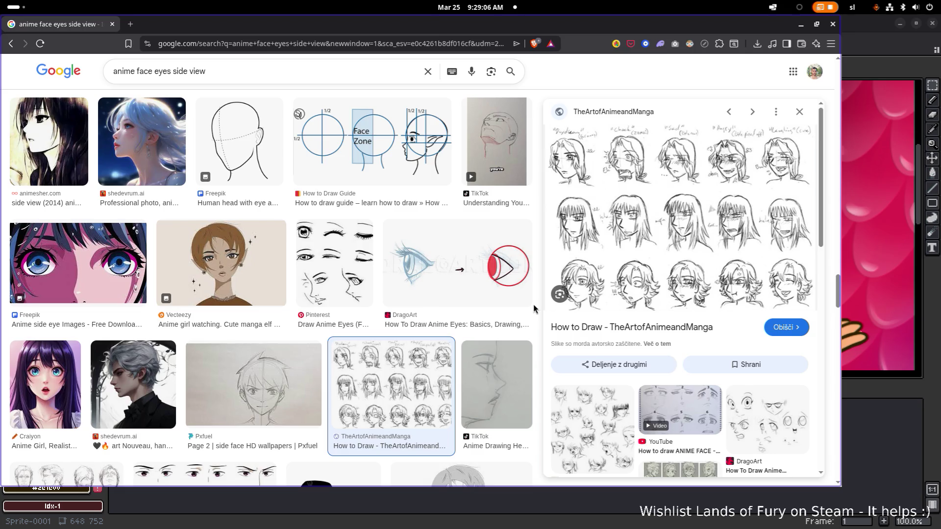
pyautogui.scroll(-5, 434, 306)
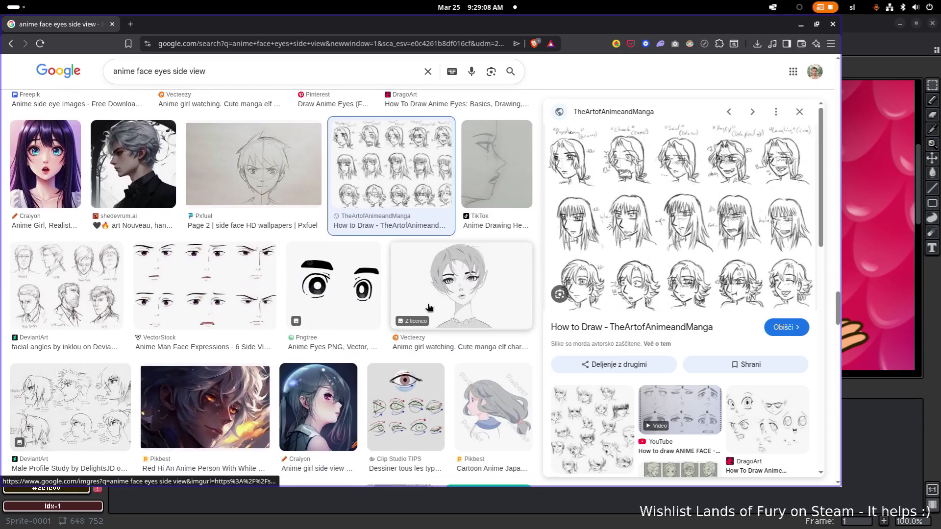
pyautogui.scroll(-5, 434, 306)
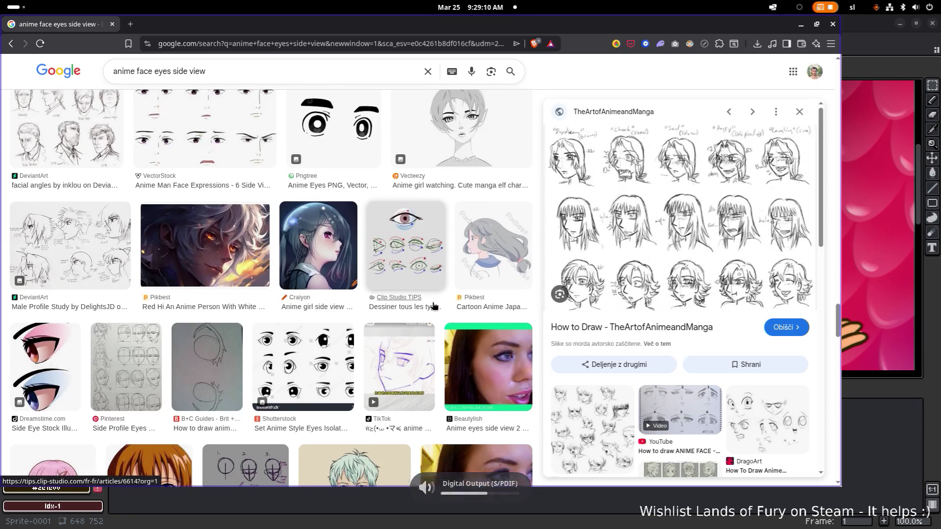
pyautogui.scroll(-2, 433, 306)
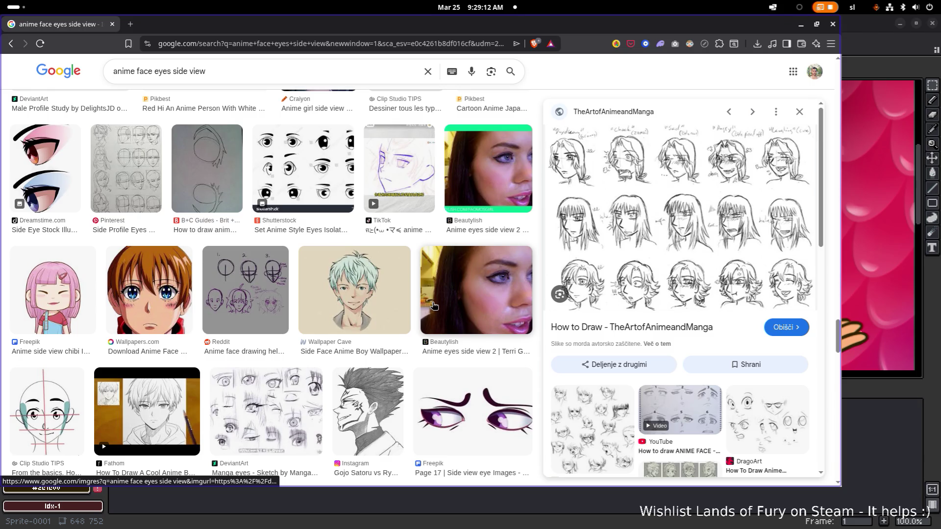
pyautogui.scroll(-5, 433, 306)
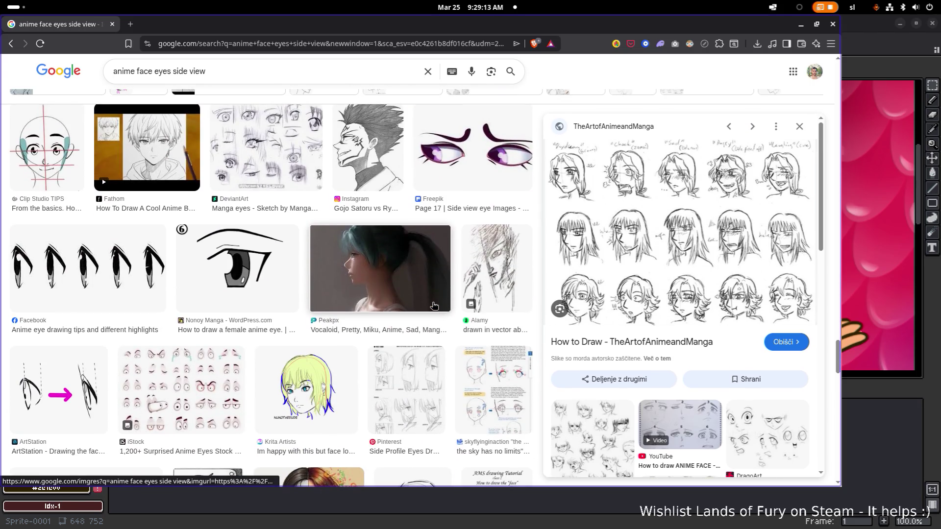
pyautogui.scroll(-8, 433, 306)
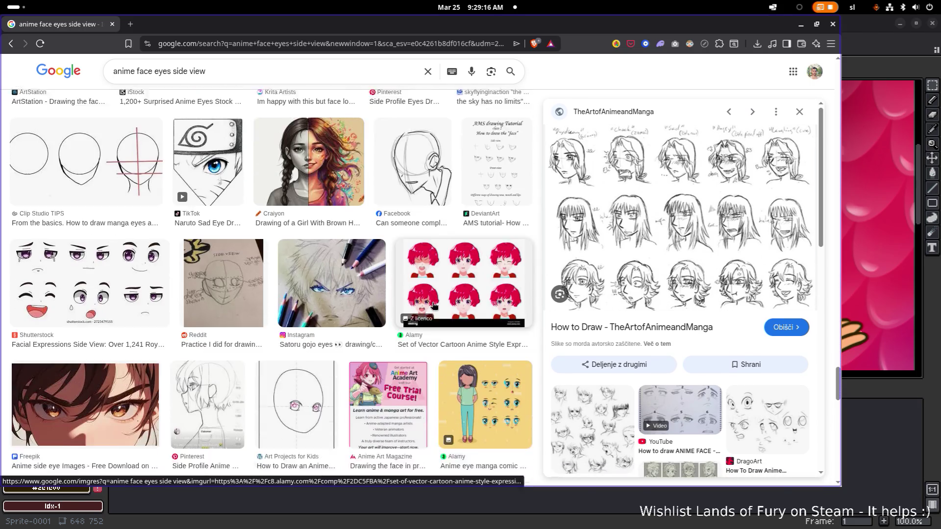
pyautogui.scroll(-5, 433, 306)
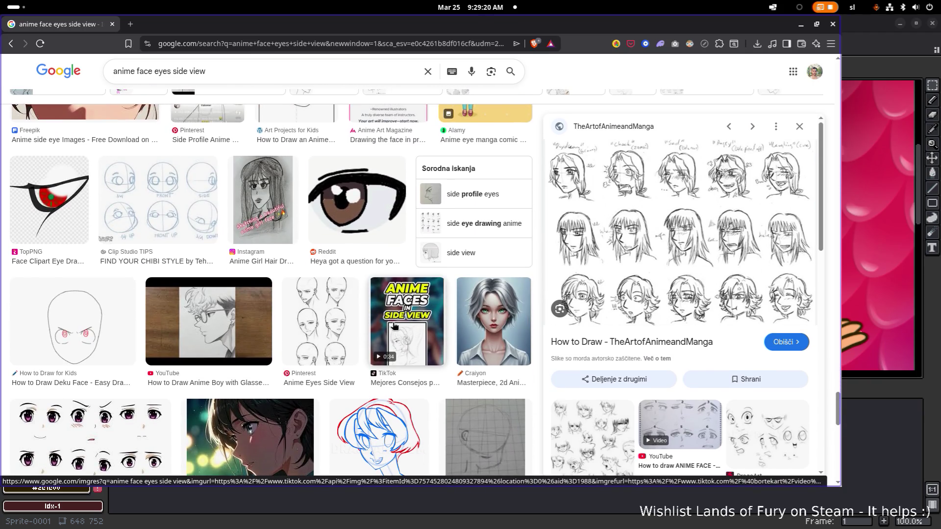
pyautogui.scroll(10, 212, 82)
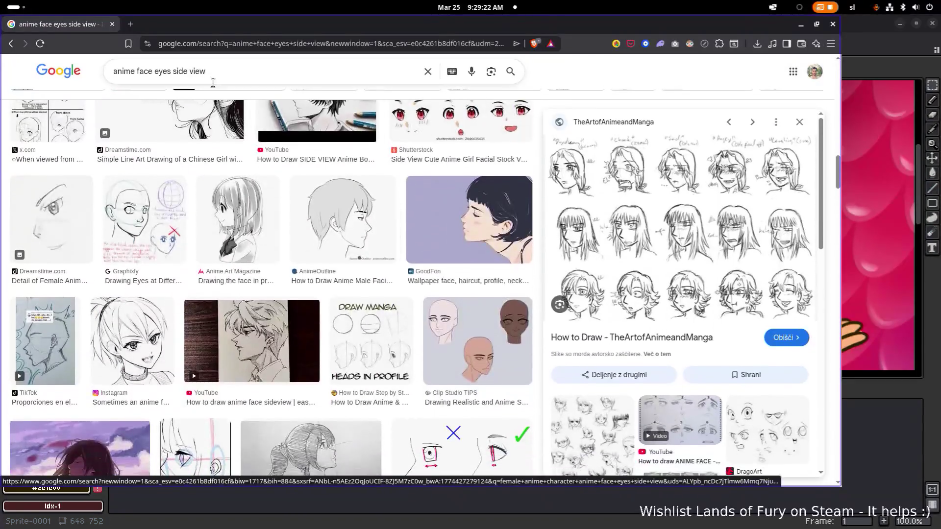
# - Shorten the query to 'anime face eyes' and preview the first Shutterstock anime man eyes sheet
pyautogui.click(170, 72)
pyautogui.moveTo(172, 71); pyautogui.dragTo(265, 71)
pyautogui.press('BackSpace')
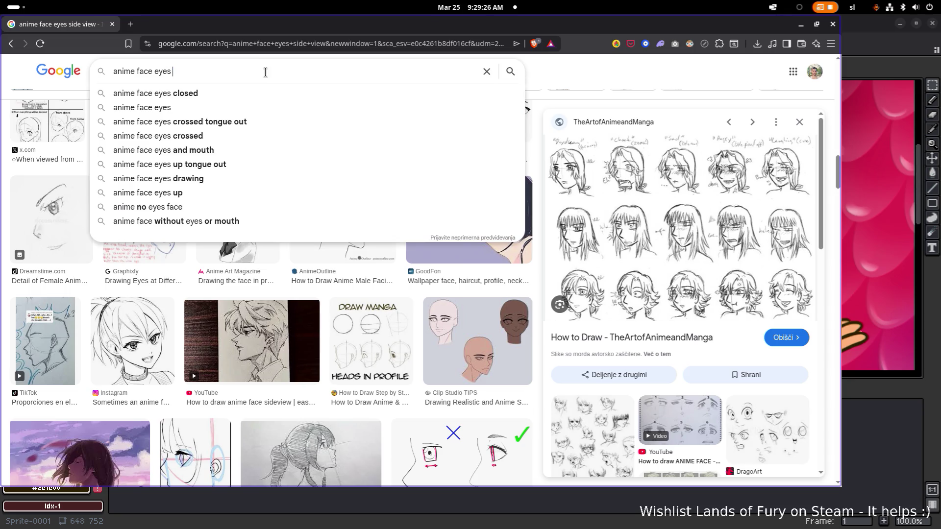
pyautogui.press('Return')
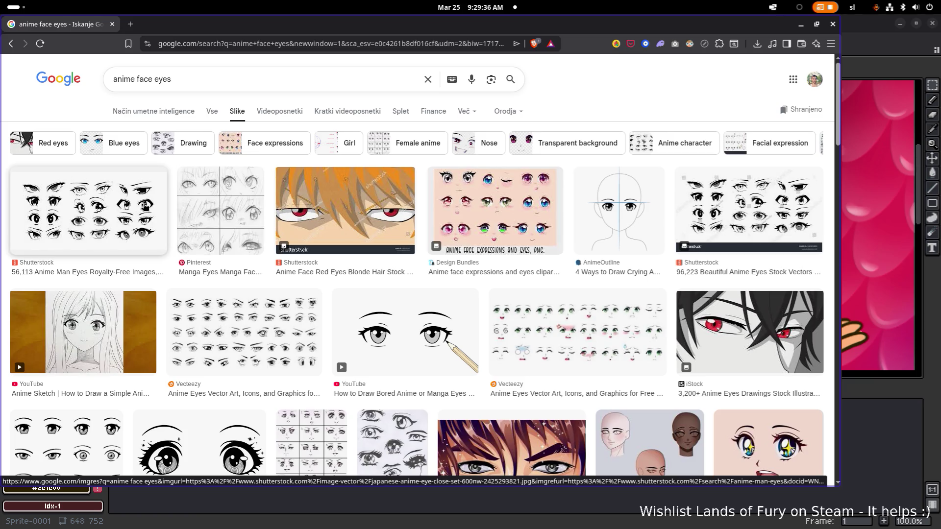
pyautogui.click(146, 206)
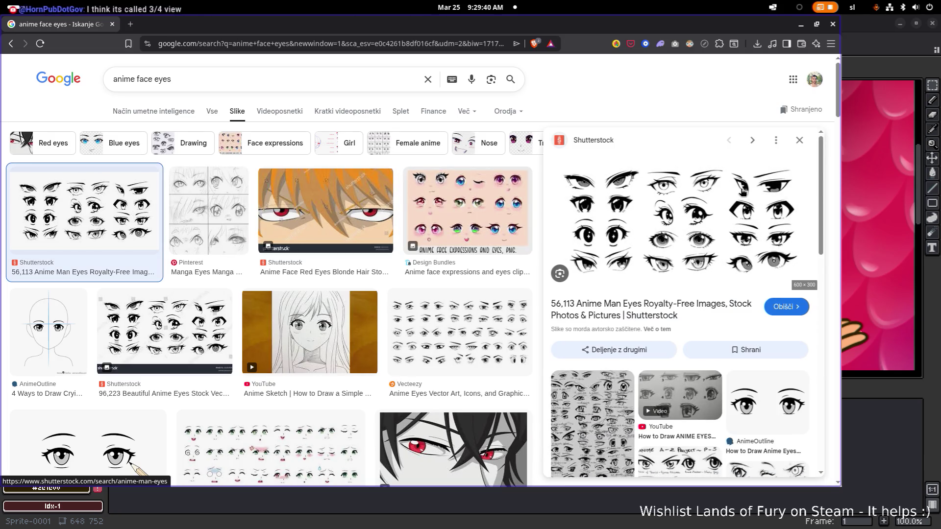
pyautogui.hotkey('alt', 'Tab')
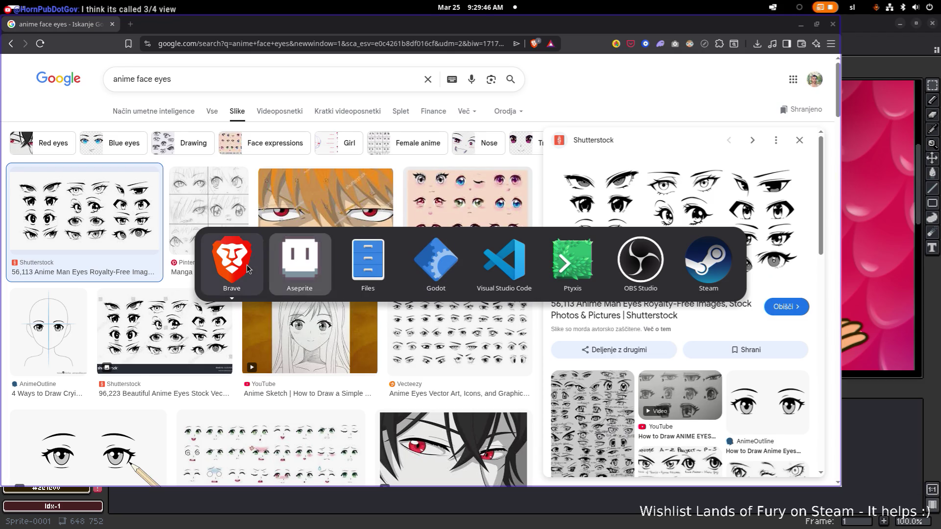
# - Zoom into the 19 (1).png Lands of Fury artwork around the boy's face and eyes, then shrink its window
pyautogui.moveTo(232, 265)
pyautogui.click(367, 401)
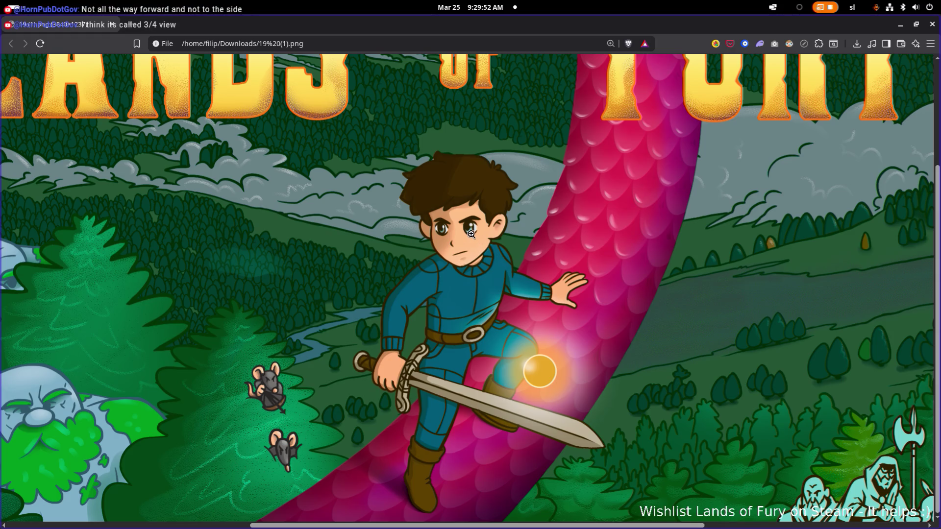
pyautogui.keyDown('ctrl'); pyautogui.scroll(5, 472, 234); pyautogui.keyUp('ctrl')
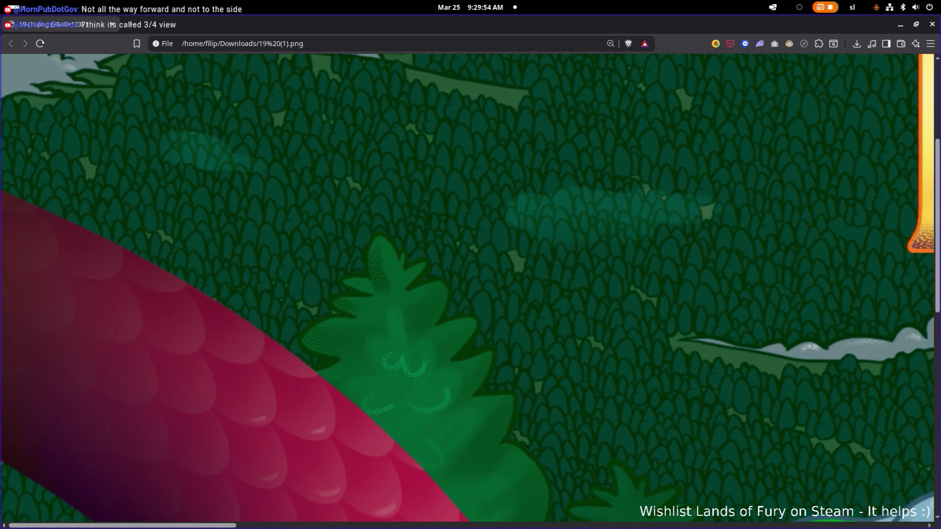
pyautogui.moveTo(225, 526); pyautogui.dragTo(437, 519)
pyautogui.scroll(-5, 461, 405)
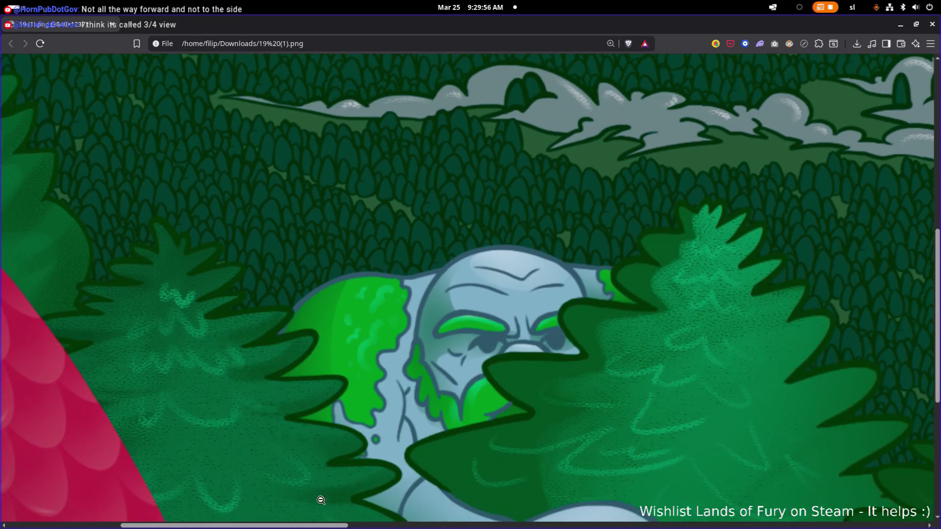
pyautogui.hscroll(10, 610, 500)
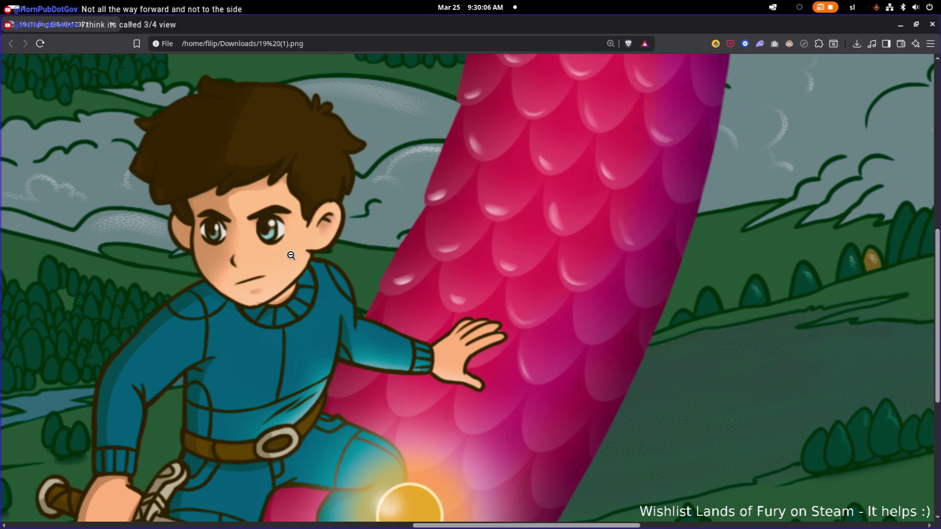
pyautogui.hotkey('alt', 'Tab')
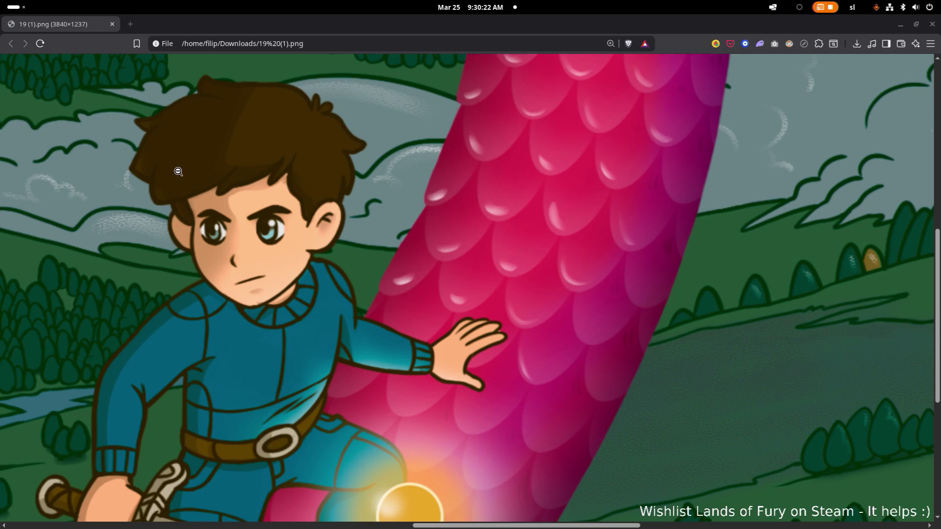
pyautogui.moveTo(471, 8); pyautogui.dragTo(142, 185)
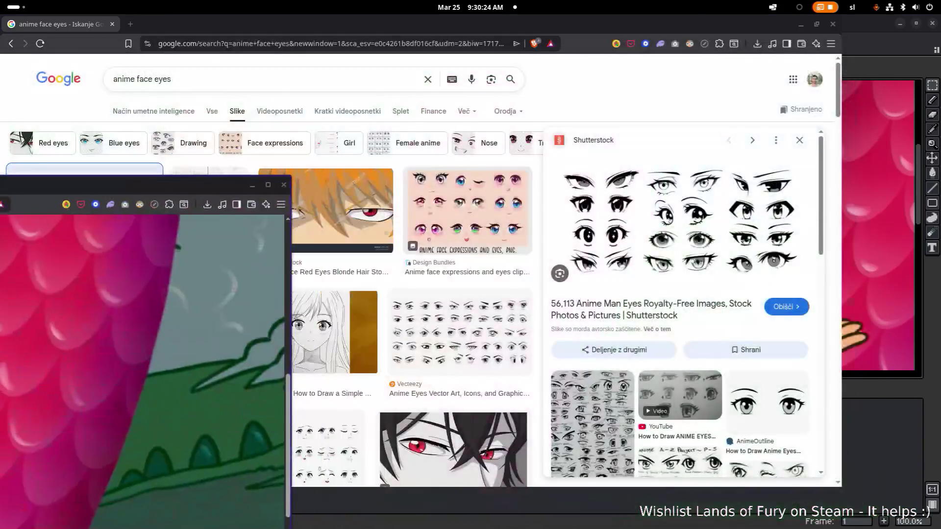
# - Search Google Images for 'anime face 3/4 view'
pyautogui.click(252, 184)
pyautogui.click(156, 79)
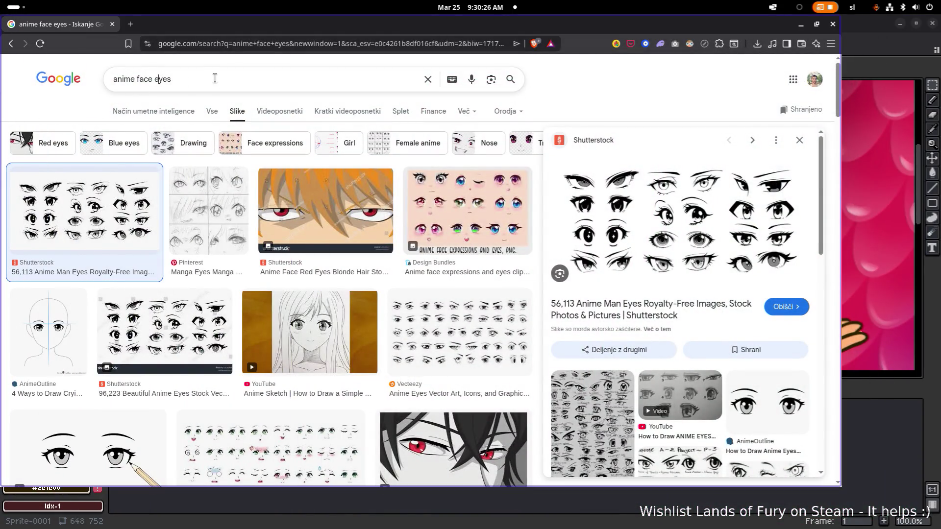
pyautogui.write('3/4 ')
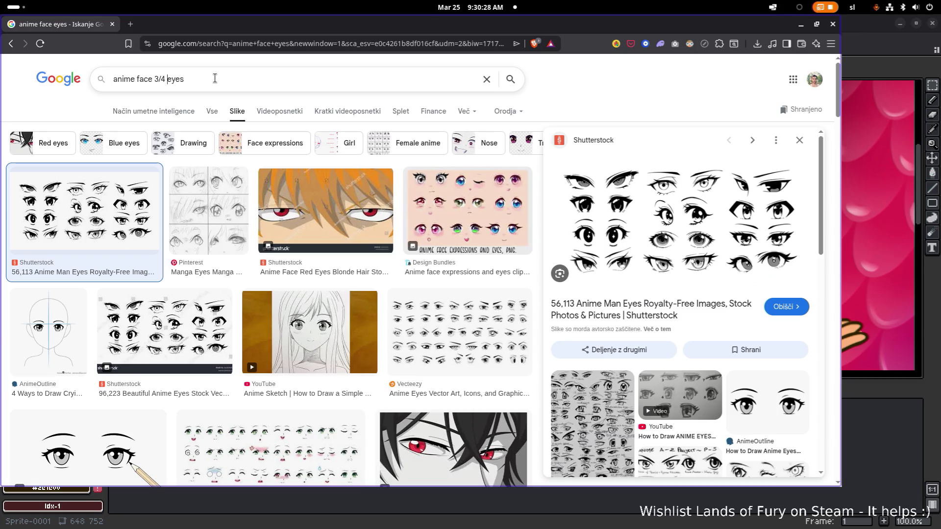
pyautogui.write('view')
pyautogui.hotkey('ctrl', 'Delete')
pyautogui.press('Return')
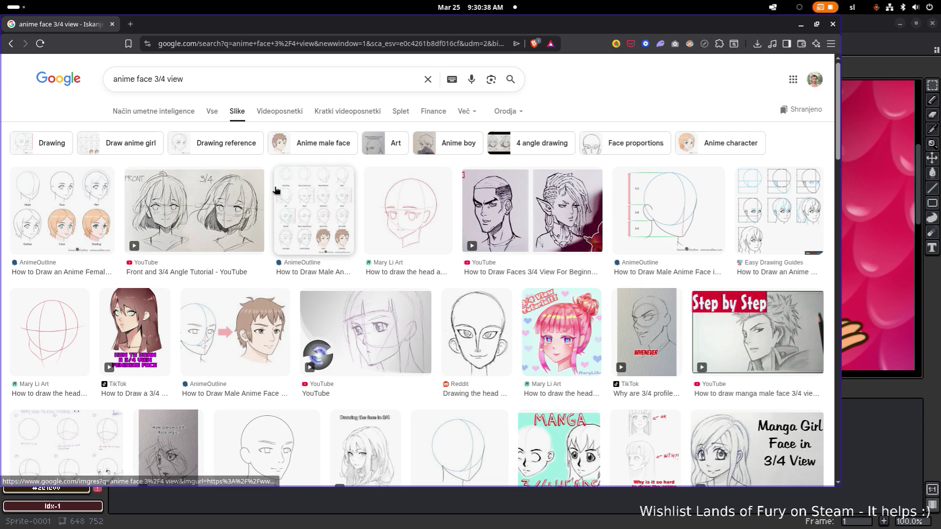
# - Preview a male anime face in 3/4 view and open its tutorial page in a background tab
pyautogui.click(269, 338)
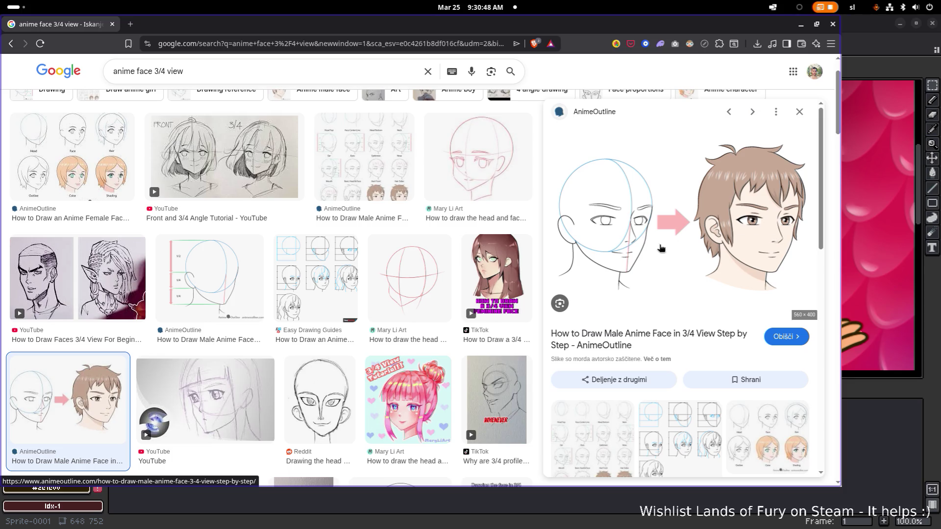
pyautogui.scroll(-5, 713, 247)
pyautogui.scroll(-3, 715, 246)
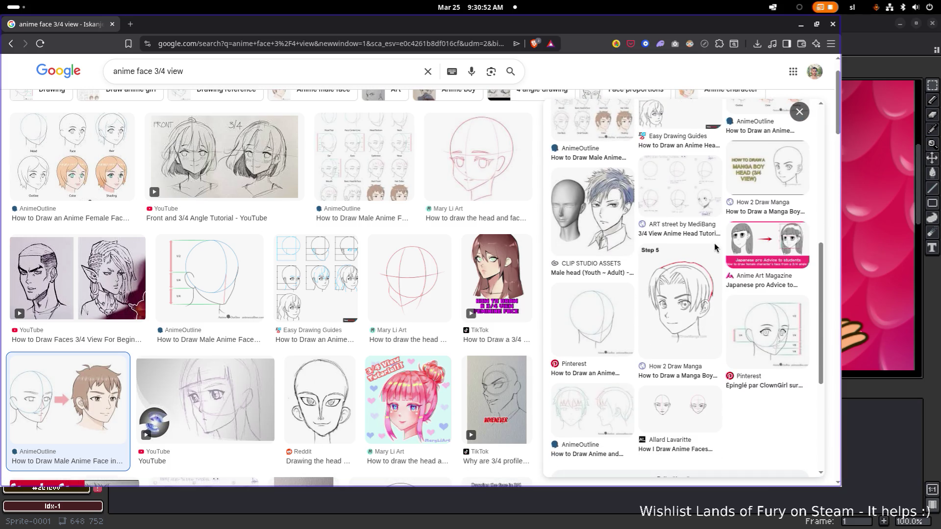
pyautogui.scroll(-2, 714, 245)
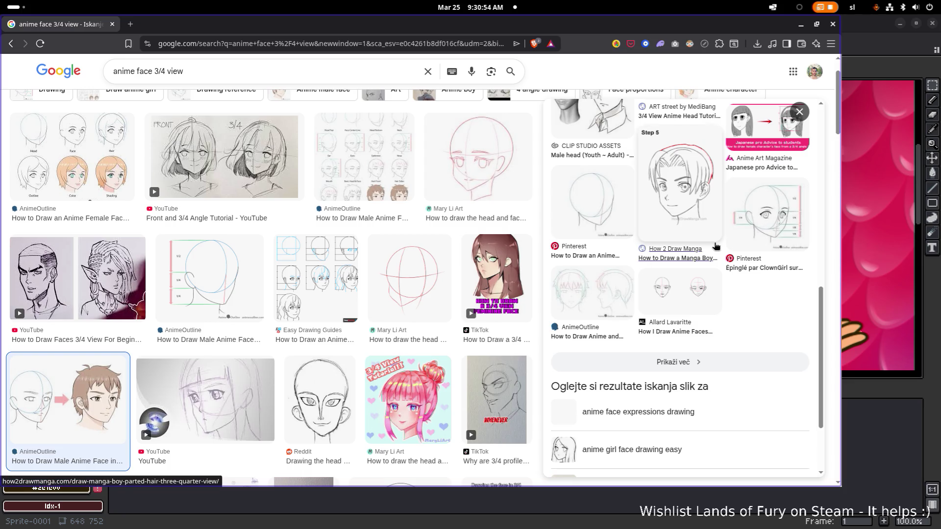
pyautogui.scroll(-2, 715, 246)
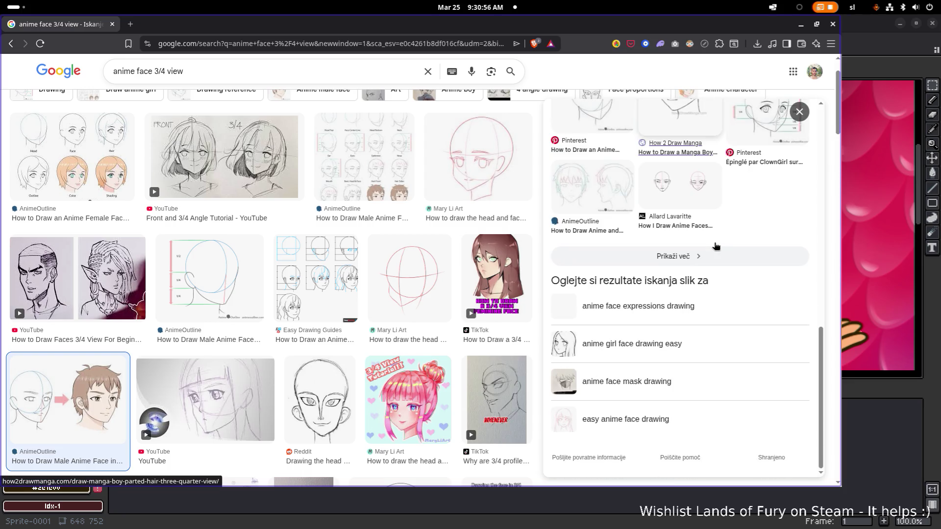
pyautogui.scroll(-4, 494, 257)
pyautogui.scroll(5, 764, 230)
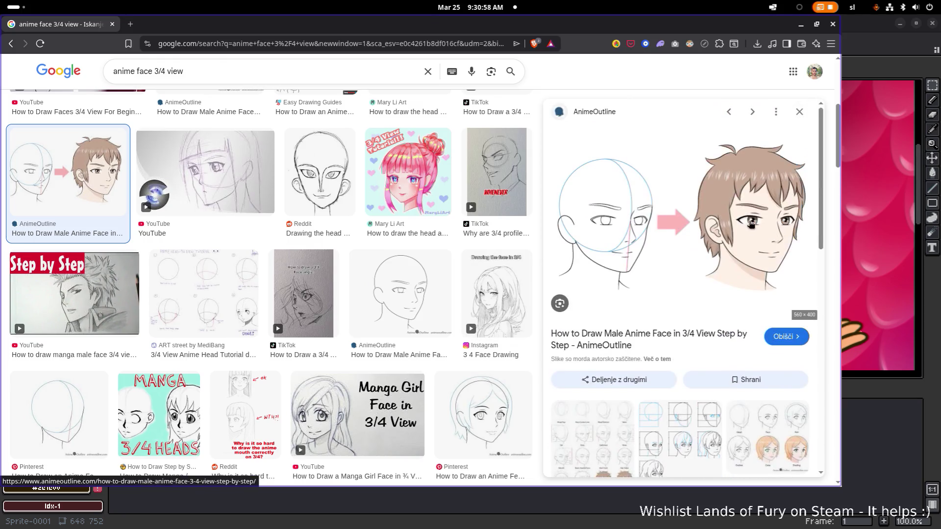
pyautogui.scroll(-1, 767, 232)
pyautogui.middleClick(755, 196)
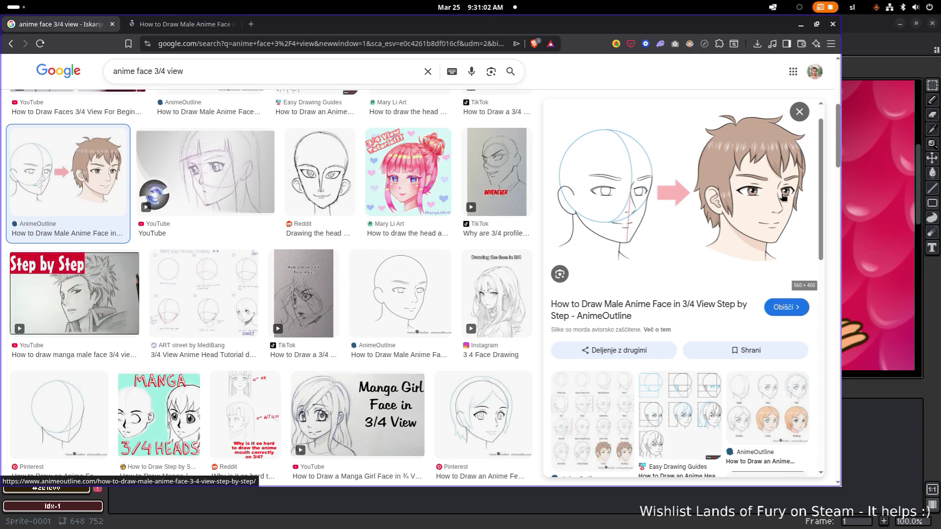
pyautogui.scroll(-7, 406, 288)
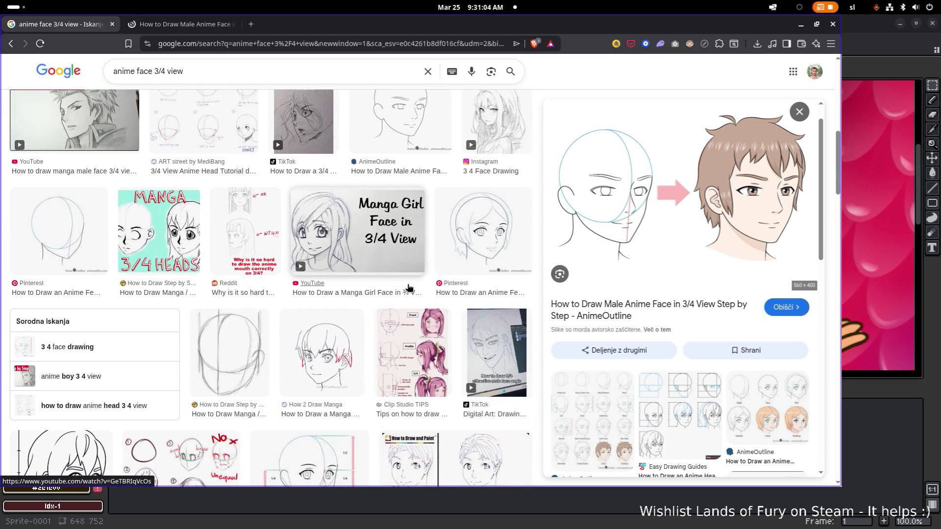
pyautogui.scroll(-2, 406, 288)
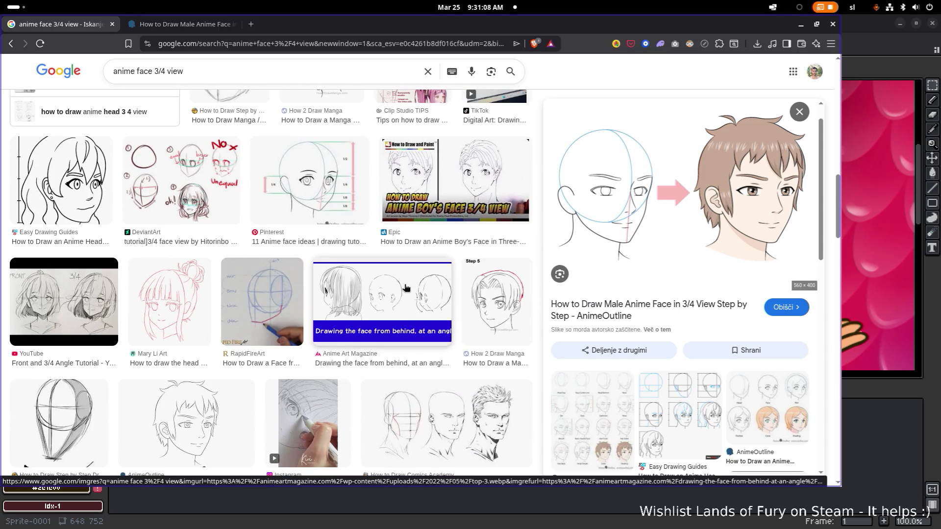
# - Refine the search to 'anime face 3/4 view away' and open a male face result in the background
pyautogui.click(225, 75)
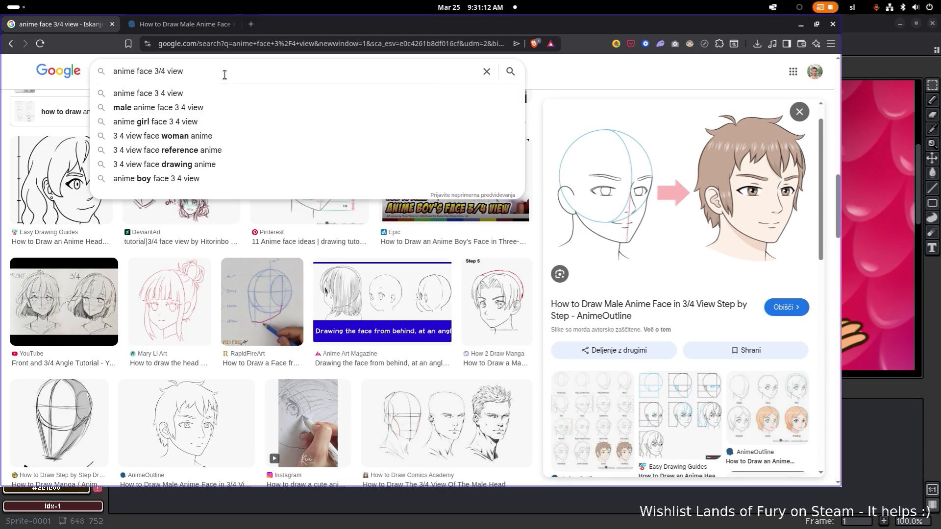
pyautogui.write(' away')
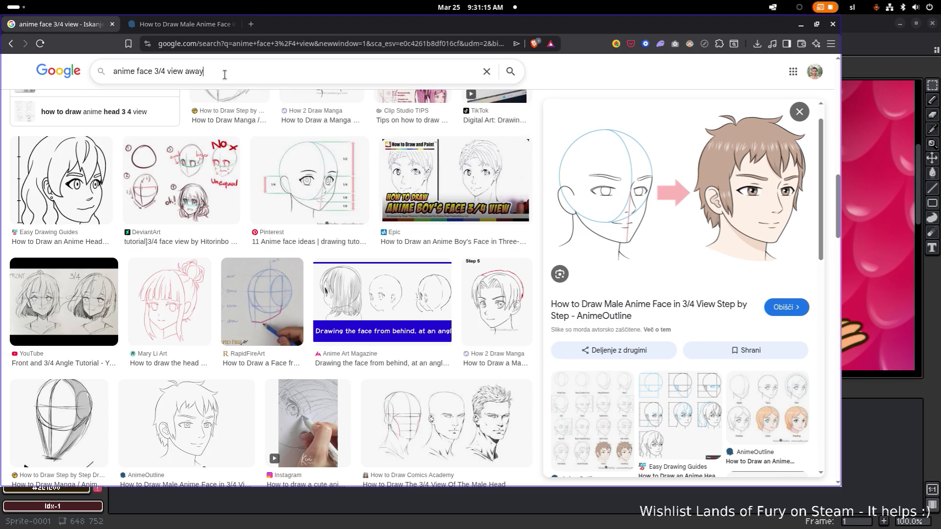
pyautogui.press('Return')
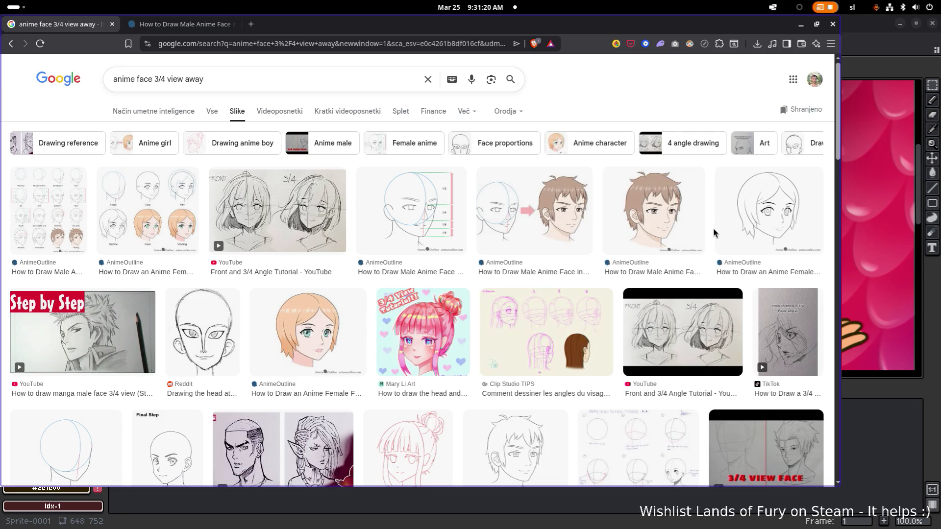
pyautogui.scroll(-1, 671, 218)
pyautogui.middleClick(667, 206)
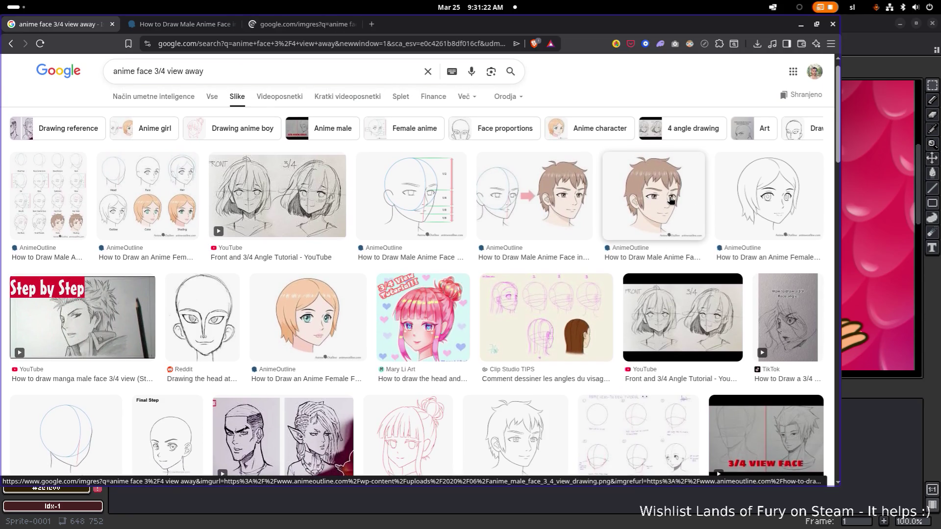
# - Scroll through the 'anime face 3/4 view away' results looking for more references
pyautogui.scroll(-2, 668, 203)
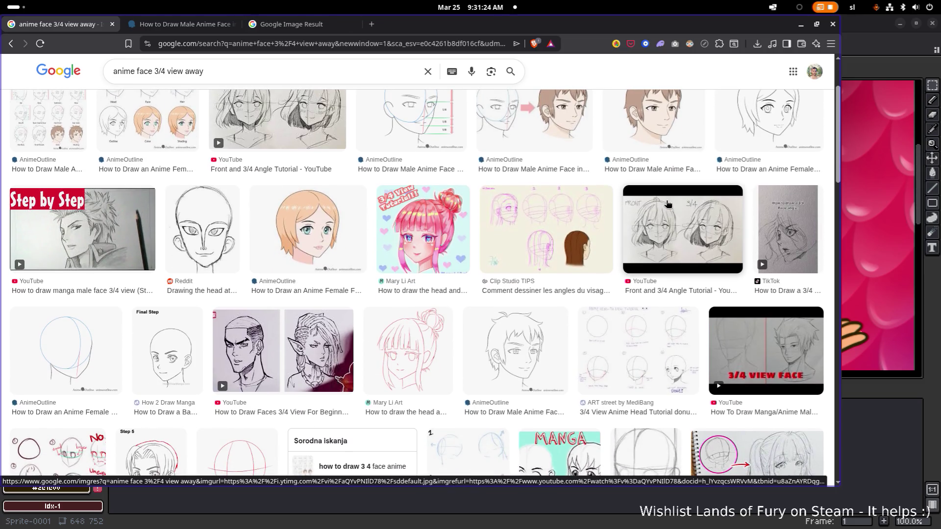
pyautogui.scroll(-3, 668, 203)
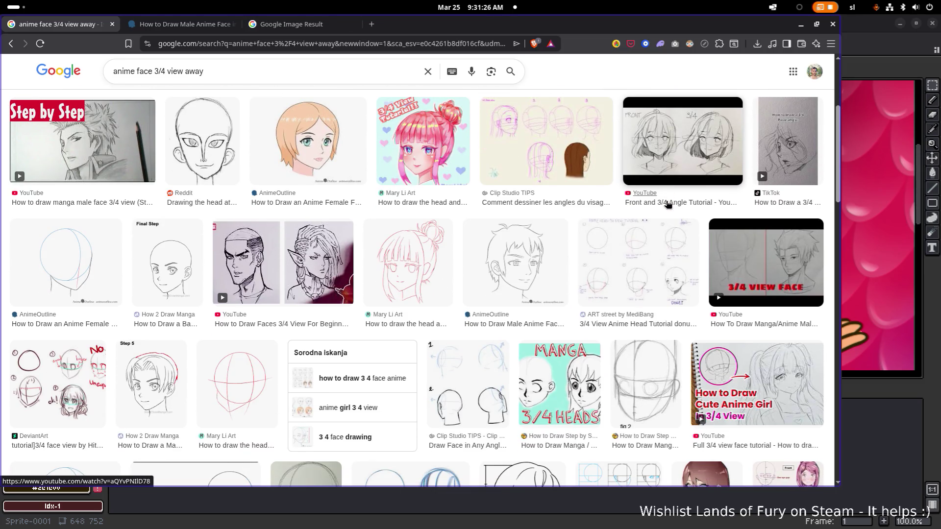
pyautogui.scroll(-1, 668, 203)
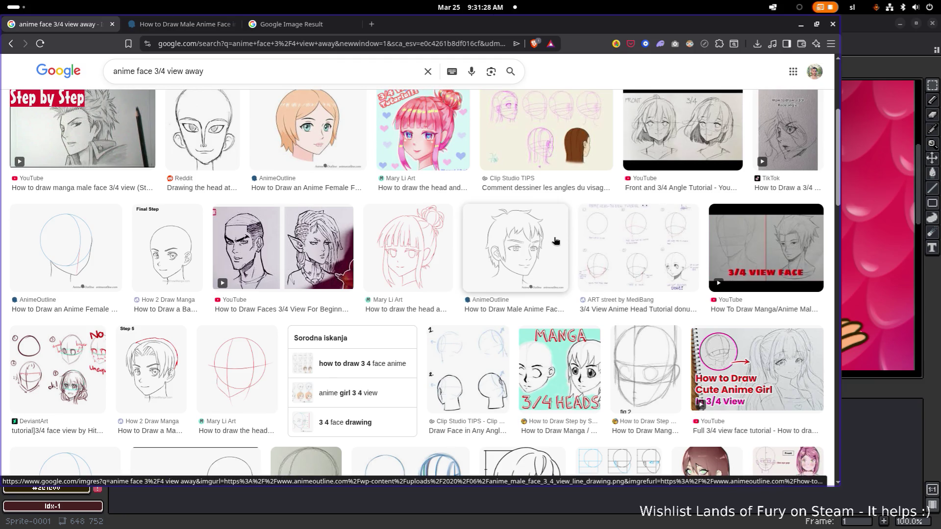
pyautogui.scroll(-2, 508, 248)
pyautogui.scroll(-4, 199, 296)
pyautogui.scroll(-3, 269, 298)
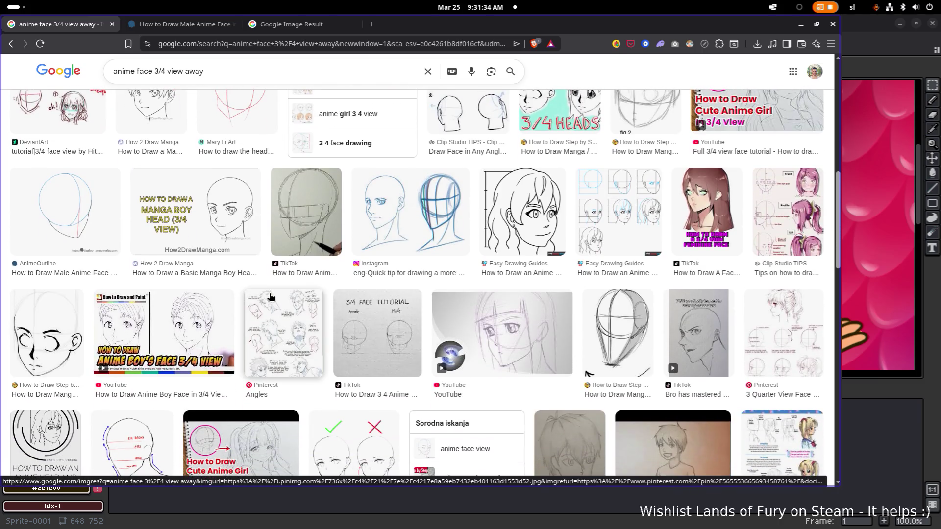
pyautogui.scroll(-5, 270, 297)
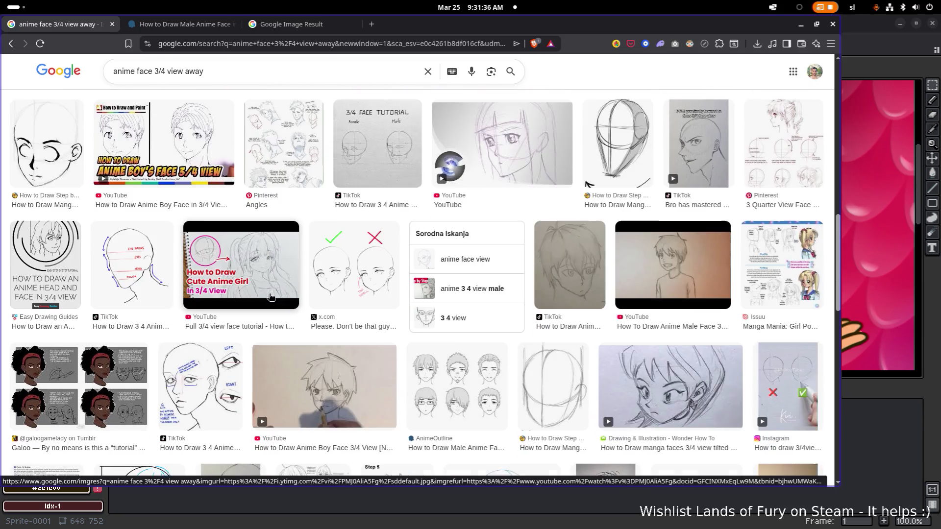
pyautogui.scroll(-2, 270, 296)
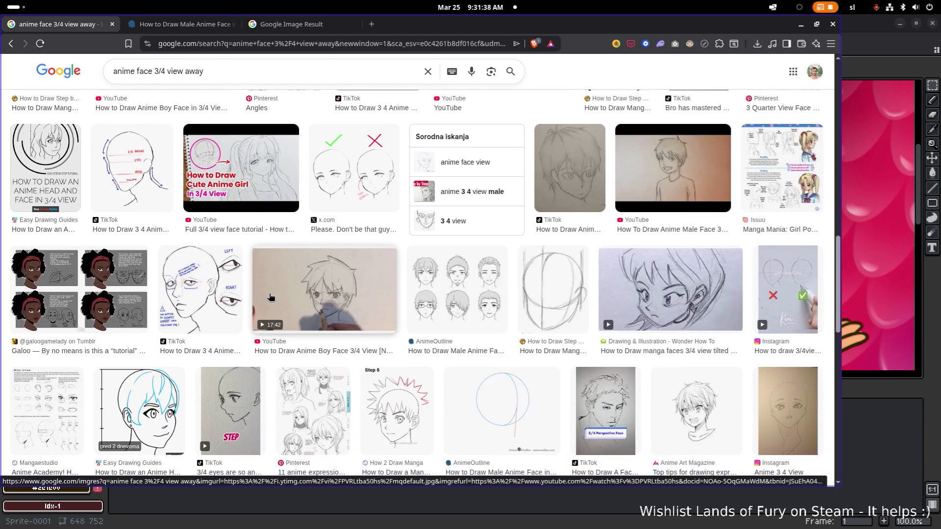
pyautogui.scroll(-5, 269, 297)
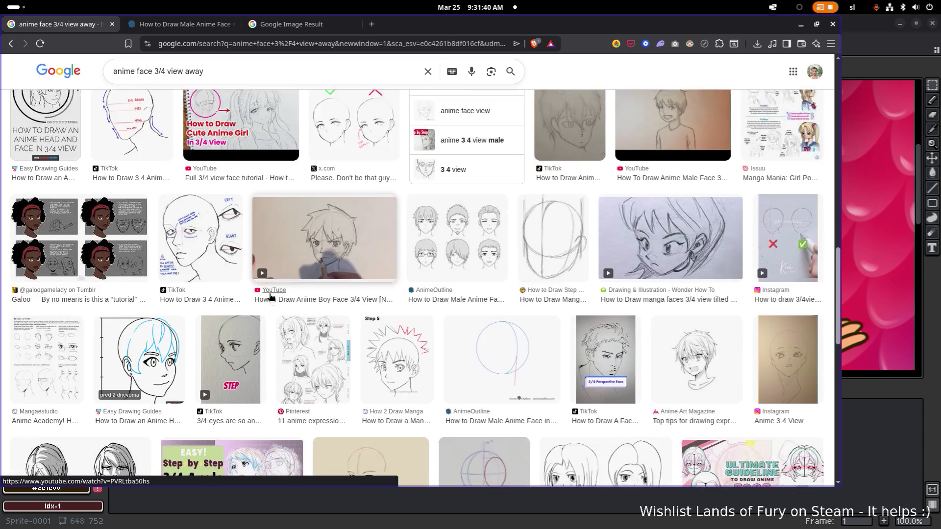
pyautogui.scroll(-2, 269, 297)
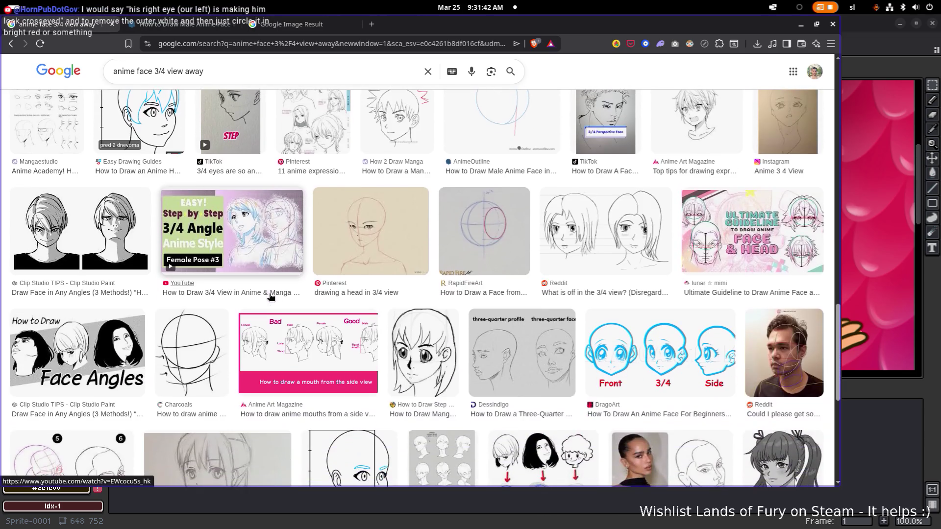
pyautogui.scroll(-3, 270, 297)
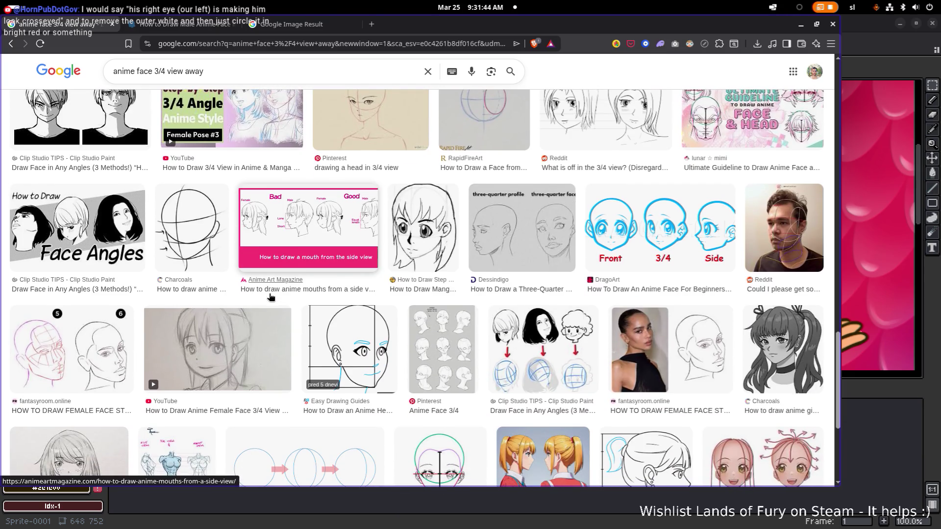
pyautogui.scroll(-3, 270, 297)
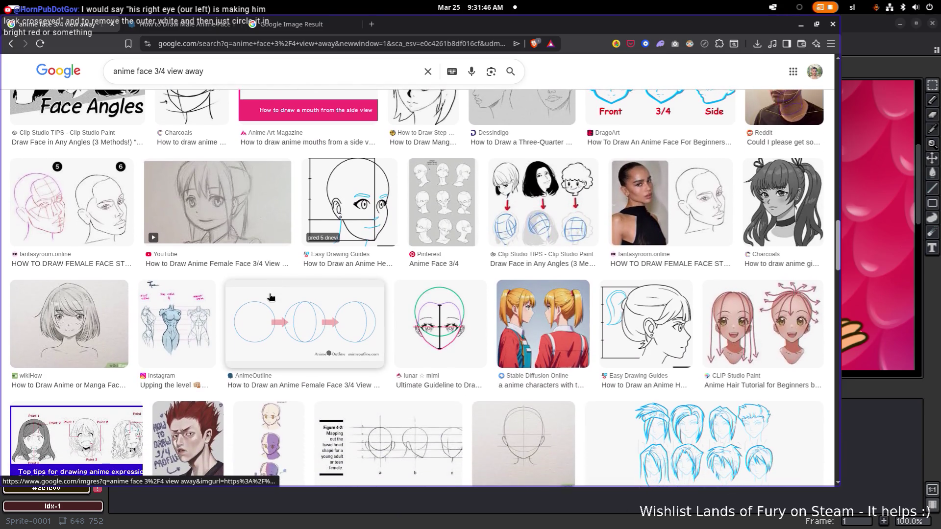
pyautogui.scroll(-4, 270, 297)
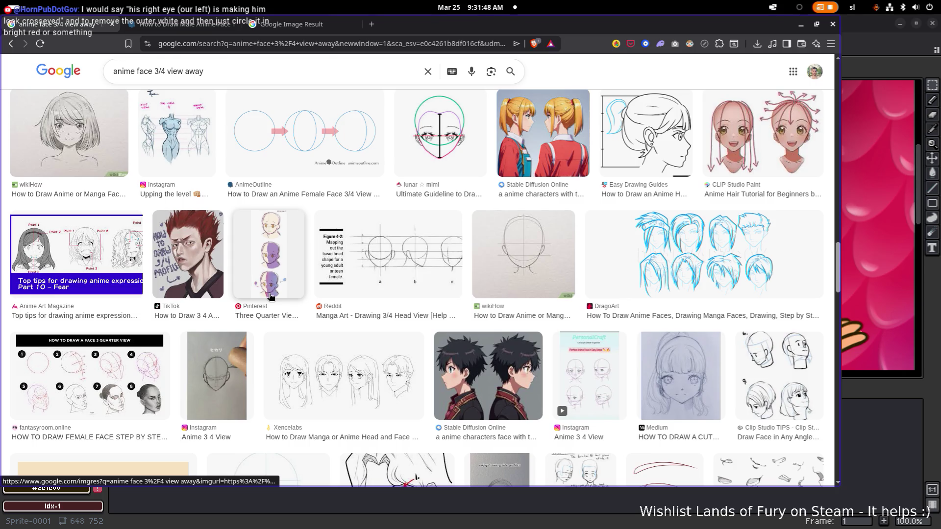
pyautogui.scroll(-5, 270, 296)
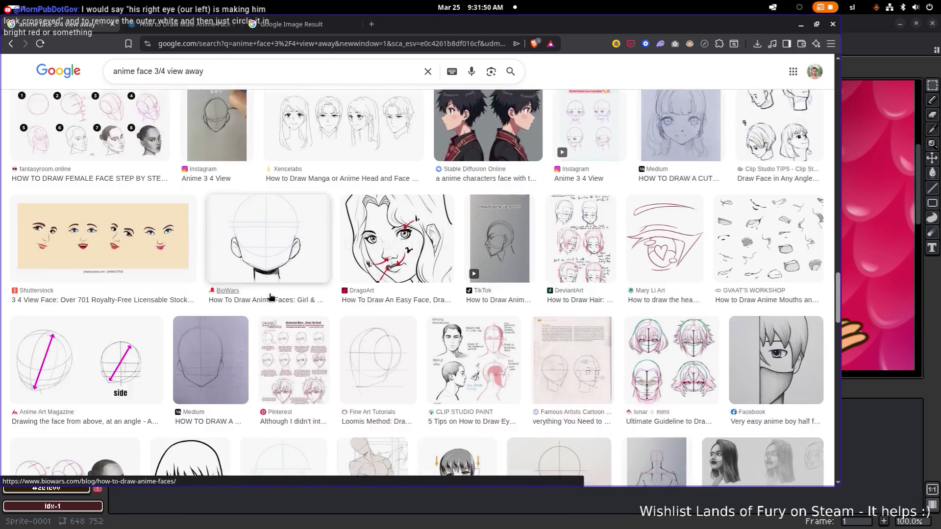
pyautogui.scroll(-2, 270, 297)
pyautogui.scroll(-1, 269, 297)
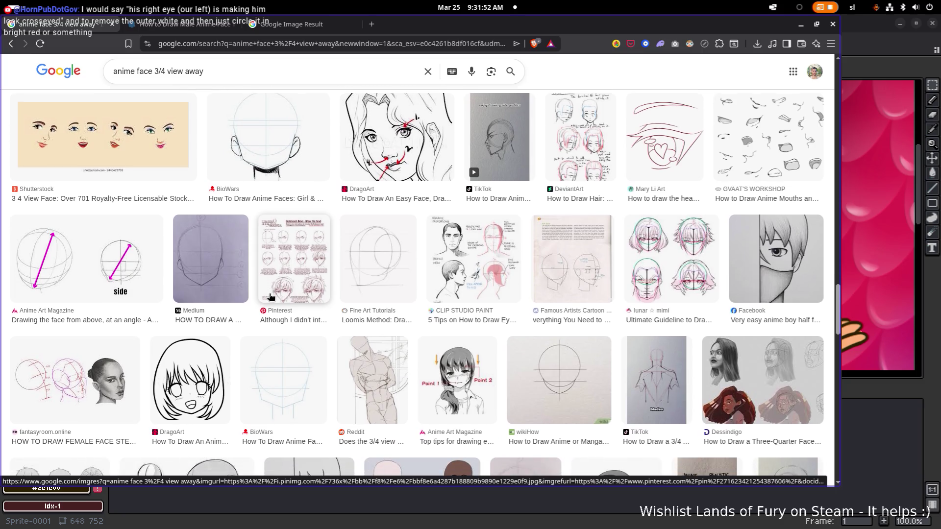
pyautogui.scroll(-2, 270, 297)
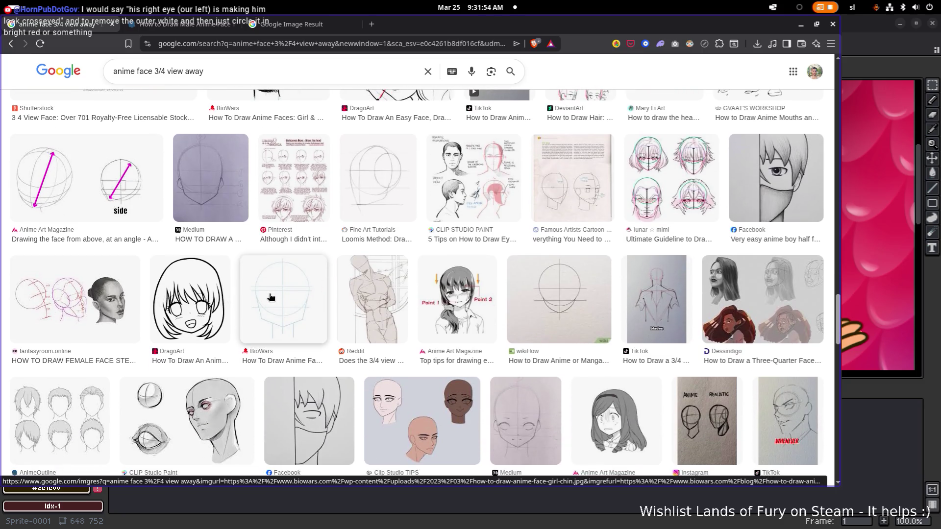
pyautogui.scroll(-10, 269, 297)
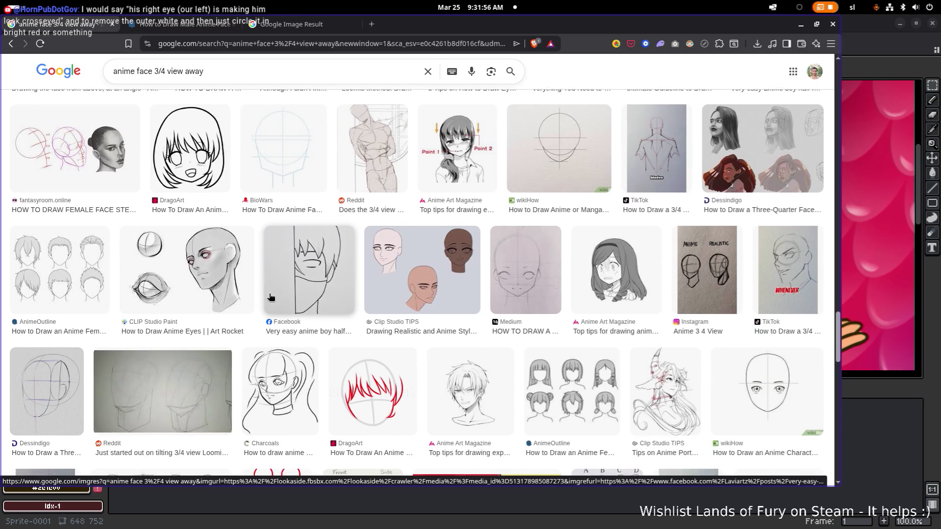
pyautogui.scroll(-3, 270, 296)
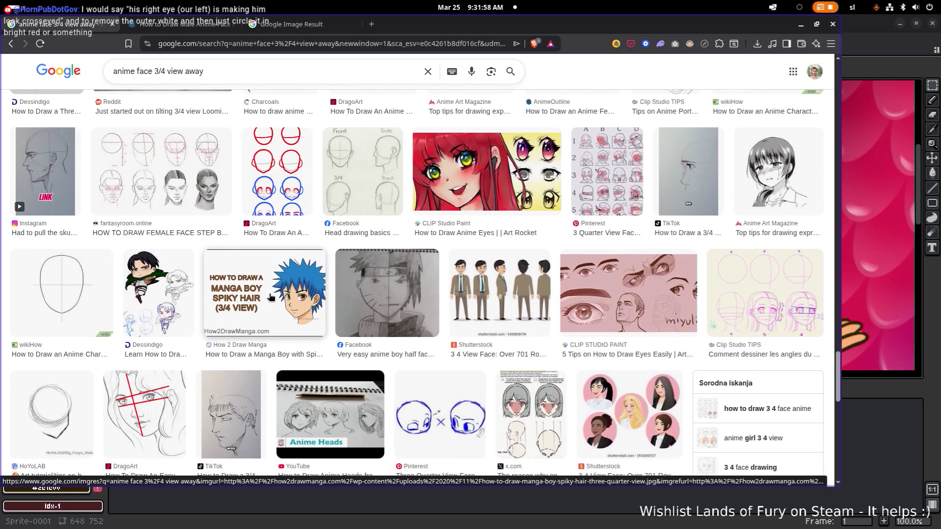
pyautogui.scroll(-5, 270, 296)
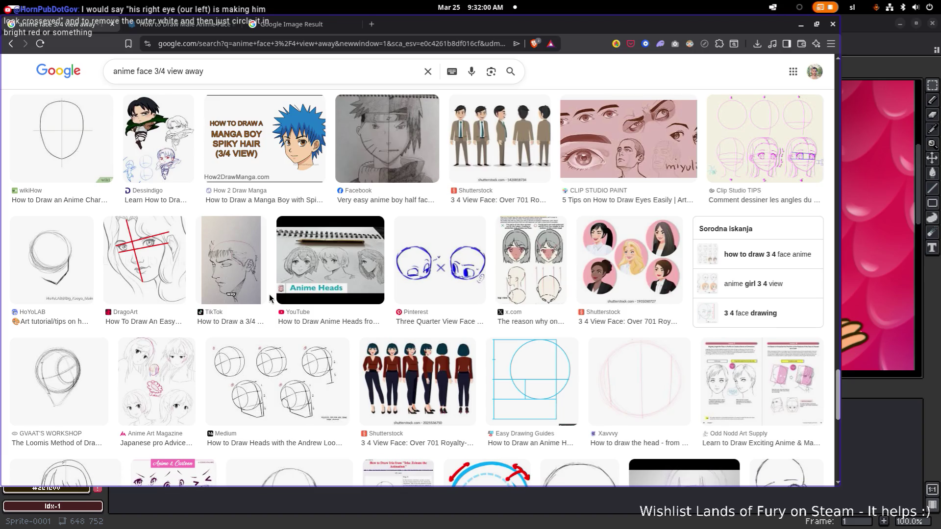
pyautogui.scroll(-10, 269, 296)
pyautogui.scroll(-10, 269, 297)
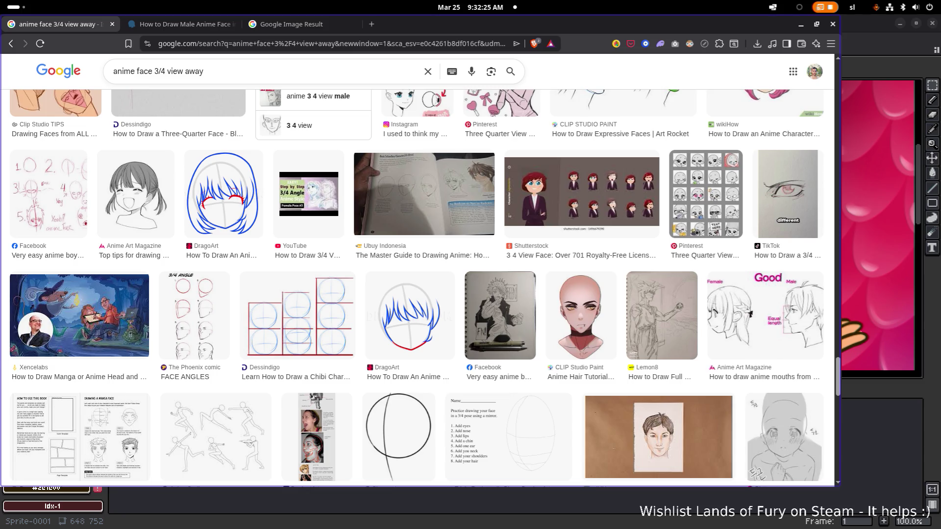
pyautogui.hotkey('alt', 'Tab')
pyautogui.hotkey('alt', 'Tab')
# - Return to Aseprite and zoom in on the red-boxed eye in Sprite-0002
pyautogui.hotkey('alt', 'shift', 'Tab')
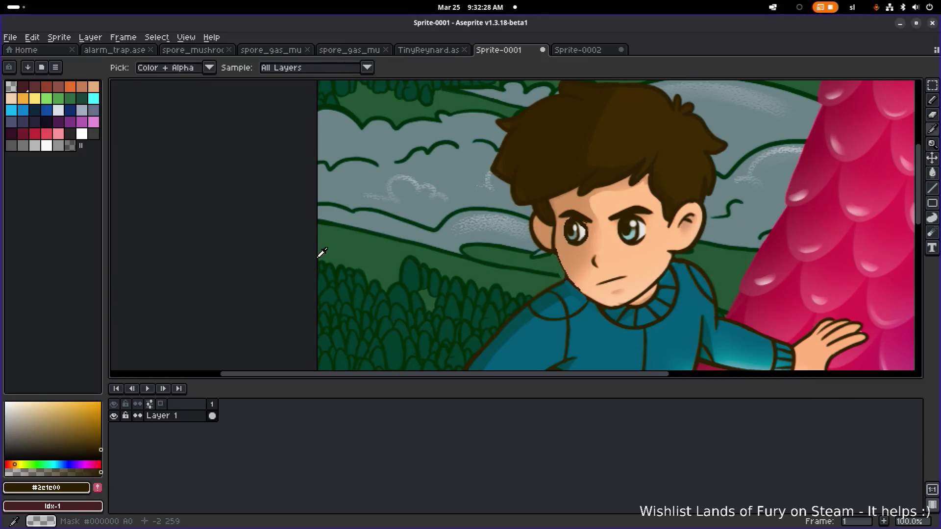
pyautogui.click(578, 49)
pyautogui.scroll(-1, 544, 250)
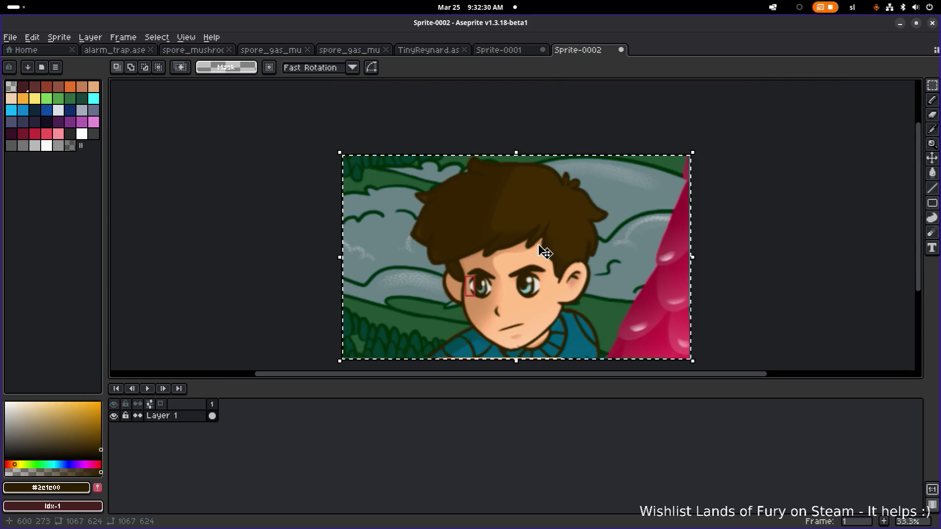
pyautogui.scroll(-1, 498, 301)
pyautogui.scroll(4, 477, 294)
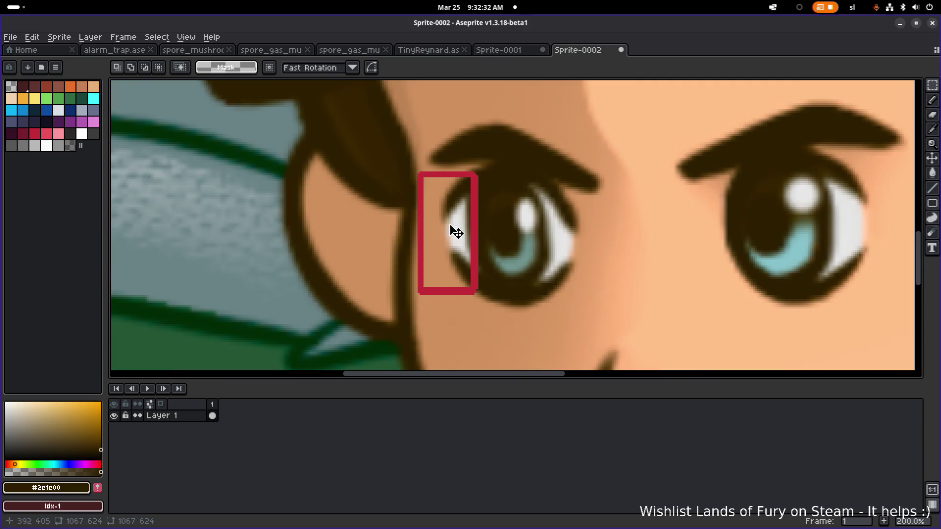
pyautogui.scroll(-5, 441, 255)
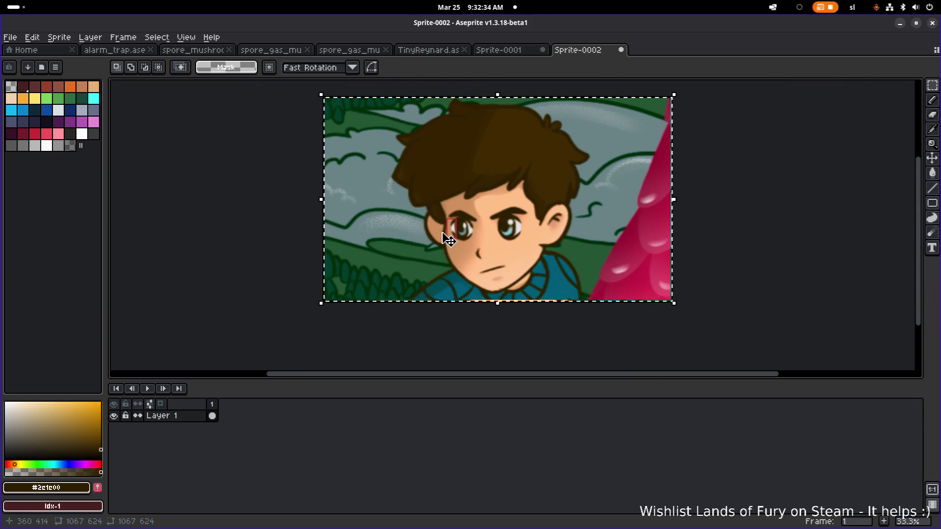
pyautogui.scroll(2, 448, 239)
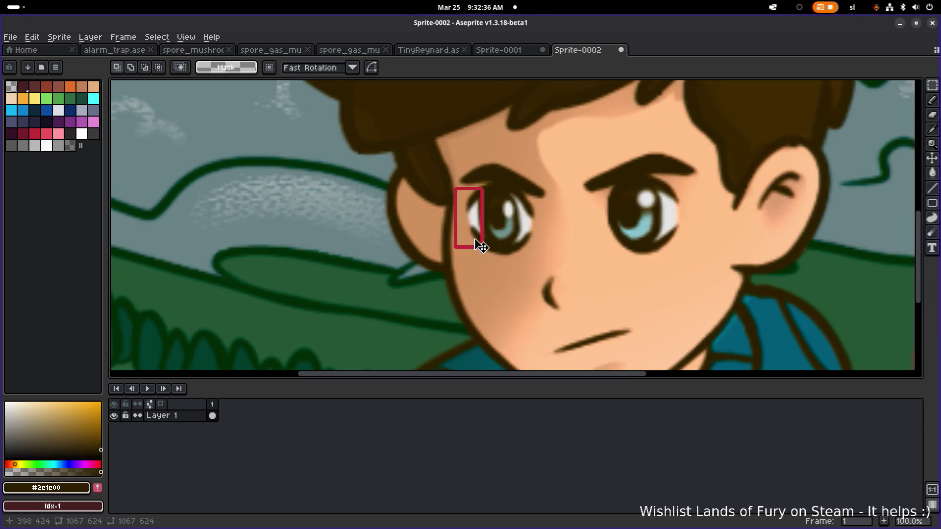
# - Compare Sprite-0001 against the Sprite-0002 reference, ending zoomed on Sprite-0001's boy's eyes
pyautogui.click(517, 54)
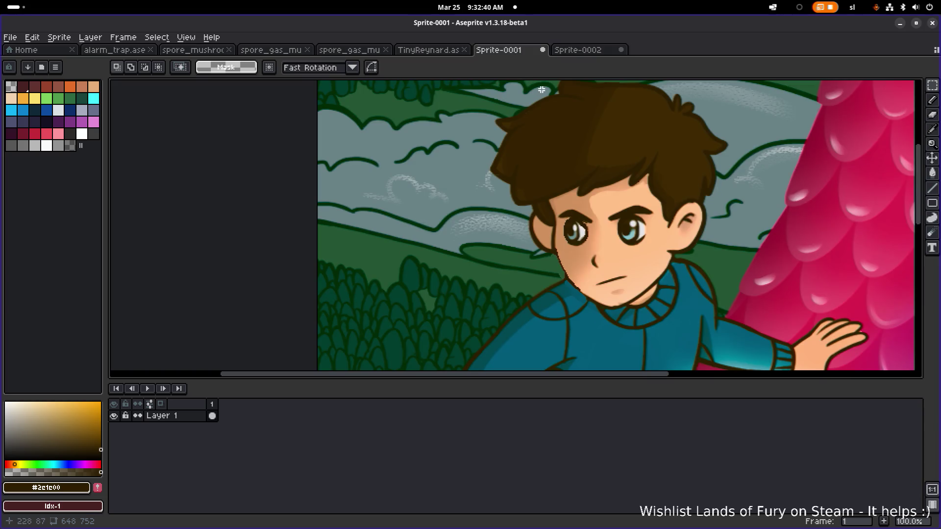
pyautogui.click(586, 49)
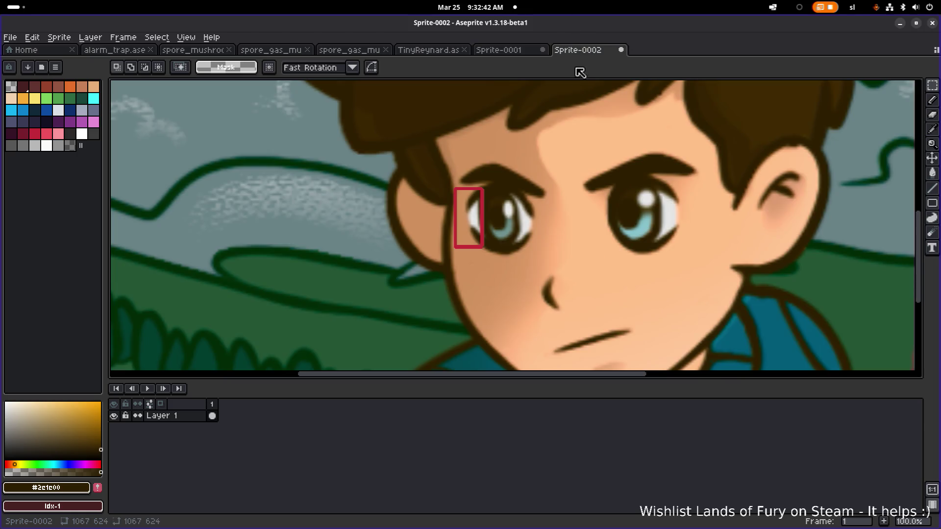
pyautogui.scroll(-1, 572, 96)
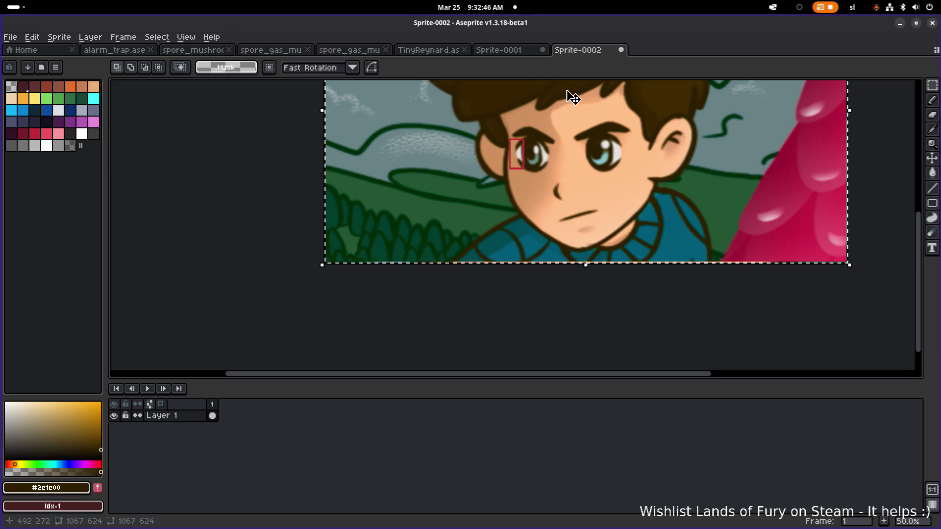
pyautogui.scroll(3, 599, 152)
pyautogui.scroll(-1, 604, 155)
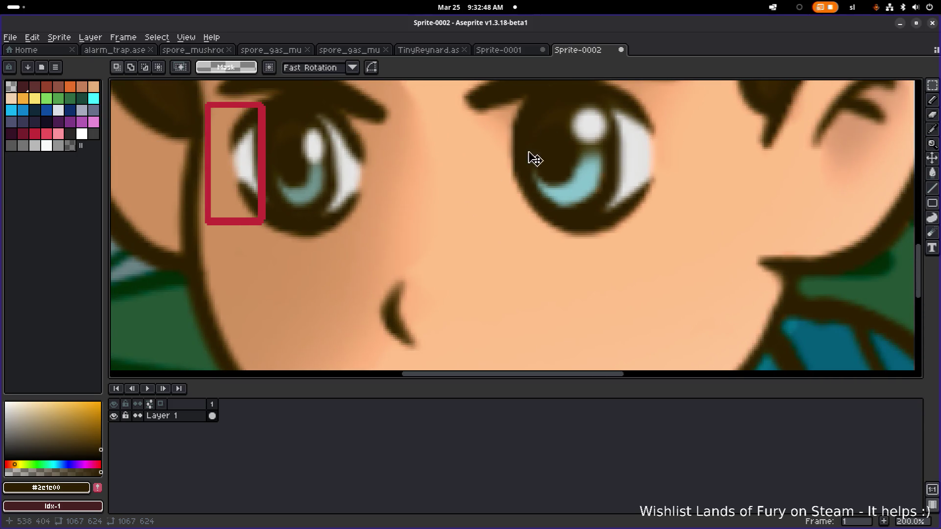
pyautogui.click(529, 51)
pyautogui.scroll(4, 623, 227)
# - Sample the eye-white colour and pencil a 1px light-grey line along the left eye's inner edge
pyautogui.press('b')
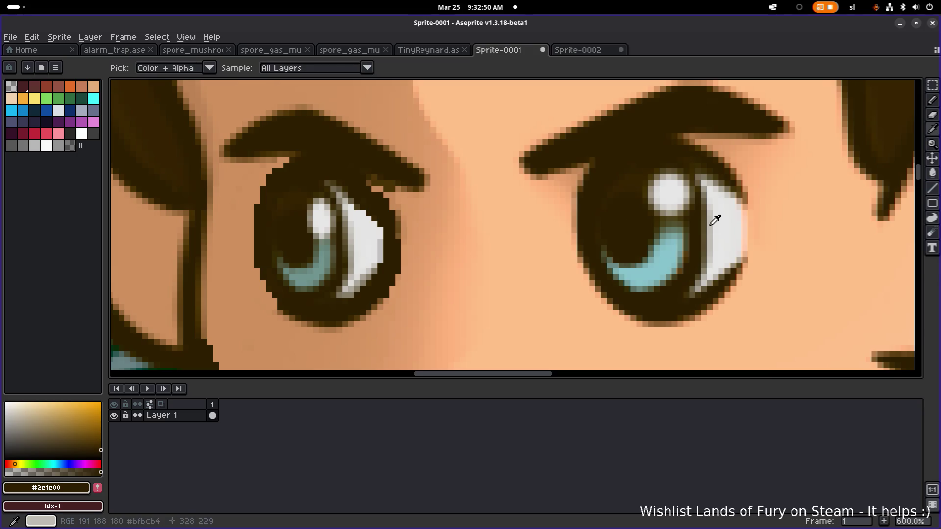
pyautogui.keyDown('alt'); pyautogui.click(714, 216); pyautogui.keyUp('alt')
pyautogui.click(592, 189)
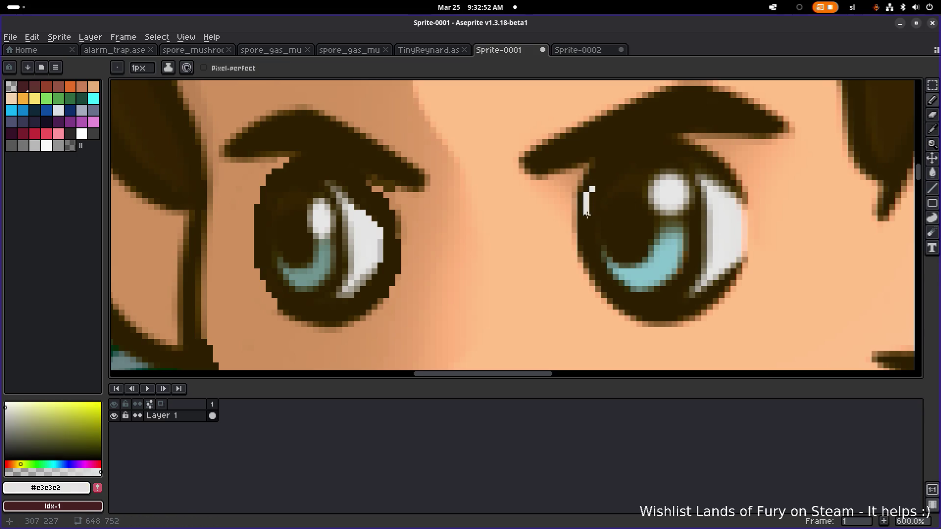
pyautogui.moveTo(587, 234)
pyautogui.mouseDown()
pyautogui.moveTo(591, 258)
pyautogui.moveTo(587, 198)
pyautogui.mouseUp()
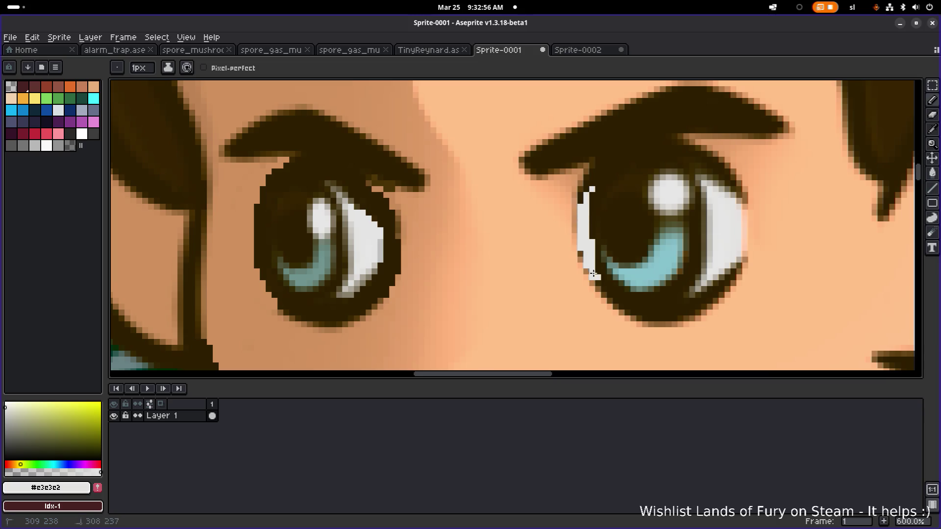
pyautogui.scroll(-6, 594, 274)
pyautogui.scroll(2, 677, 251)
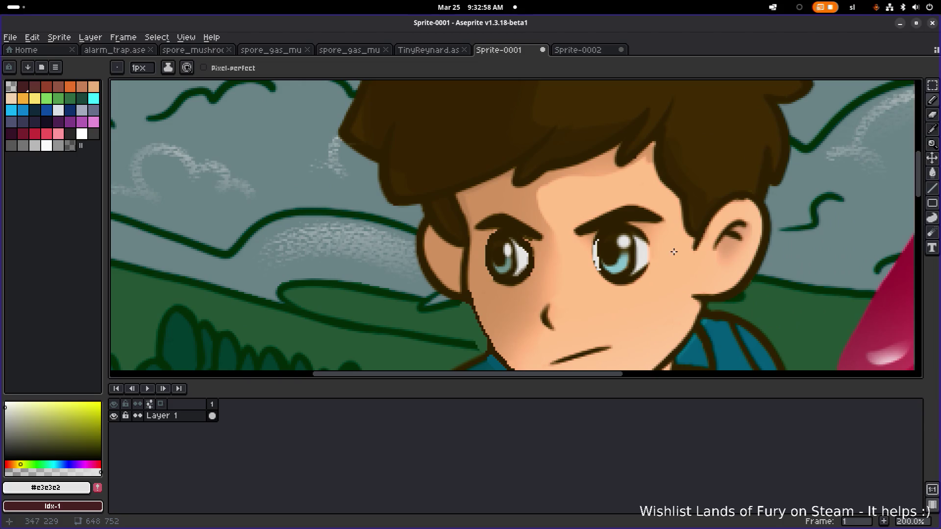
pyautogui.scroll(2, 632, 259)
pyautogui.scroll(-1, 625, 260)
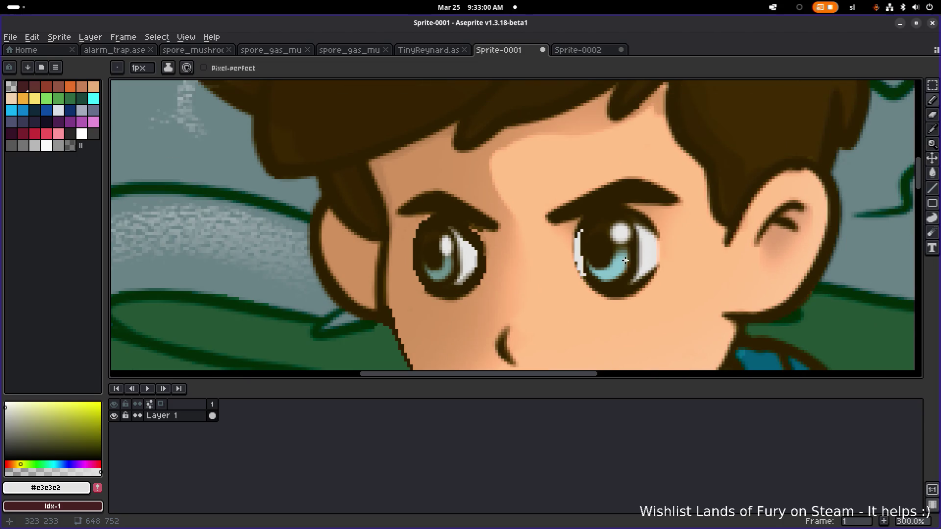
pyautogui.scroll(-4, 582, 172)
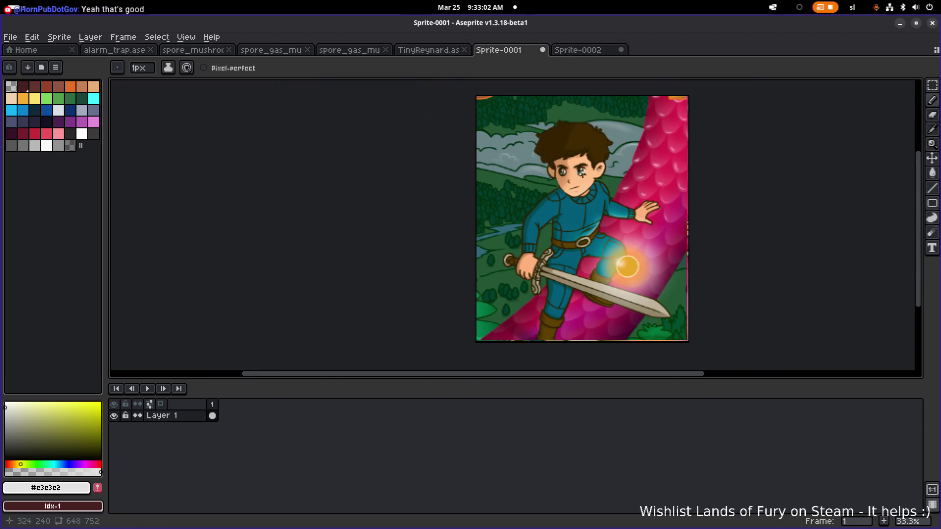
pyautogui.scroll(4, 586, 175)
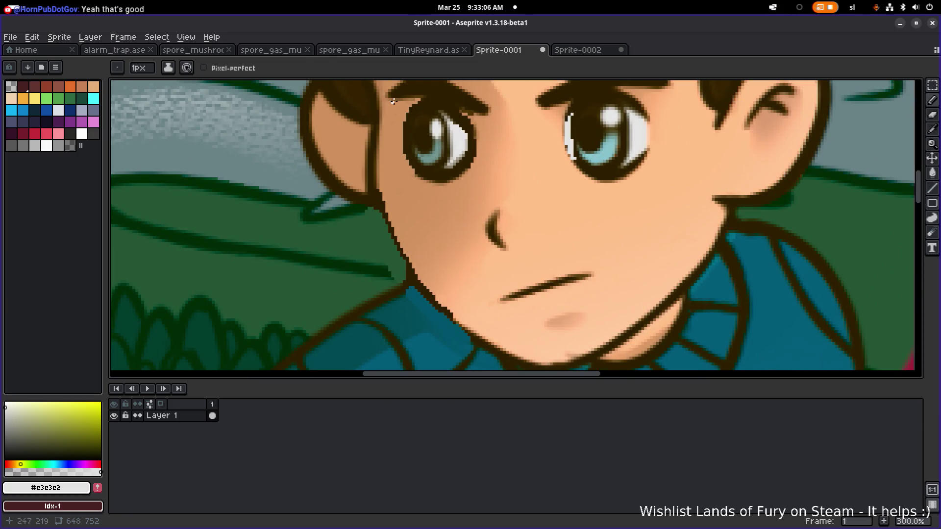
pyautogui.click(428, 51)
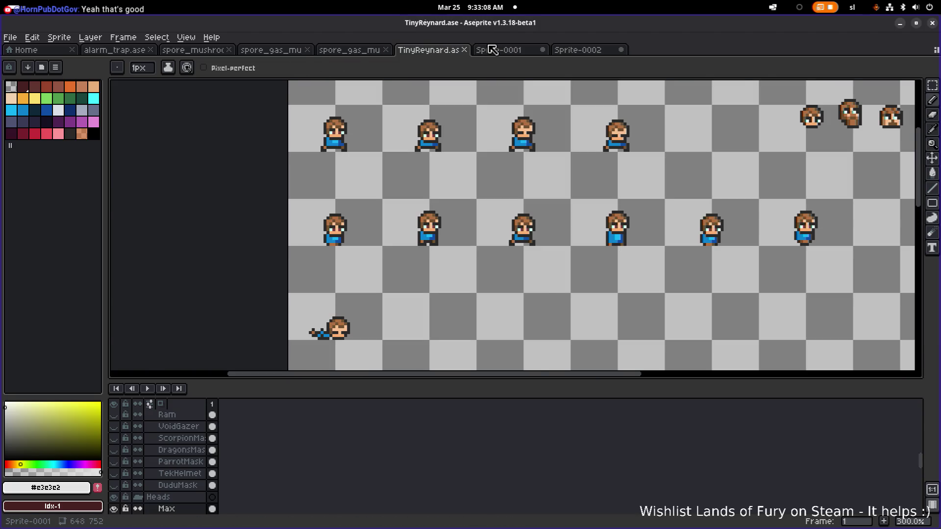
# - Show the Sprite-0002 red-boxed eye reference at 50% zoom and start a Print Screen capture
pyautogui.click(492, 50)
pyautogui.click(571, 50)
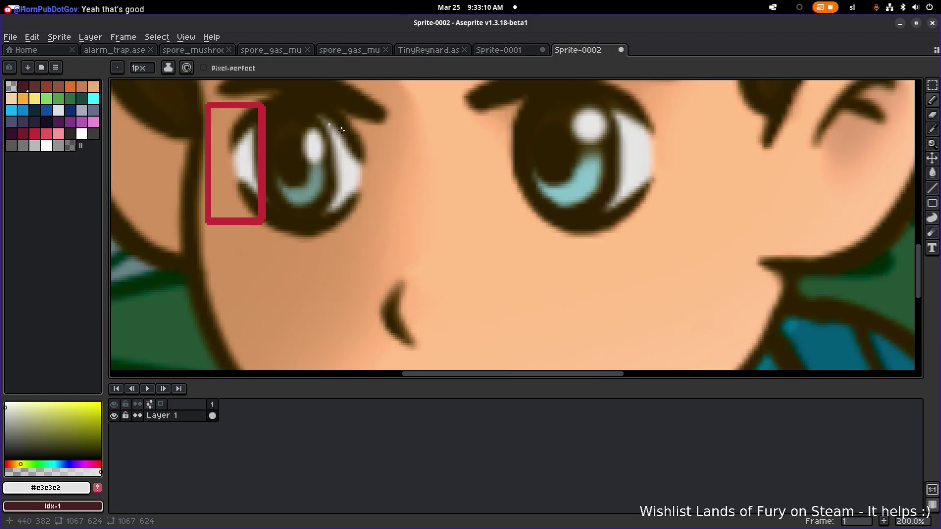
pyautogui.scroll(-4, 327, 142)
pyautogui.scroll(5, 327, 142)
pyautogui.scroll(-3, 327, 142)
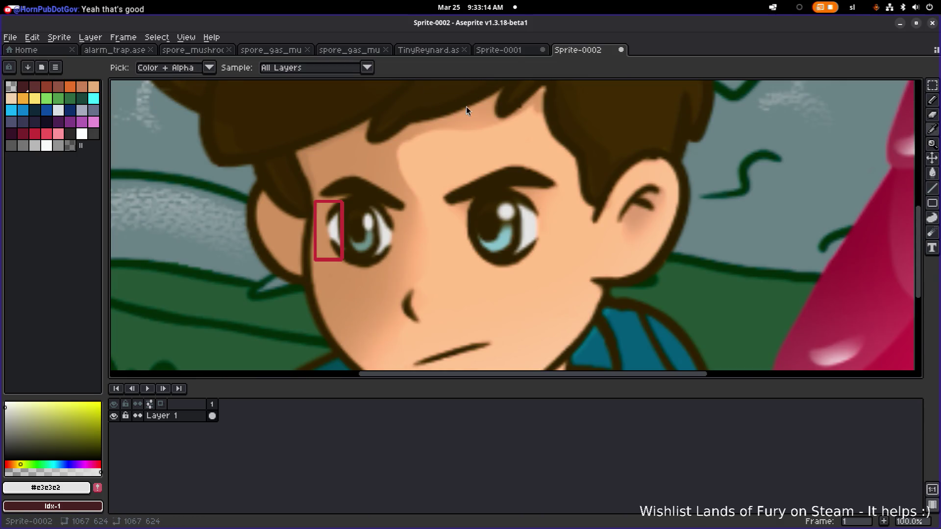
pyautogui.hotkey('alt', 'Tab')
pyautogui.click(428, 365)
pyautogui.scroll(-1, 428, 365)
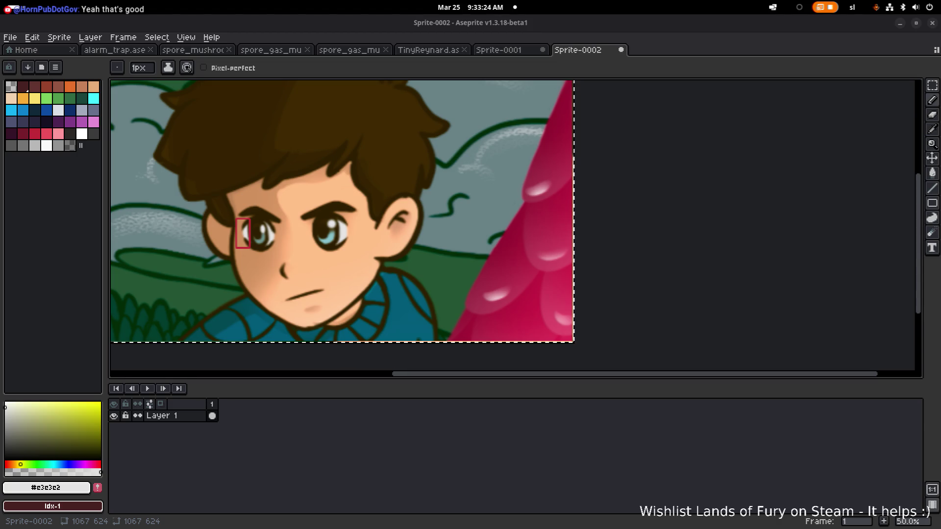
pyautogui.press('Print')
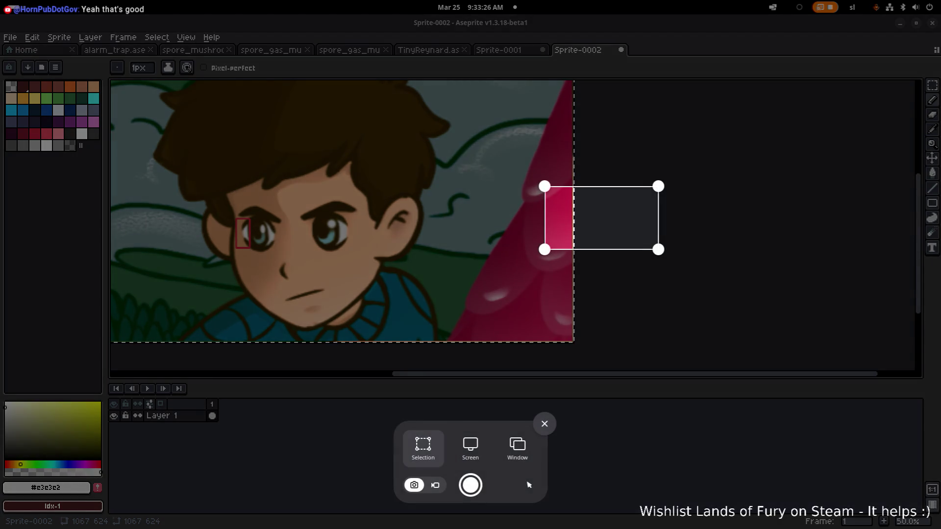
# - Capture the eyes from the screen and paste the capture into a new blank sprite
pyautogui.press('c')
pyautogui.press('Return')
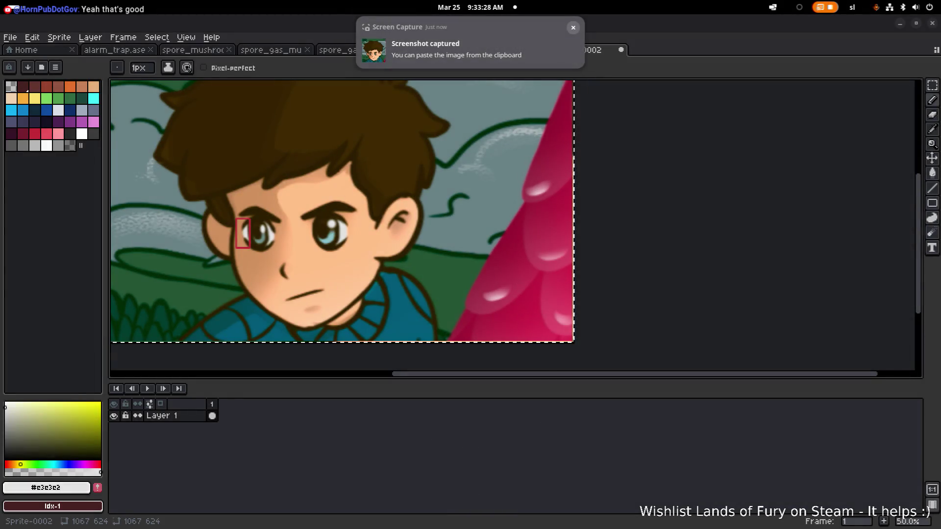
pyautogui.click(10, 37)
pyautogui.click(20, 54)
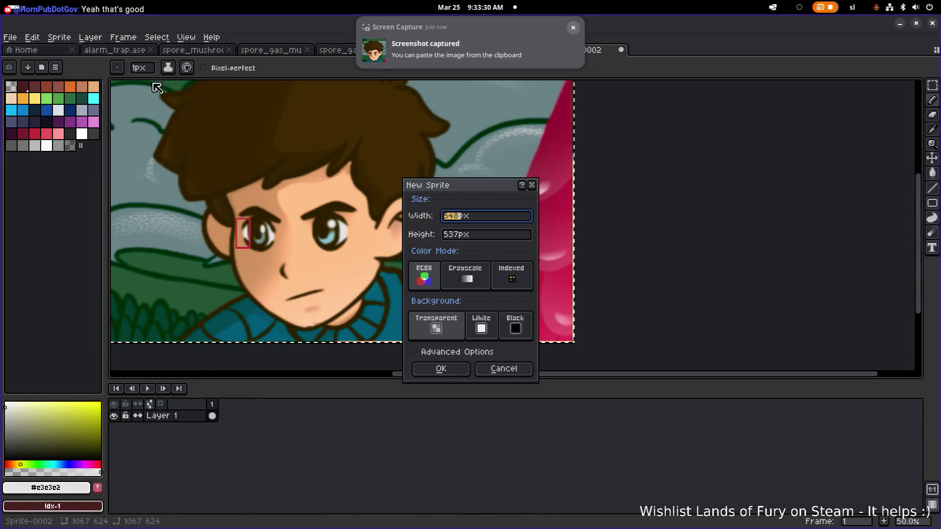
pyautogui.click(454, 373)
pyautogui.hotkey('ctrl', 'v')
pyautogui.scroll(2, 460, 321)
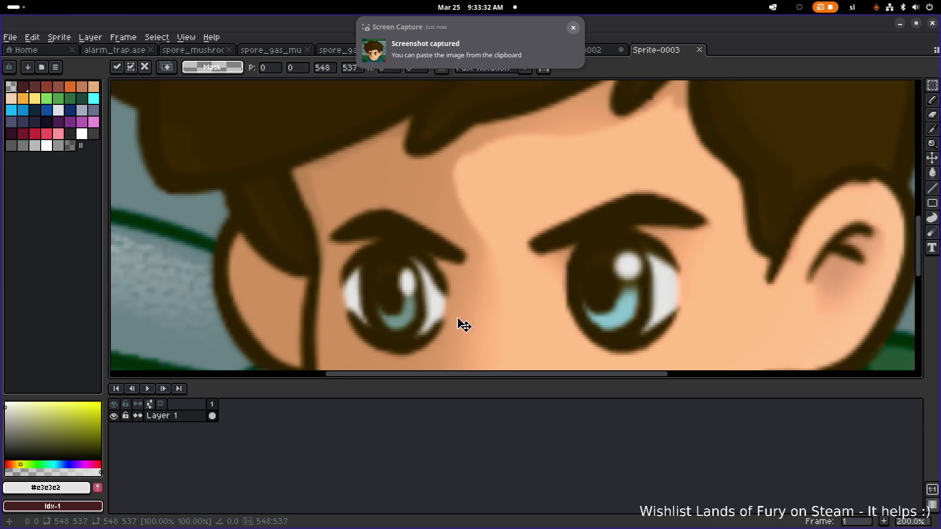
pyautogui.scroll(-1, 416, 306)
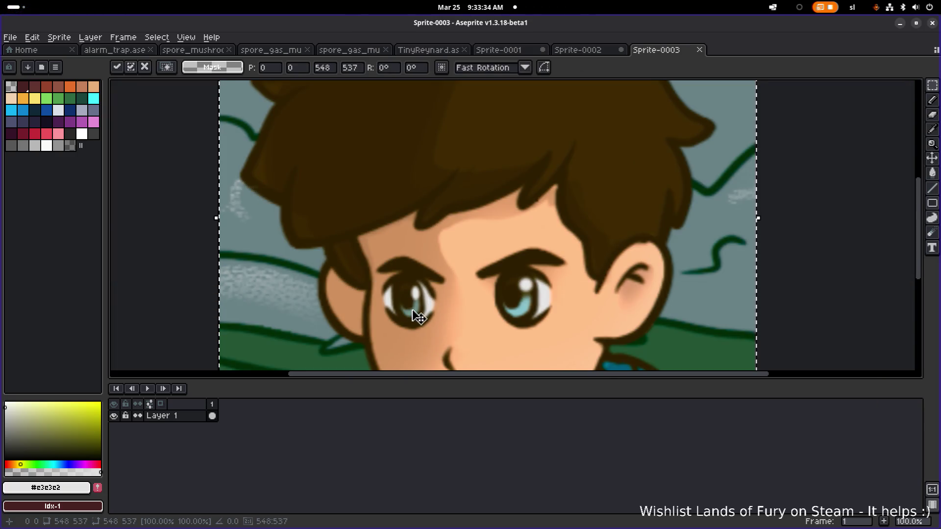
pyautogui.scroll(2, 466, 316)
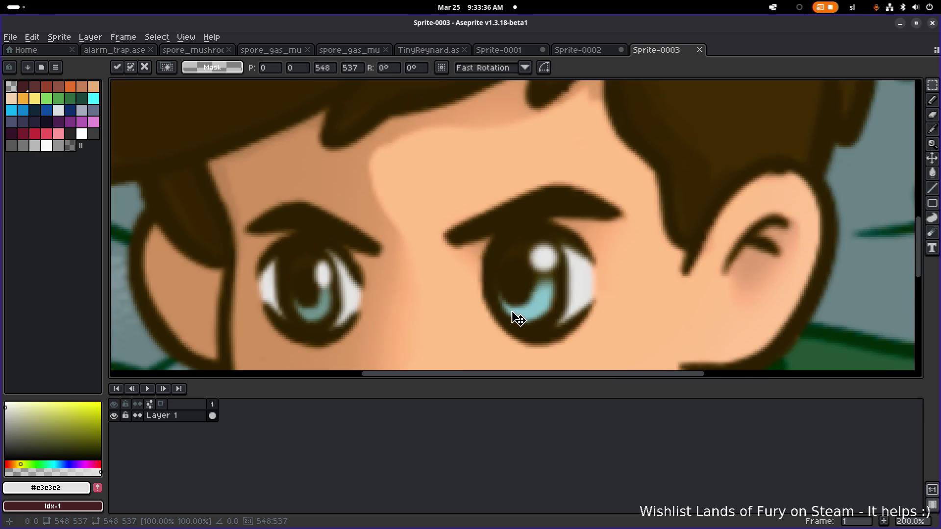
pyautogui.scroll(-2, 648, 281)
pyautogui.scroll(3, 660, 304)
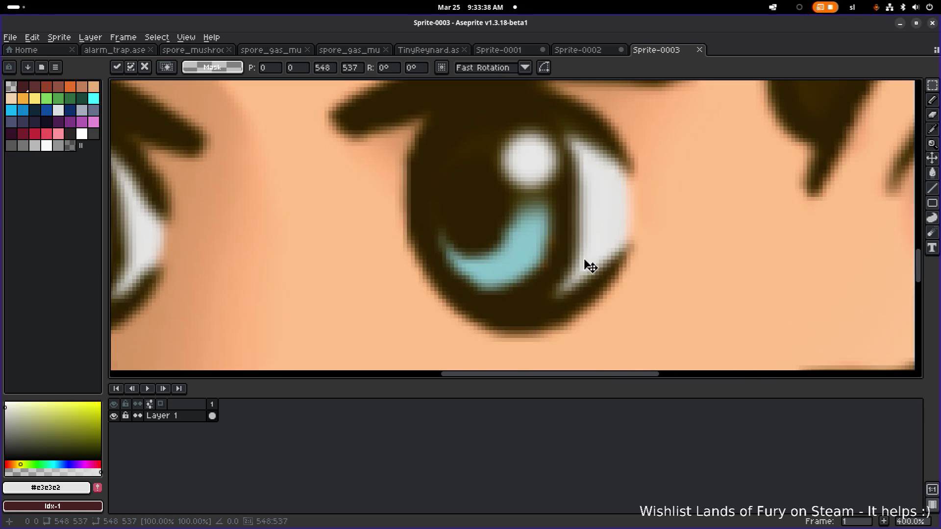
# - Paint a light eye-white strip along the eye's inner edge and fill its gaps
pyautogui.press('b')
pyautogui.keyDown('alt'); pyautogui.click(578, 254); pyautogui.keyUp('alt')
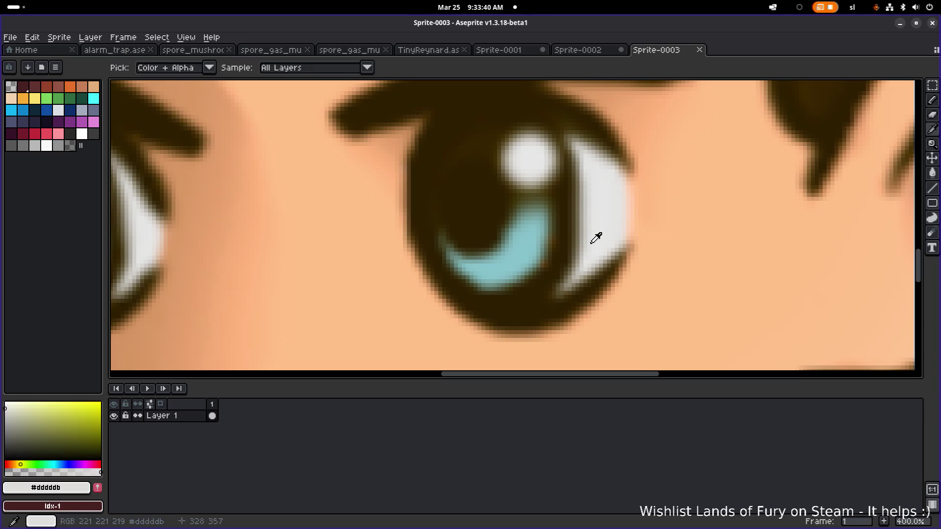
pyautogui.moveTo(462, 305)
pyautogui.mouseDown()
pyautogui.moveTo(434, 280)
pyautogui.moveTo(417, 220)
pyautogui.mouseUp()
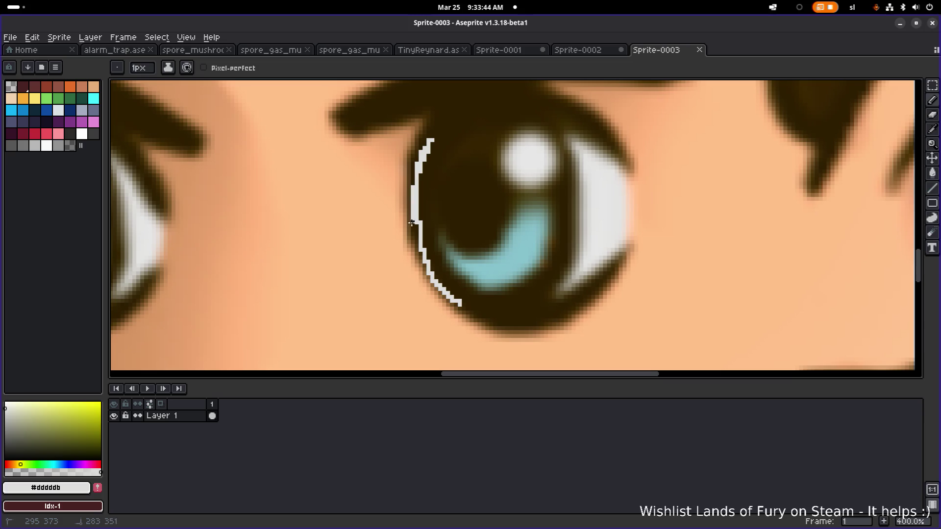
pyautogui.moveTo(454, 303)
pyautogui.mouseDown()
pyautogui.moveTo(417, 269)
pyautogui.moveTo(407, 189)
pyautogui.moveTo(429, 145)
pyautogui.mouseUp()
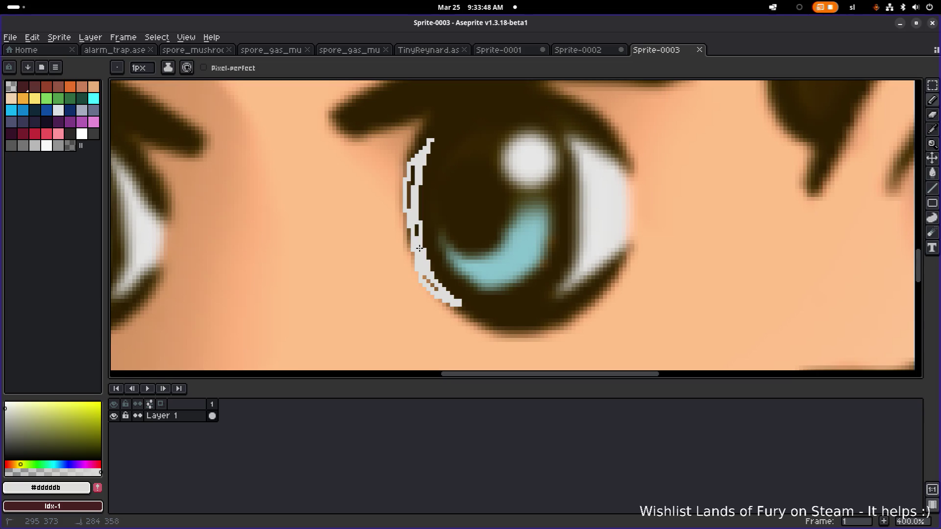
pyautogui.click(416, 226)
pyautogui.scroll(-5, 419, 221)
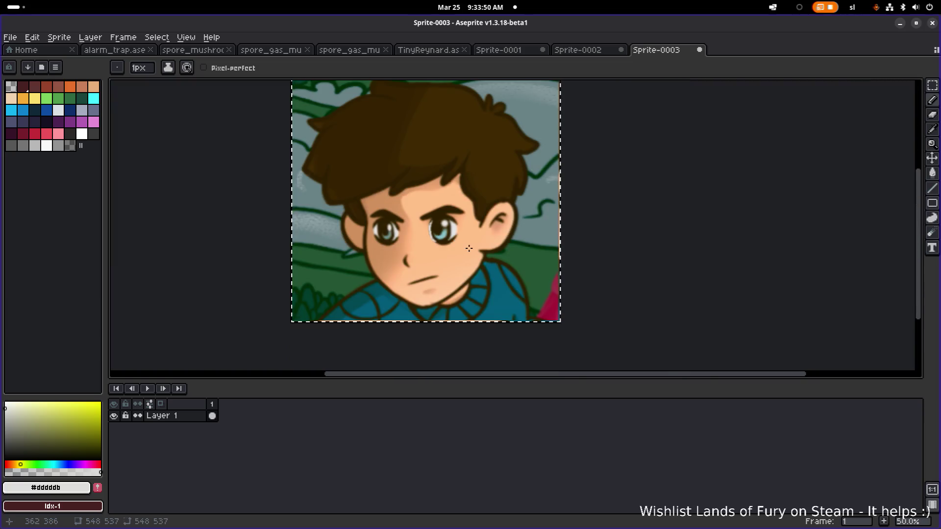
pyautogui.scroll(2, 423, 210)
pyautogui.scroll(3, 423, 215)
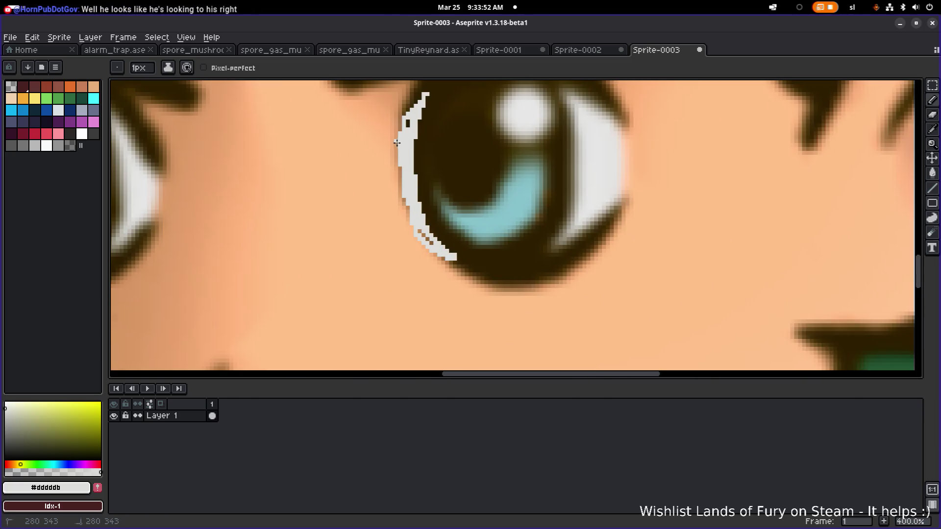
pyautogui.moveTo(395, 164); pyautogui.dragTo(393, 173)
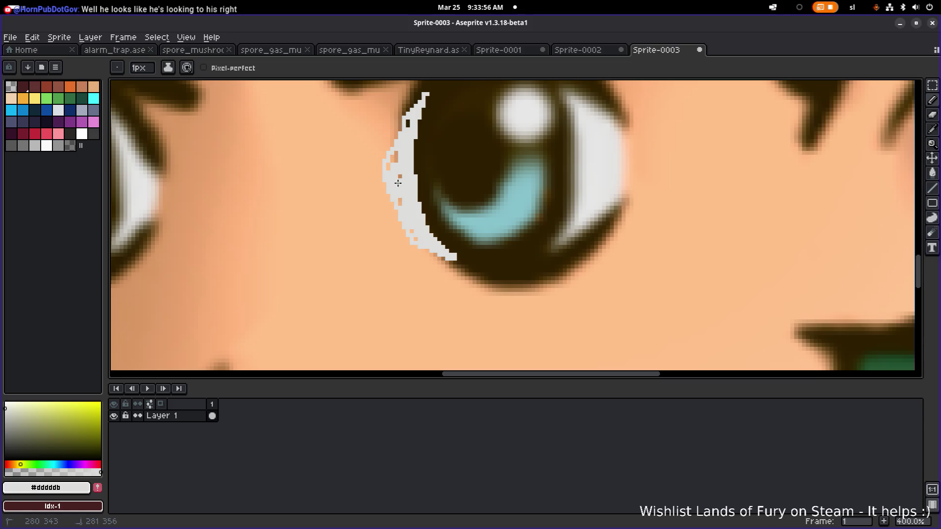
pyautogui.scroll(-5, 456, 191)
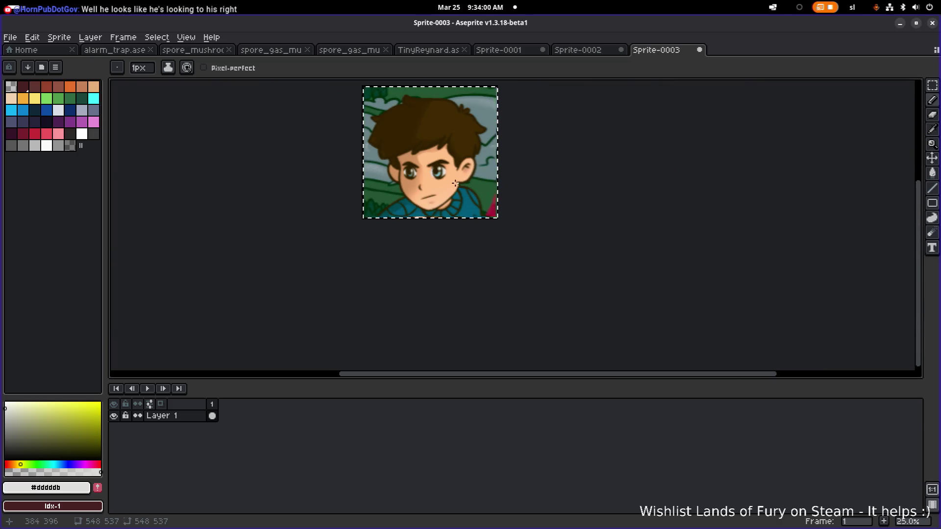
pyautogui.scroll(6, 583, 268)
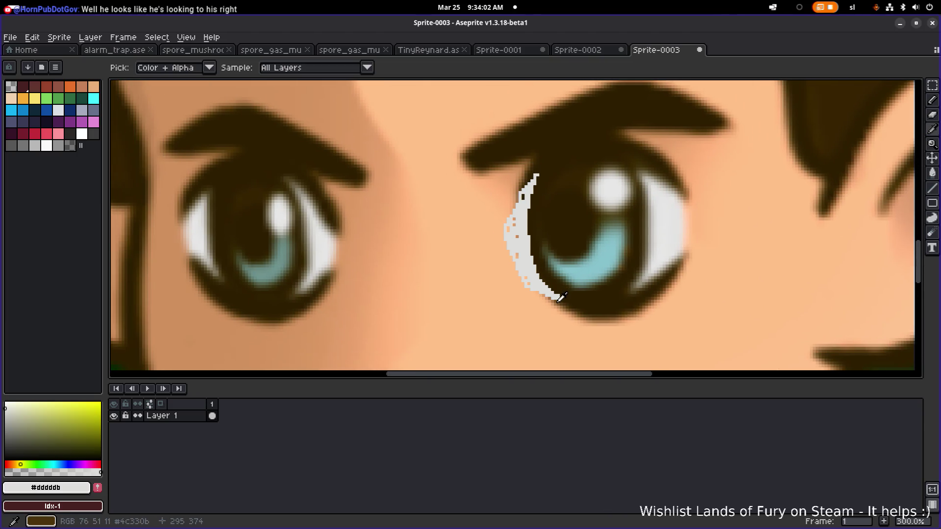
# - Outline the highlight's left edge in the sampled dark brown
pyautogui.keyDown('alt'); pyautogui.click(543, 298); pyautogui.keyUp('alt')
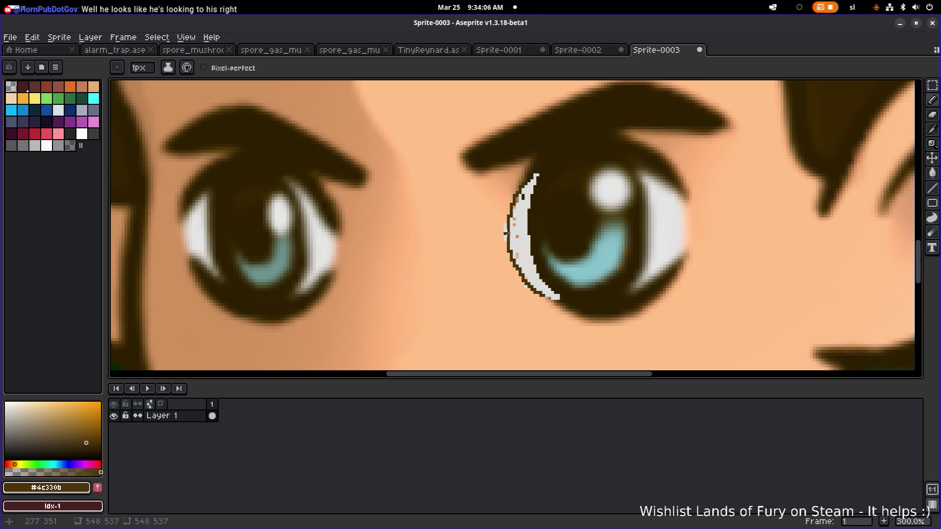
pyautogui.scroll(2, 507, 233)
pyautogui.keyDown('alt'); pyautogui.click(500, 212); pyautogui.keyUp('alt')
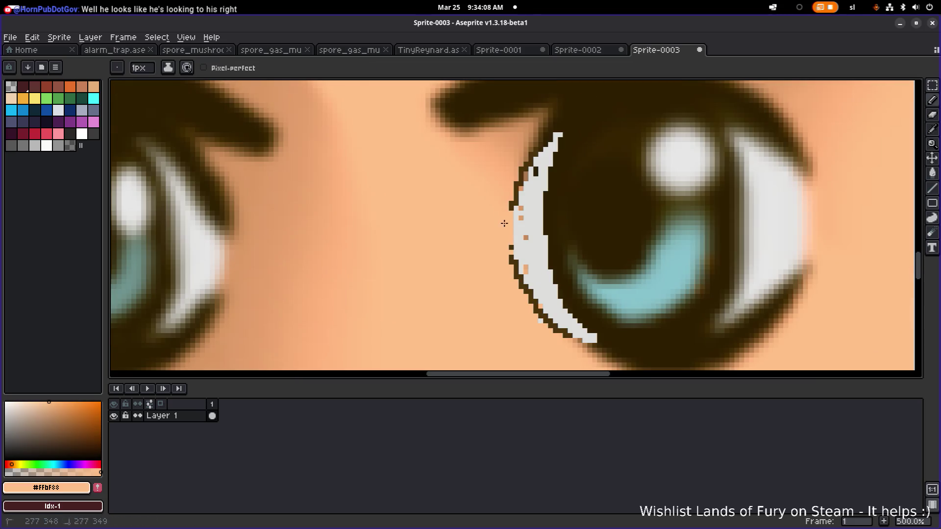
pyautogui.keyDown('alt'); pyautogui.click(512, 202); pyautogui.keyUp('alt')
pyautogui.moveTo(510, 213); pyautogui.dragTo(510, 248)
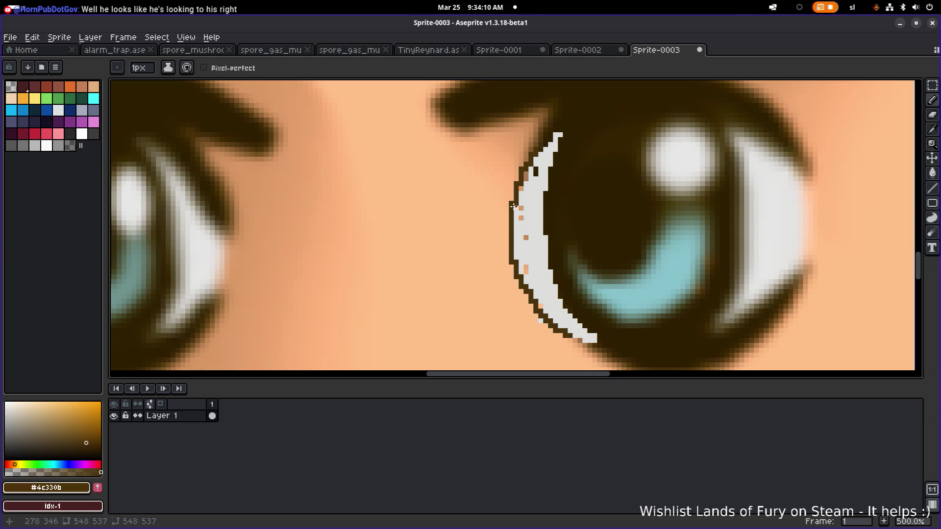
pyautogui.scroll(-4, 513, 207)
pyautogui.scroll(4, 584, 237)
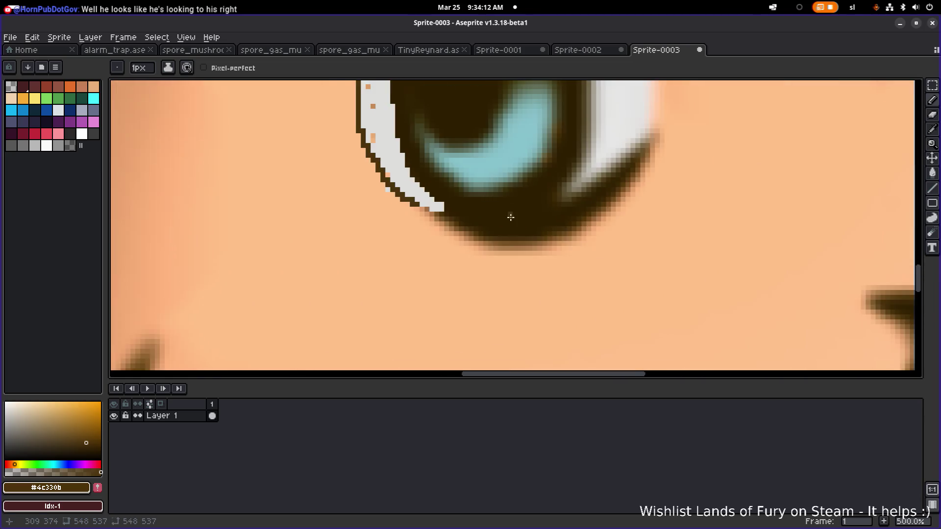
pyautogui.scroll(2, 511, 217)
# - Repaint stray outline pixels and the highlight's lower-left edge in deeper skin tone
pyautogui.keyDown('alt'); pyautogui.click(511, 306); pyautogui.keyUp('alt')
pyautogui.keyDown('alt'); pyautogui.click(509, 304); pyautogui.keyUp('alt')
pyautogui.moveTo(483, 284); pyautogui.dragTo(469, 266)
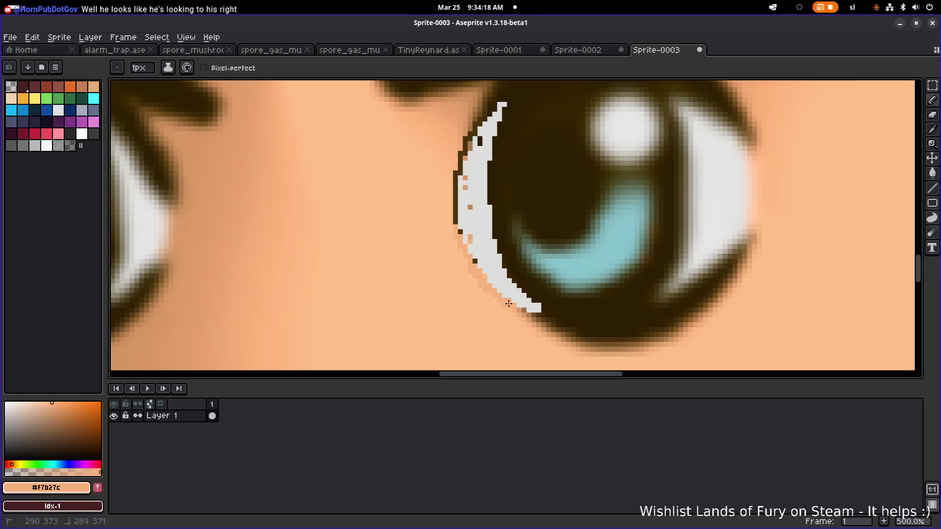
pyautogui.moveTo(501, 292); pyautogui.dragTo(465, 245)
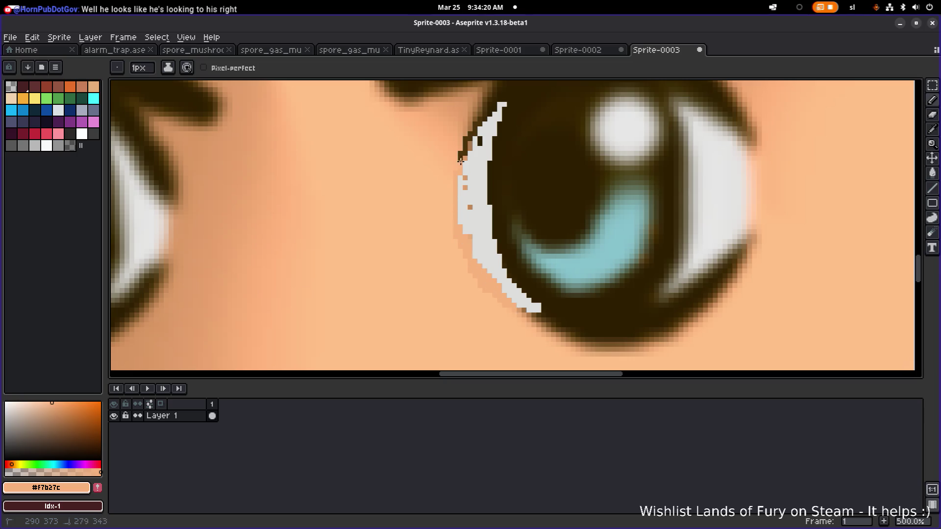
# - Zoom out to review the whole portrait, then sample skin shade #dc9b67 beside the highlight
pyautogui.scroll(-5, 521, 209)
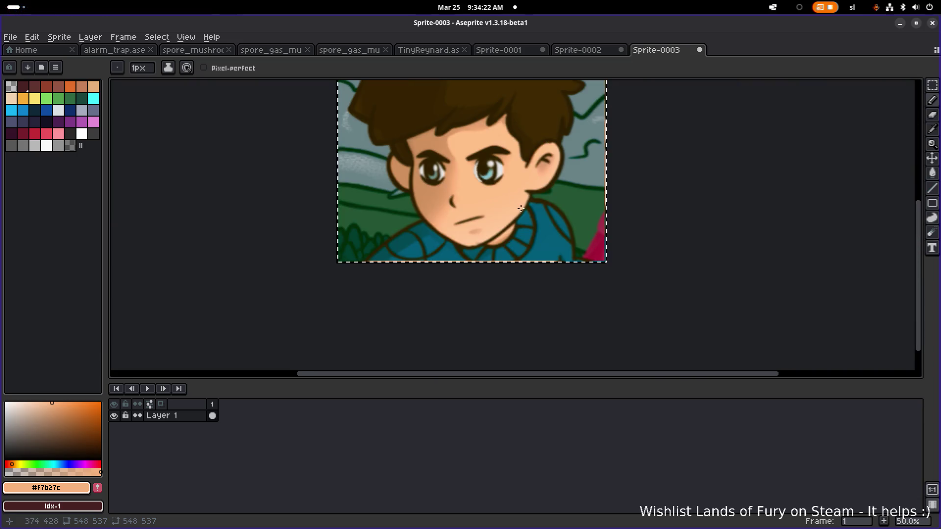
pyautogui.scroll(-1, 554, 230)
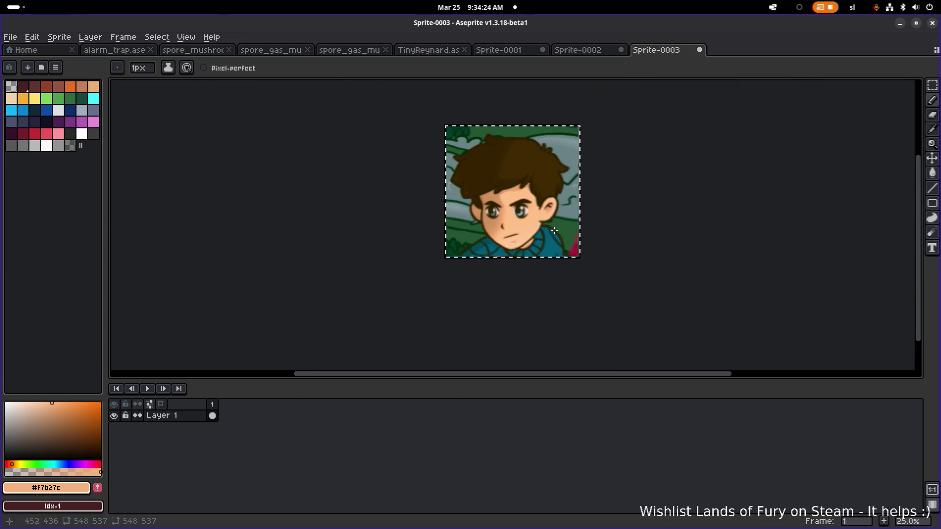
pyautogui.scroll(3, 554, 230)
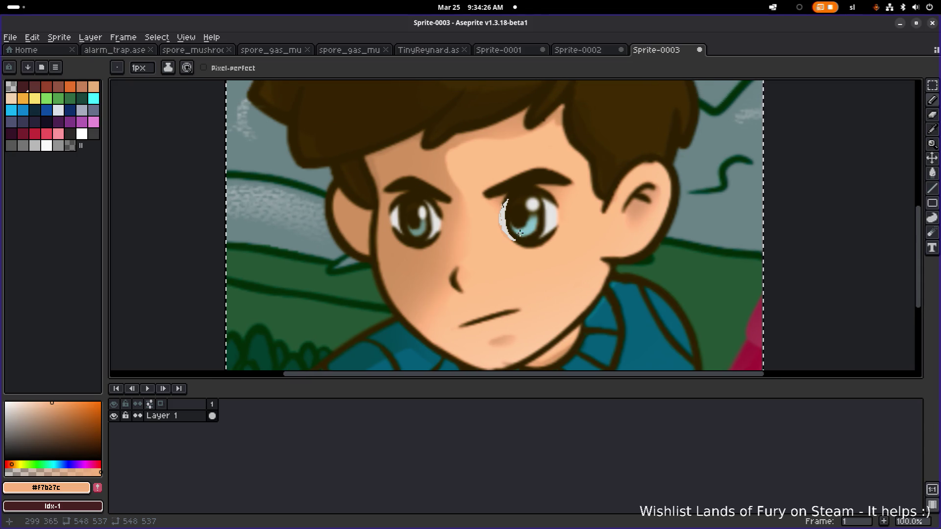
pyautogui.scroll(-2, 521, 233)
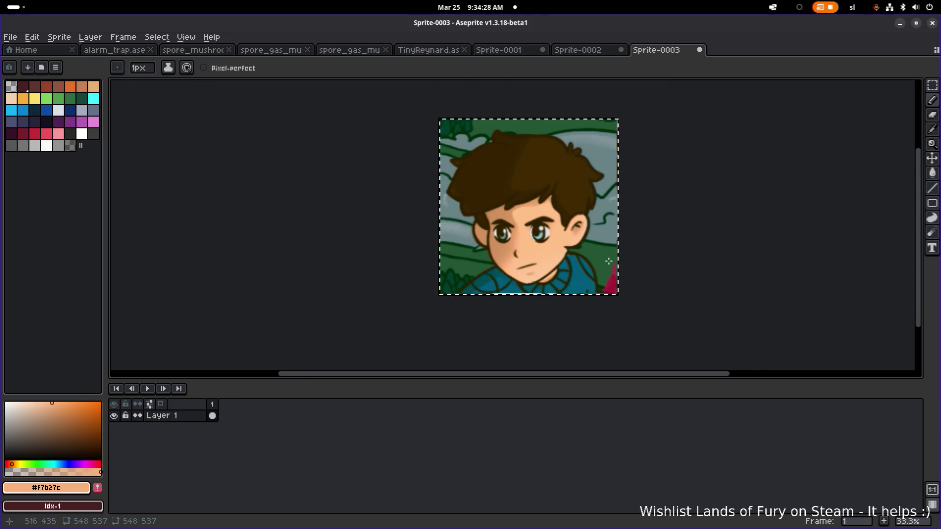
pyautogui.scroll(-1, 605, 260)
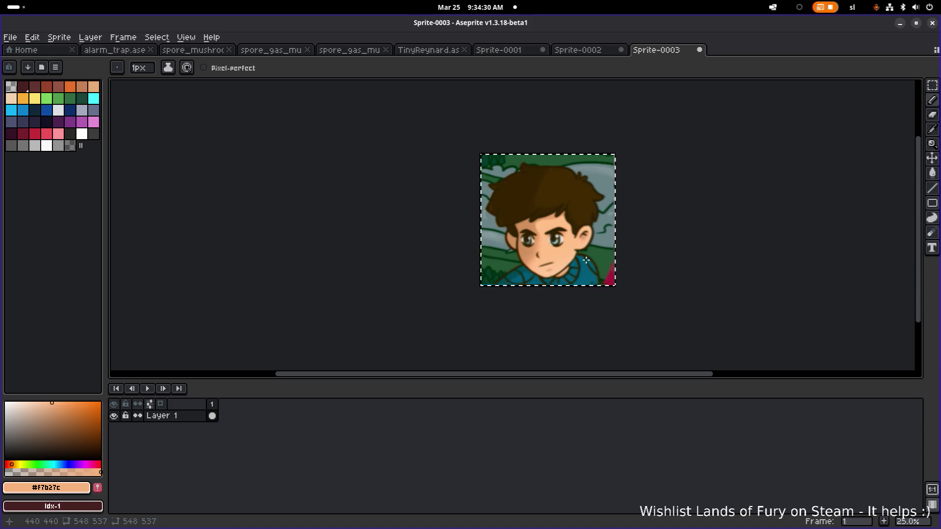
pyautogui.scroll(4, 555, 241)
pyautogui.scroll(-3, 563, 255)
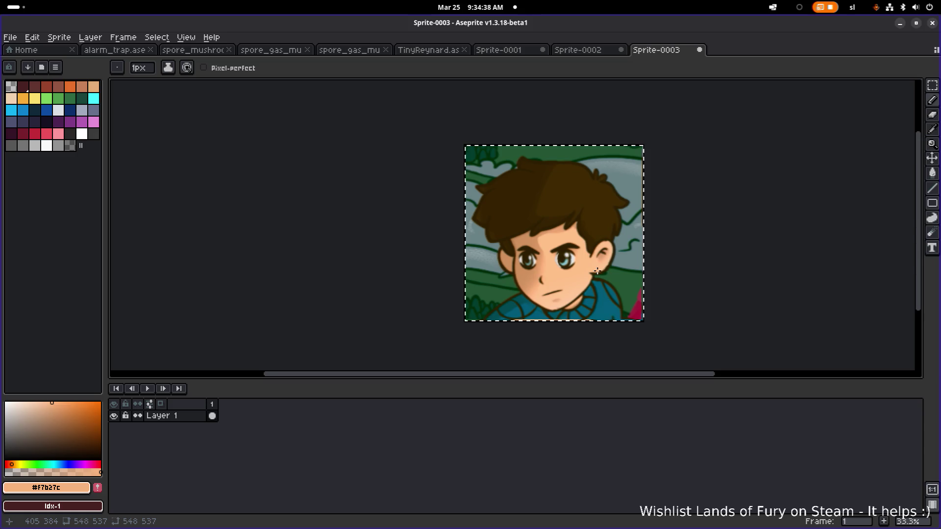
pyautogui.scroll(6, 590, 273)
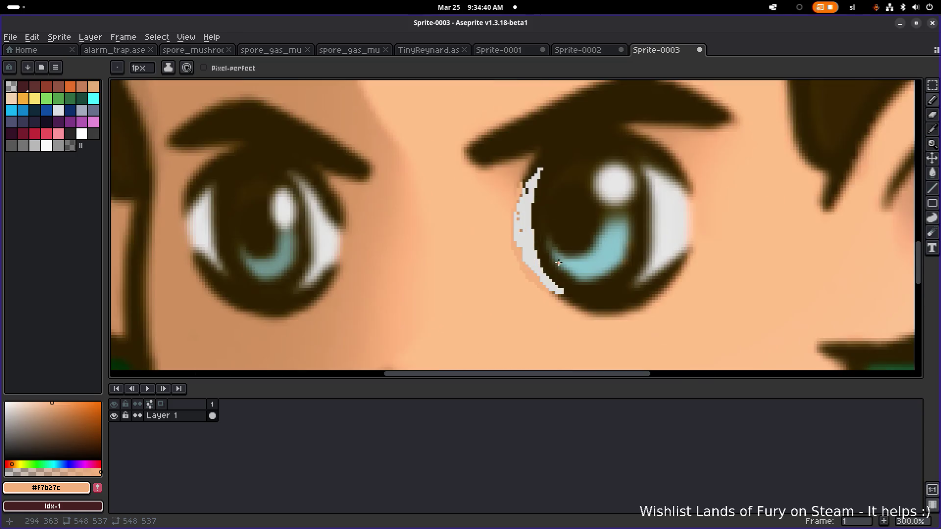
pyautogui.keyDown('alt'); pyautogui.click(564, 309); pyautogui.keyUp('alt')
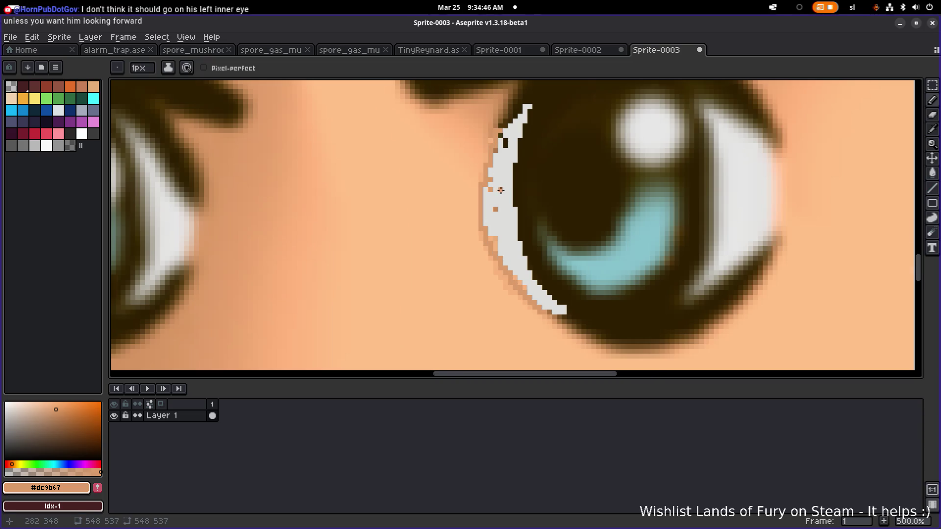
pyautogui.scroll(-6, 501, 190)
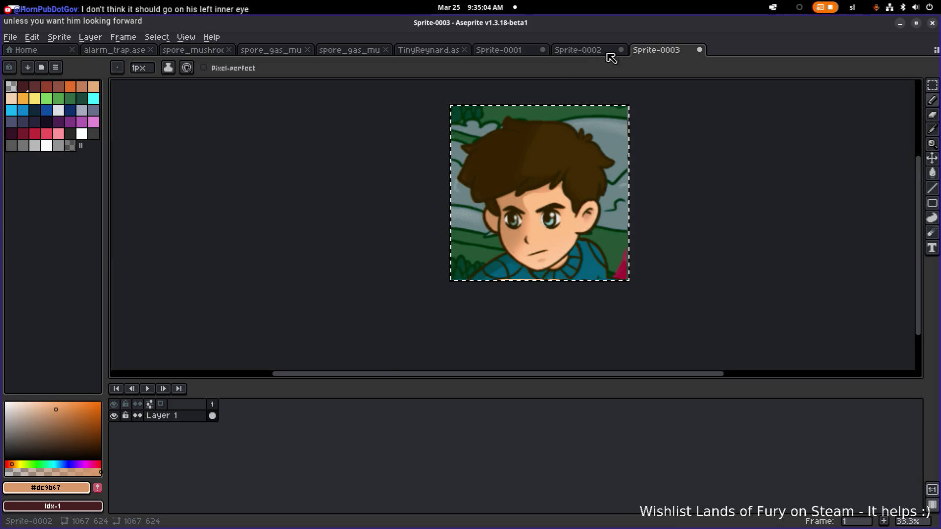
# - In Sprite-0001, marquee-select and shift the strip at the left eye's edge, then commit it
pyautogui.click(559, 51)
pyautogui.click(487, 50)
pyautogui.scroll(1, 459, 121)
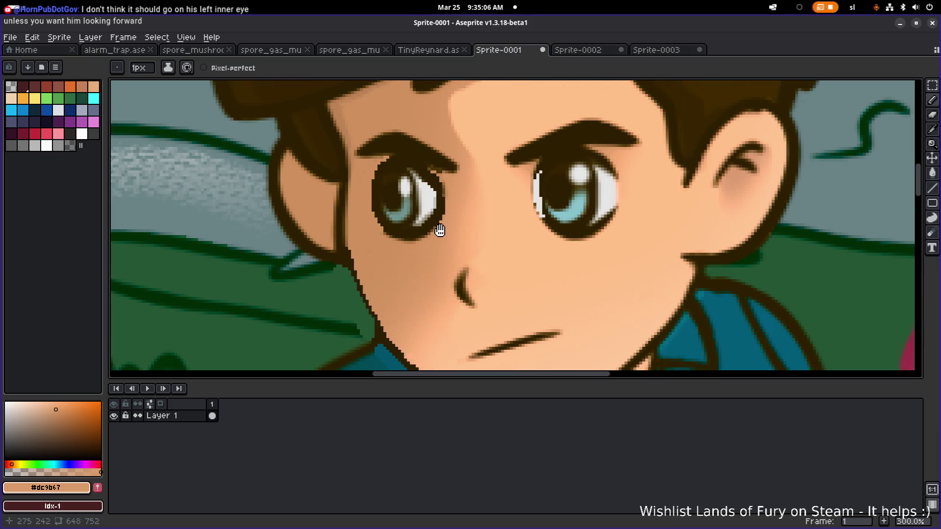
pyautogui.scroll(-4, 439, 225)
pyautogui.scroll(4, 388, 216)
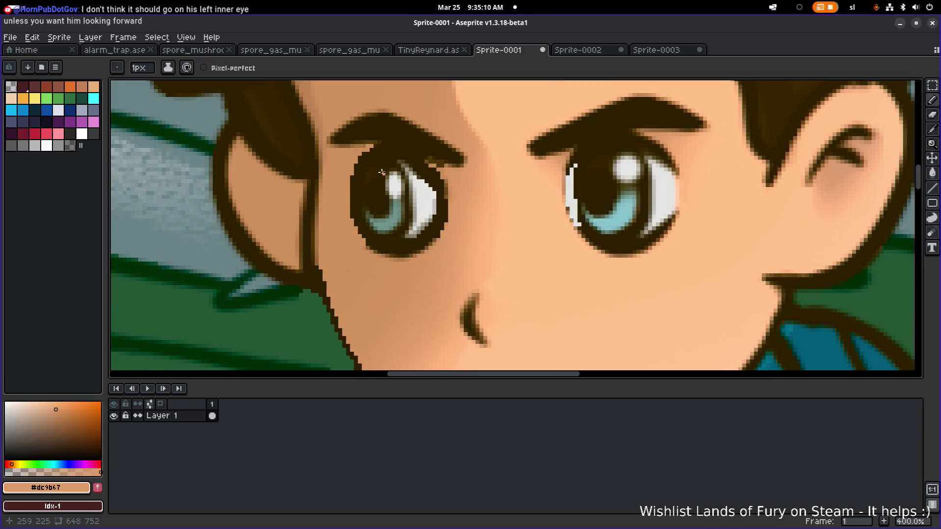
pyautogui.press('m')
pyautogui.scroll(1, 372, 164)
pyautogui.moveTo(361, 158)
pyautogui.mouseDown()
pyautogui.moveTo(389, 168)
pyautogui.moveTo(433, 263)
pyautogui.moveTo(428, 242)
pyautogui.mouseUp()
pyautogui.scroll(1, 416, 240)
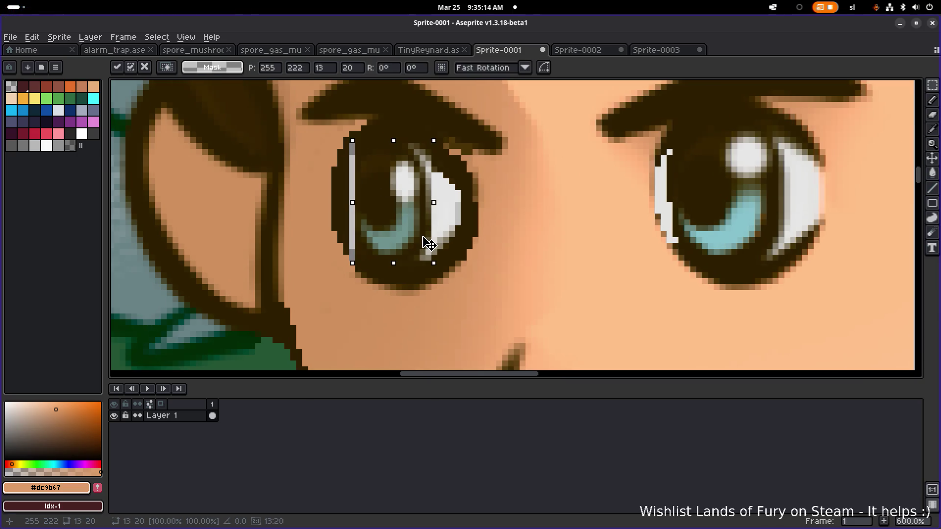
pyautogui.hotkey('ctrl', 'd')
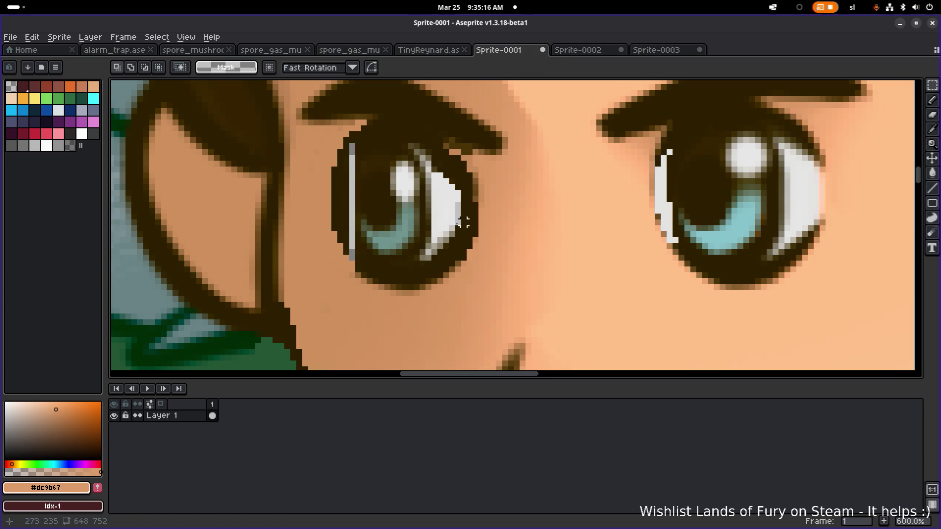
# - Repaint stray grey highlight pixels dark brown along the strip's edge and top
pyautogui.press('i')
pyautogui.click(426, 241)
pyautogui.press('b')
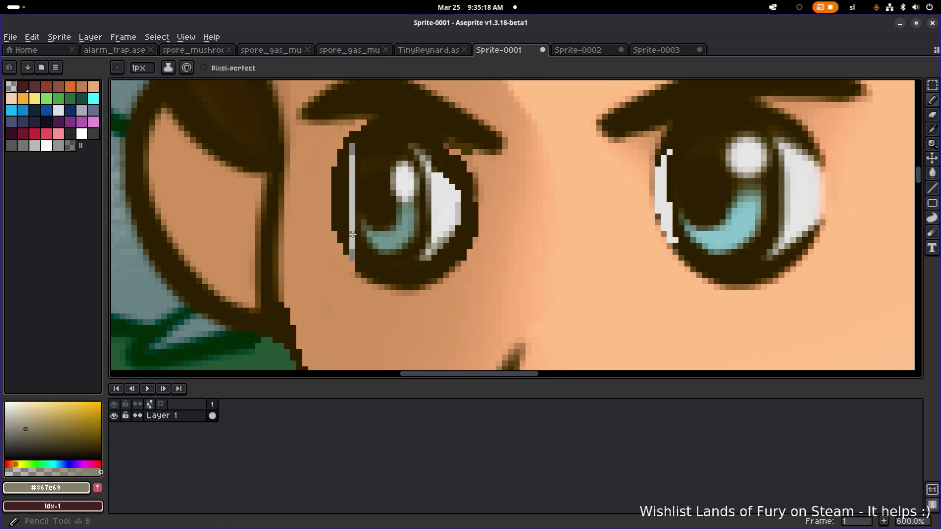
pyautogui.keyDown('alt'); pyautogui.click(358, 250); pyautogui.keyUp('alt')
pyautogui.moveTo(352, 248); pyautogui.dragTo(352, 232)
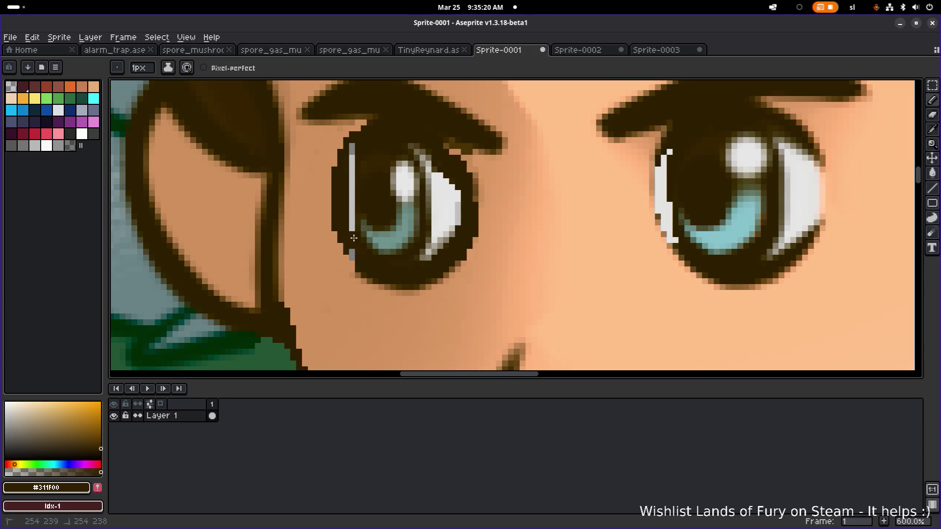
pyautogui.click(353, 152)
pyautogui.click(352, 156)
# - Erase stray pixels beside the right-hand eye's highlight with transparent paint
pyautogui.click(352, 146)
pyautogui.keyDown('alt'); pyautogui.click(351, 170); pyautogui.keyUp('alt')
pyautogui.moveTo(353, 174); pyautogui.dragTo(347, 188)
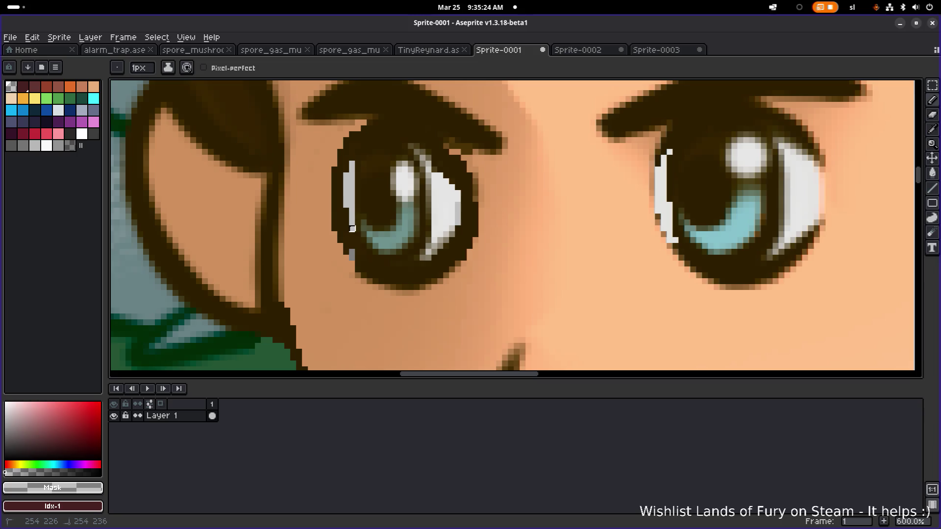
pyautogui.scroll(-4, 399, 210)
pyautogui.scroll(-3, 399, 210)
pyautogui.scroll(2, 446, 209)
pyautogui.scroll(-2, 471, 210)
pyautogui.moveTo(494, 210); pyautogui.dragTo(540, 224)
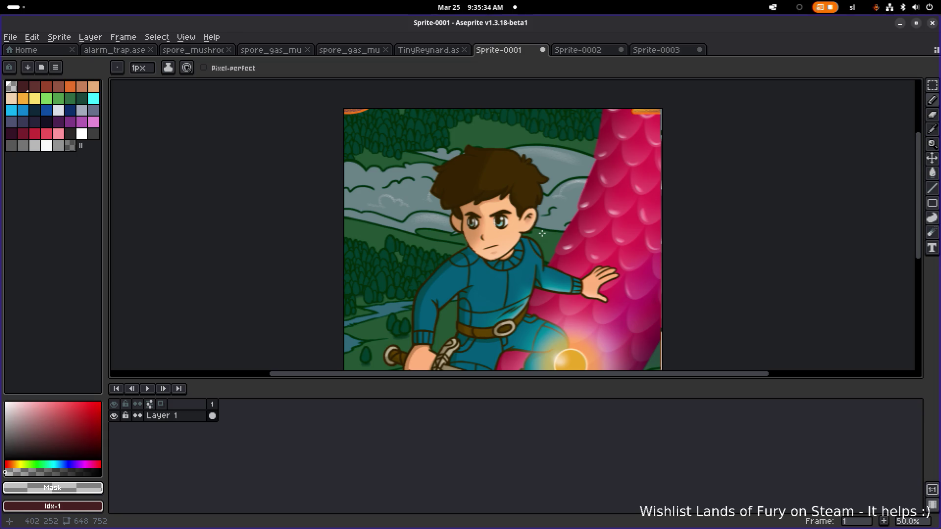
# - Switch to Brave's 19 (1).png reference and minimize it to reveal the sprite
pyautogui.hotkey('alt', 'Tab')
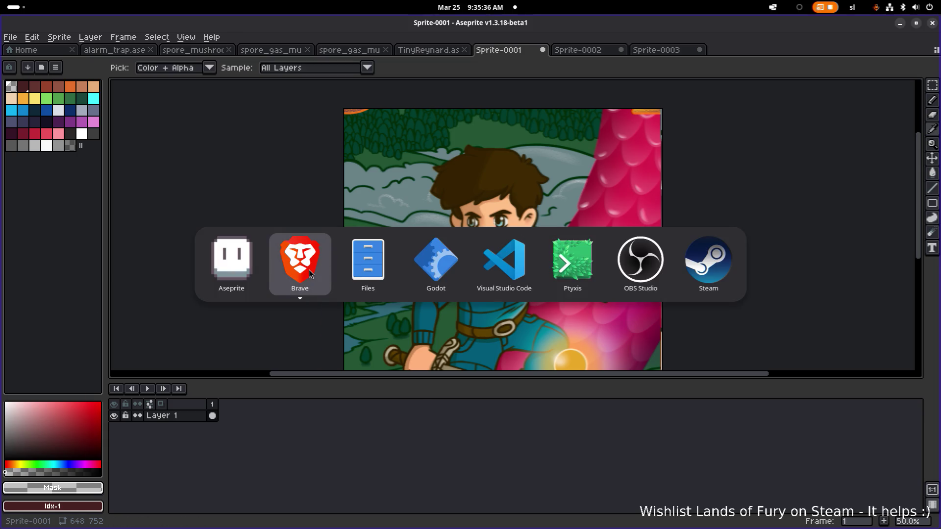
pyautogui.press('Escape')
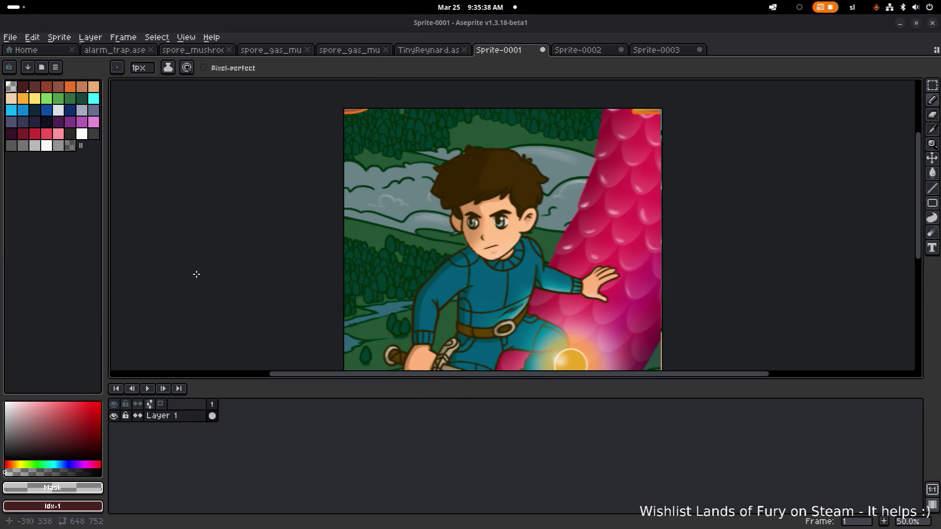
pyautogui.hotkey('alt', 'Tab')
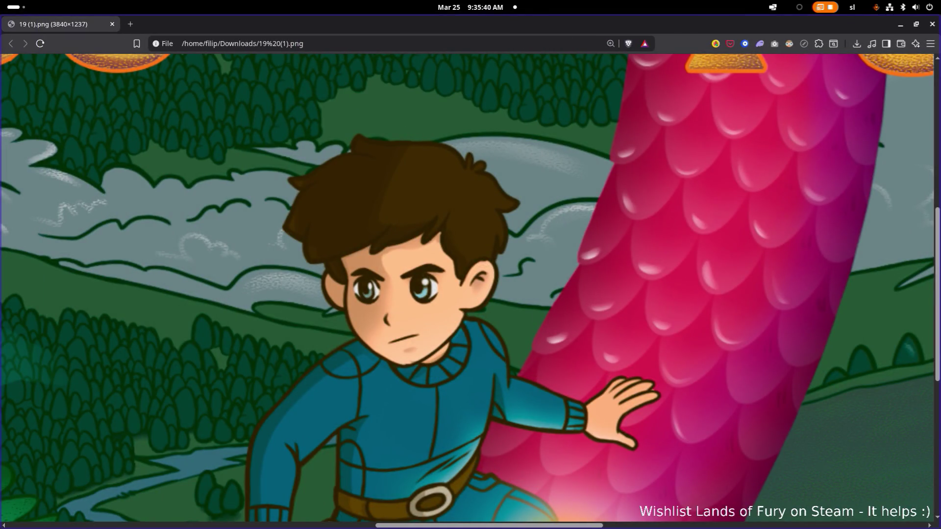
pyautogui.scroll(1, 504, 285)
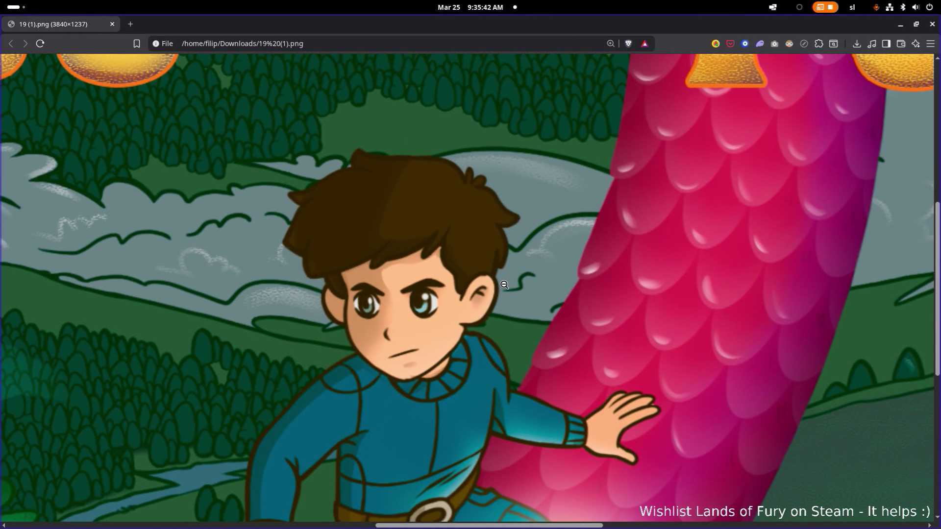
pyautogui.scroll(1, 511, 283)
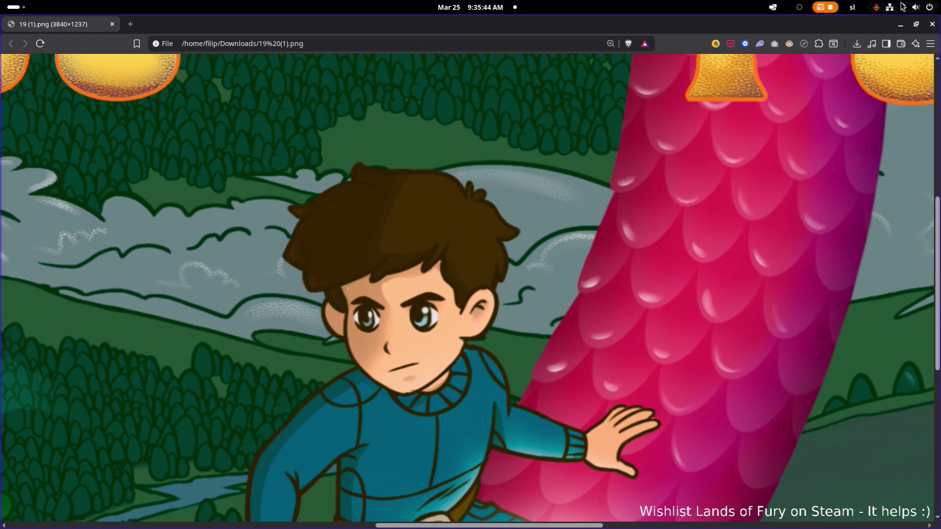
pyautogui.click(901, 29)
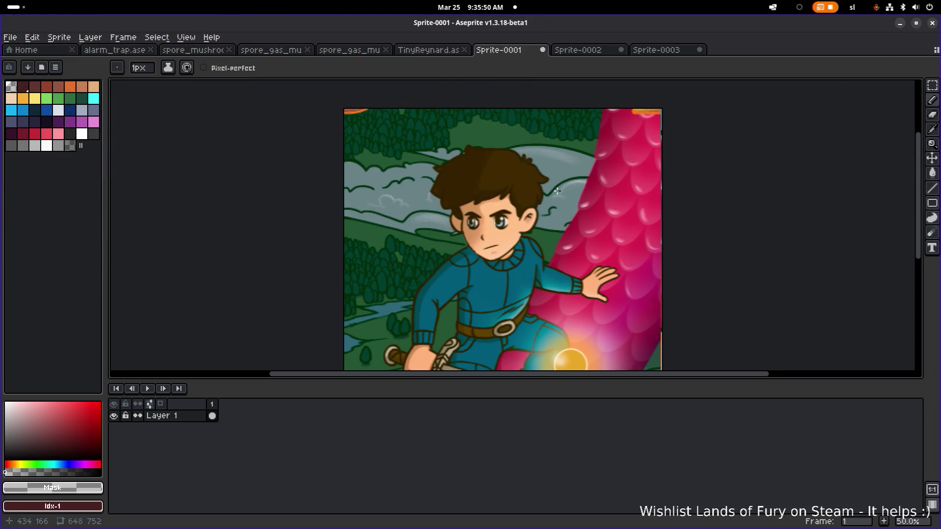
# - Bring the reference picture back to compare, then minimize it again
pyautogui.hotkey('alt', 'Tab')
pyautogui.hotkey('alt', 'shift', 'Tab')
pyautogui.hotkey('alt', 'Tab')
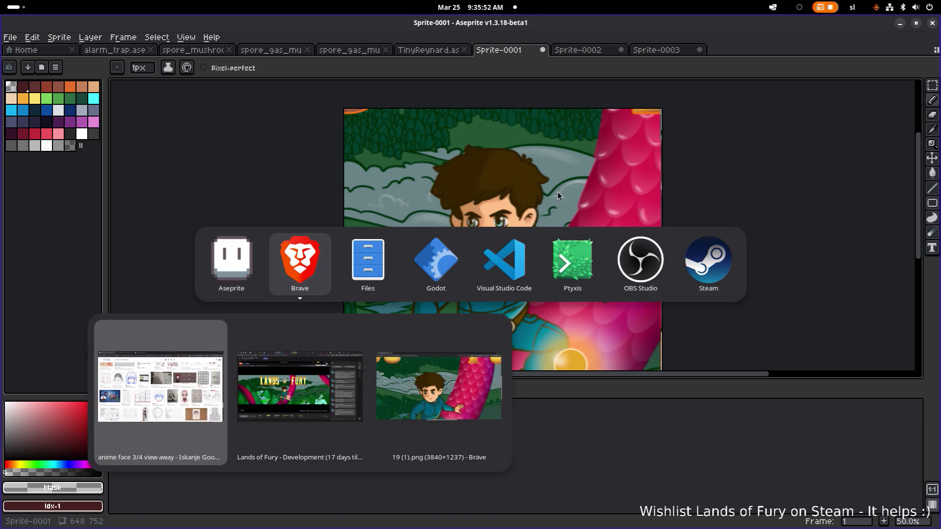
pyautogui.hotkey('alt', '`')
pyautogui.hotkey('alt', '`')
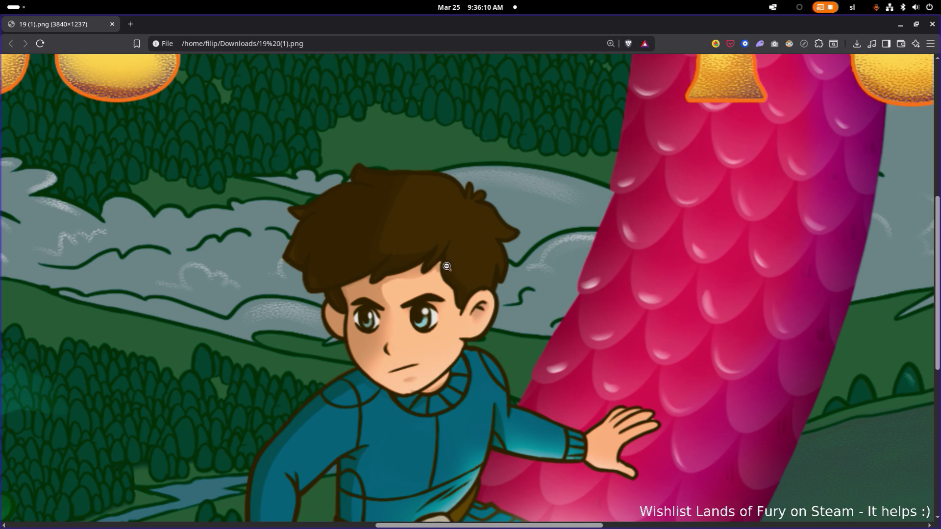
pyautogui.click(904, 27)
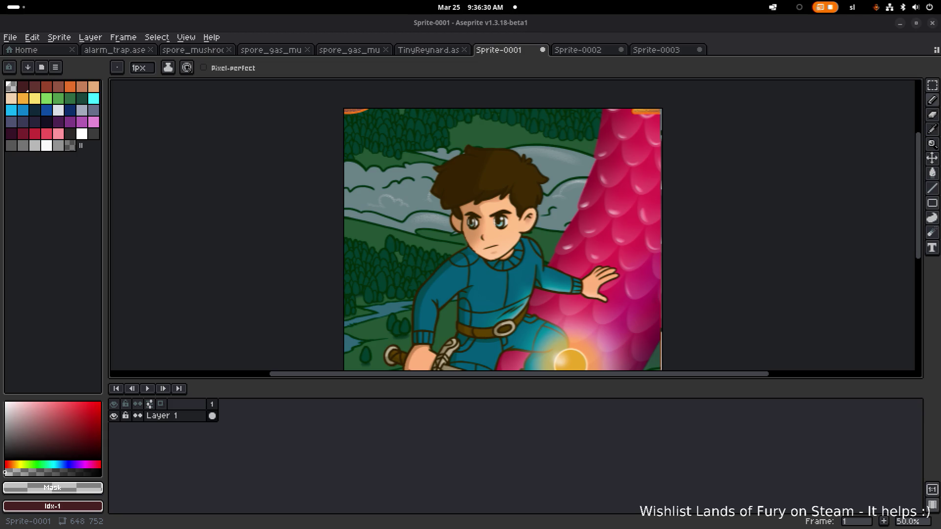
pyautogui.hotkey('alt', 'Tab')
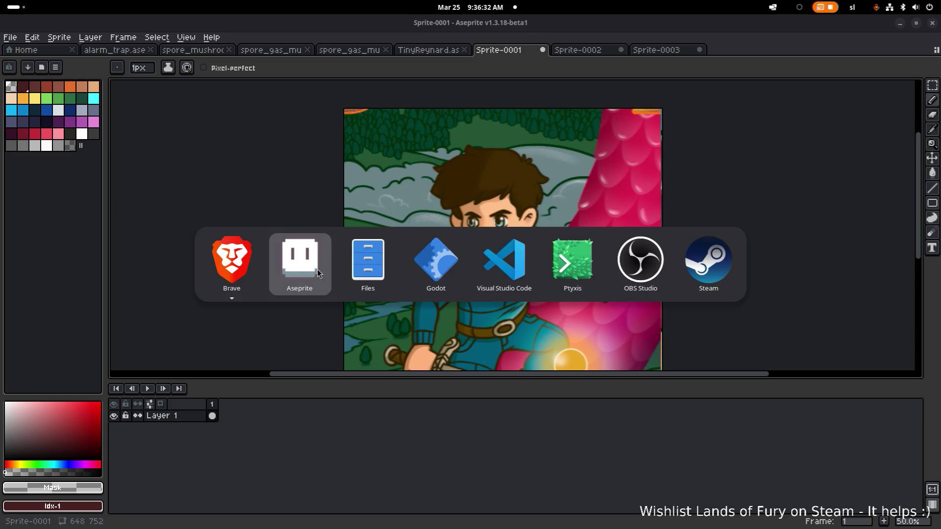
# - Bring the 19 (1).png window forward, zoom out and pan across the artwork
pyautogui.moveTo(246, 269)
pyautogui.click(335, 363)
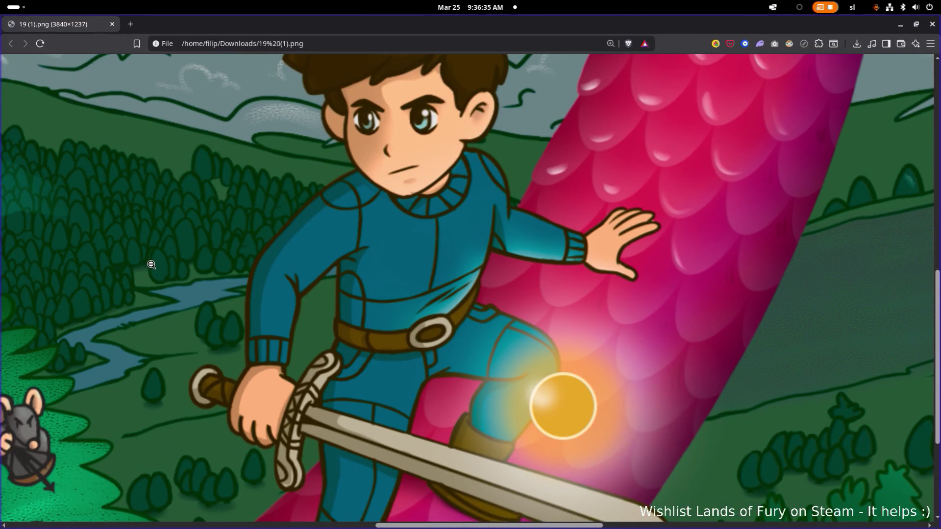
pyautogui.click(147, 265)
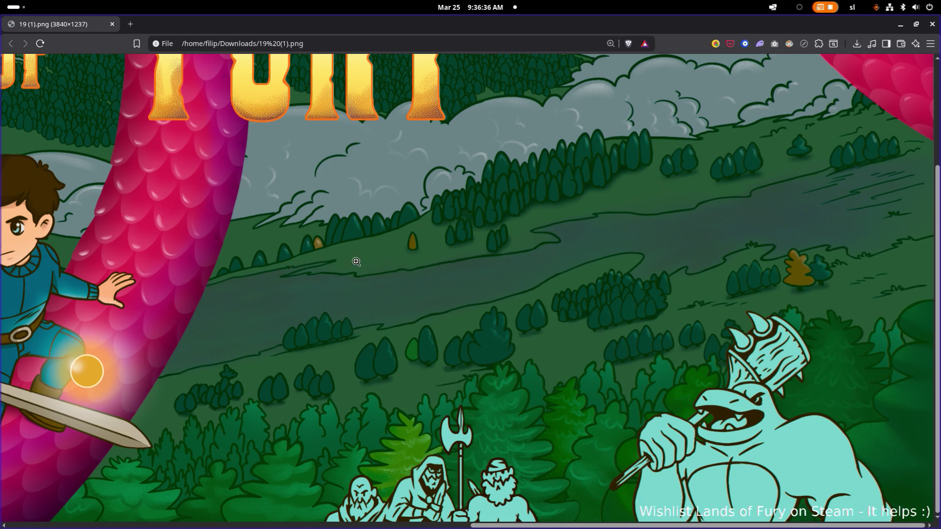
pyautogui.scroll(1, 370, 430)
pyautogui.hscroll(-10, 169, 493)
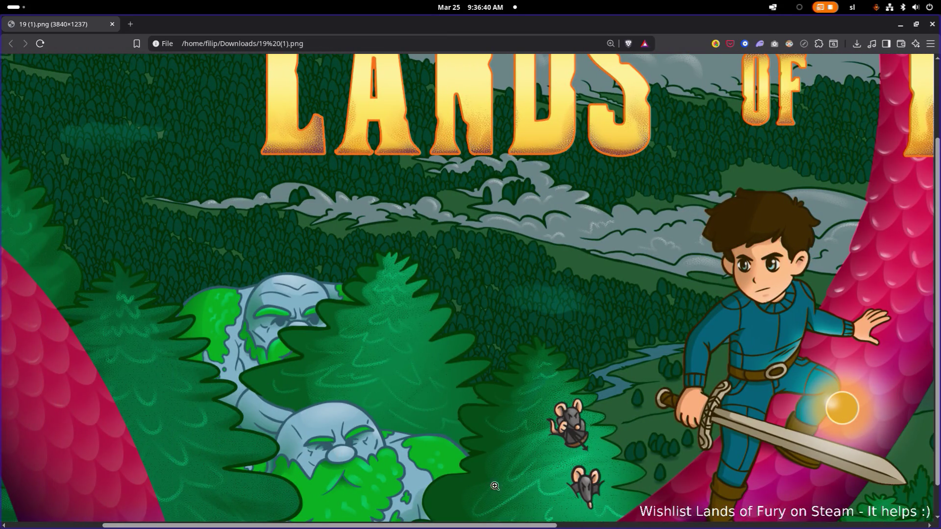
pyautogui.moveTo(542, 525); pyautogui.dragTo(907, 527)
pyautogui.scroll(-1, 698, 449)
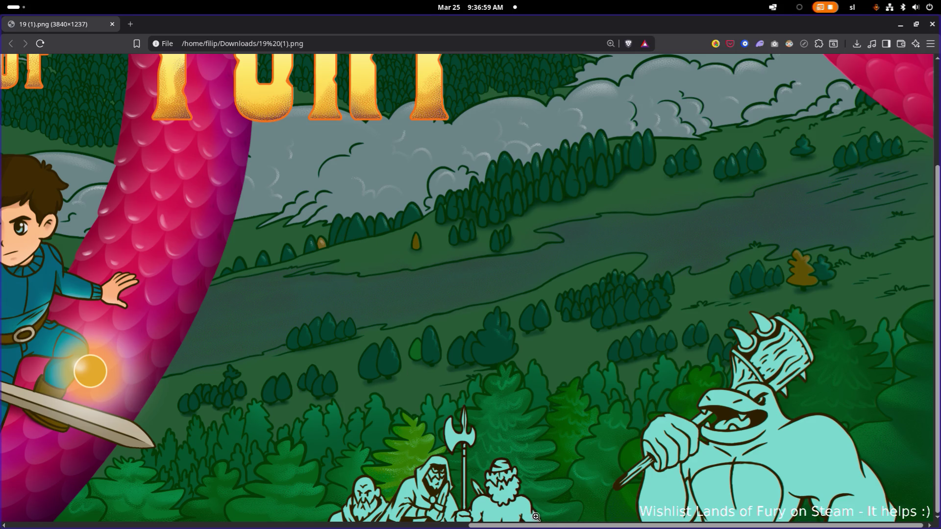
pyautogui.moveTo(536, 526)
pyautogui.mouseDown()
pyautogui.moveTo(391, 525)
pyautogui.moveTo(366, 507)
pyautogui.mouseUp()
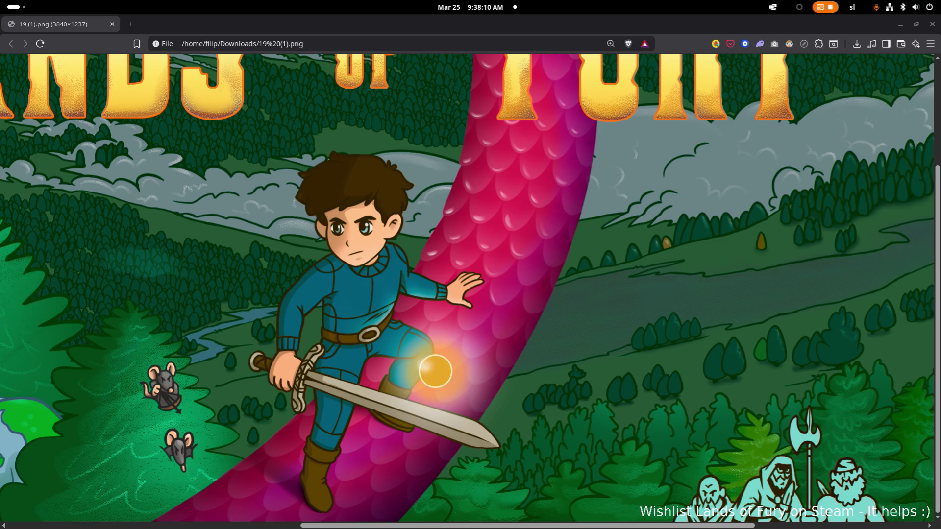
# - Leave the reference artwork with Alt+Tab
pyautogui.hotkey('alt', 'Tab')
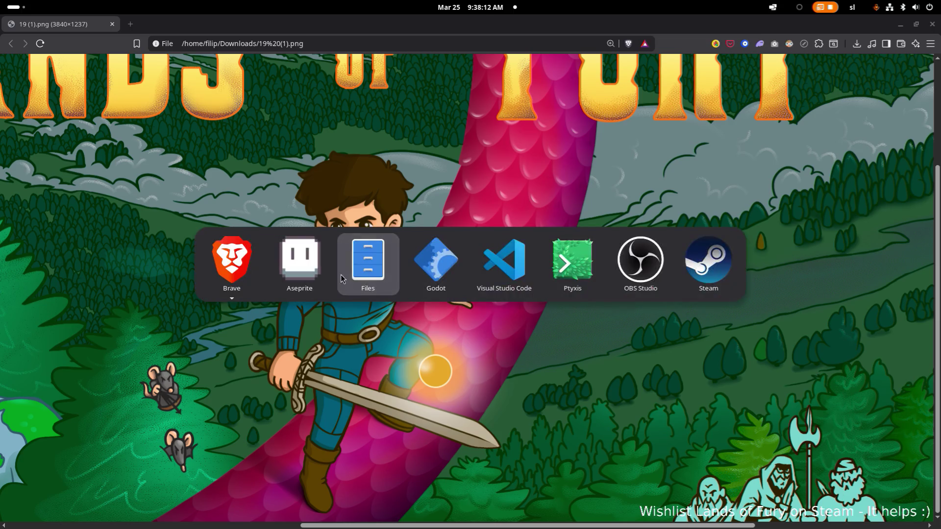
# - Return to Aseprite, view Sprite-0002 and select its whole canvas
pyautogui.click(300, 256)
pyautogui.scroll(-1, 485, 289)
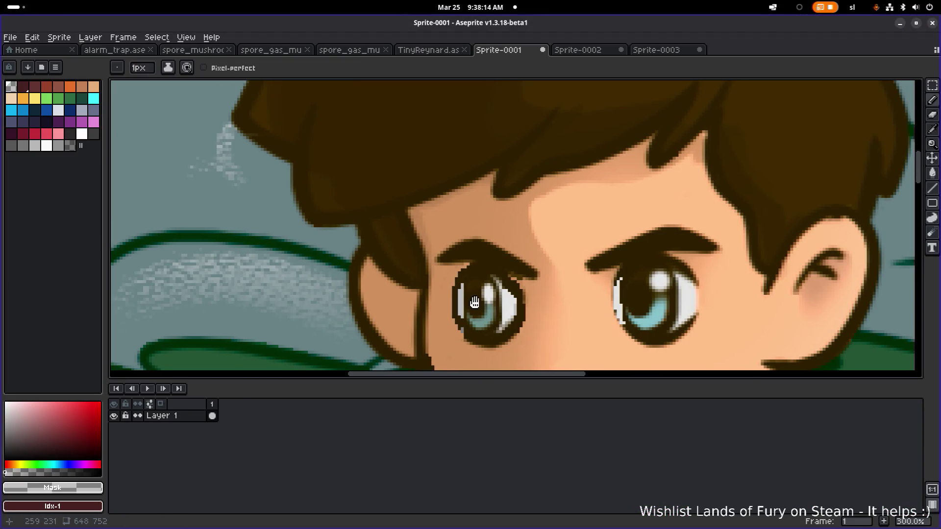
pyautogui.scroll(1, 483, 289)
pyautogui.scroll(-3, 476, 290)
pyautogui.scroll(1, 470, 289)
pyautogui.scroll(-1, 472, 288)
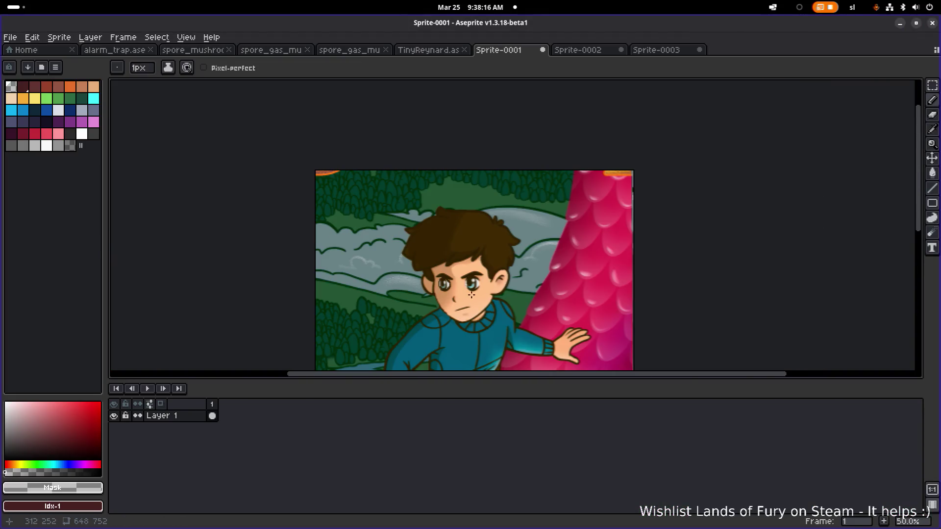
pyautogui.click(594, 49)
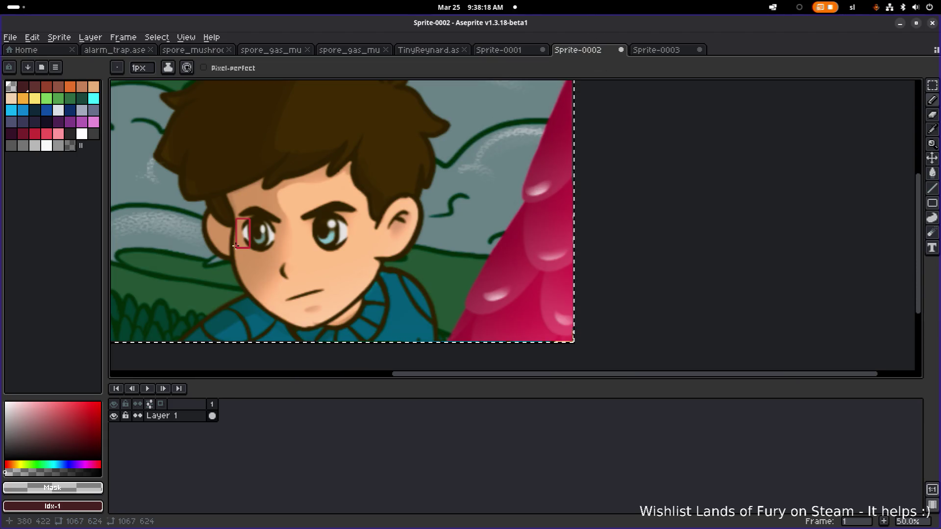
pyautogui.scroll(4, 280, 230)
pyautogui.hotkey('ctrl', 'a')
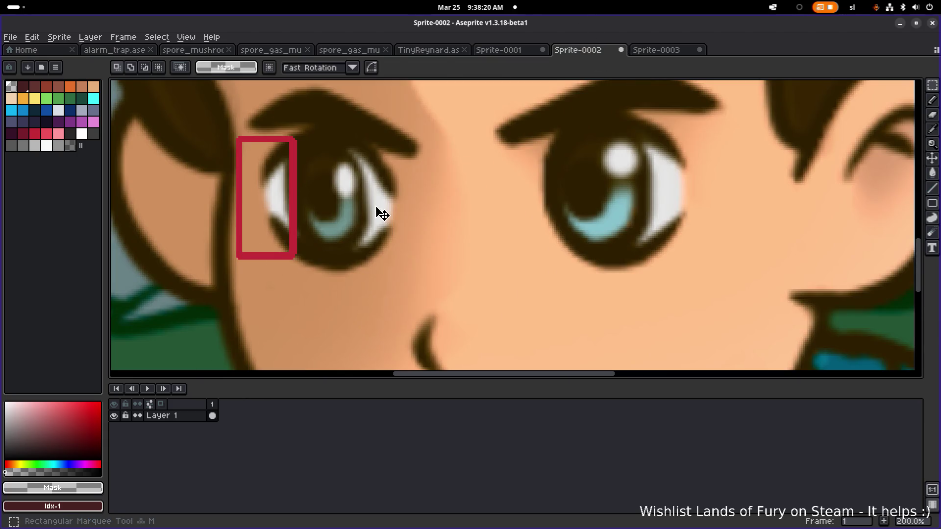
pyautogui.scroll(1, 421, 216)
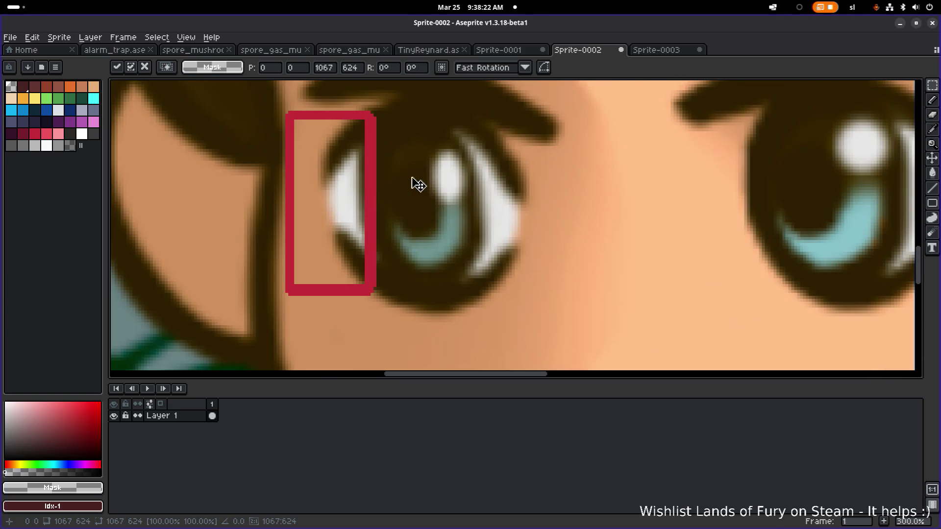
pyautogui.scroll(-1, 546, 178)
pyautogui.scroll(-1, 558, 183)
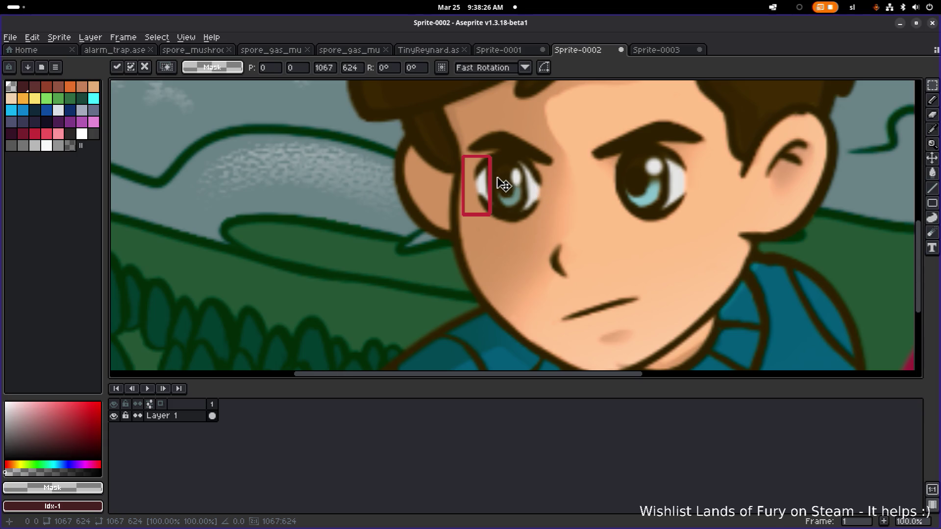
# - In Sprite-0003, undo the eye pencil stroke and the paste, then redo the paste
pyautogui.click(657, 49)
pyautogui.scroll(2, 561, 216)
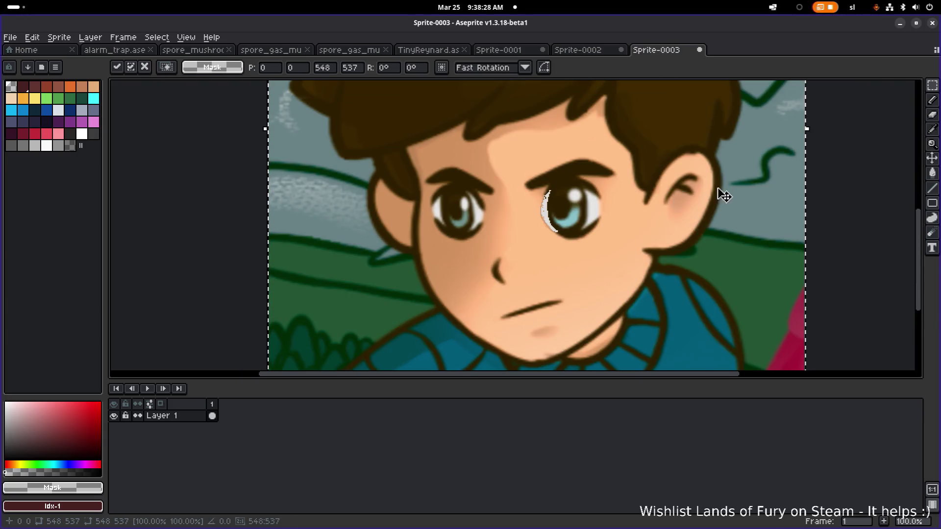
pyautogui.hotkey('ctrl', 'z')
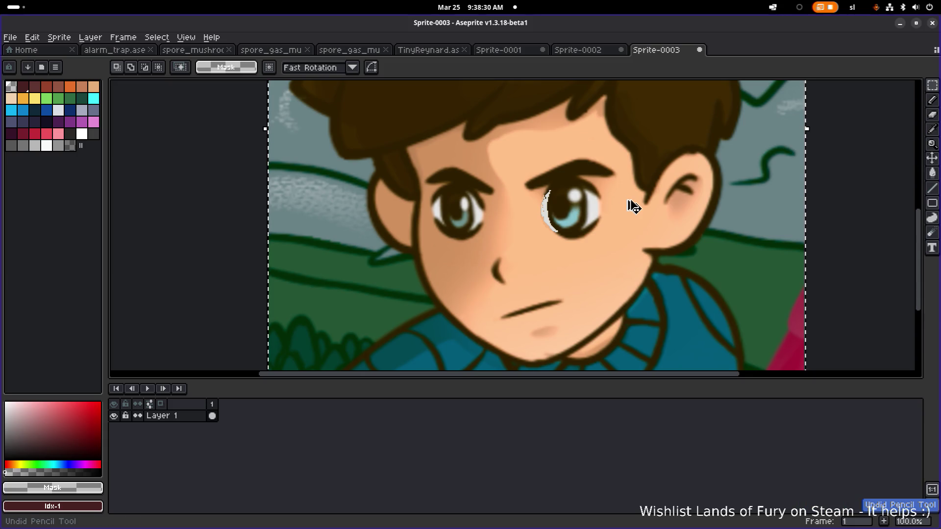
pyautogui.hotkey('ctrl', 'z')
pyautogui.hotkey('ctrl', 'z')
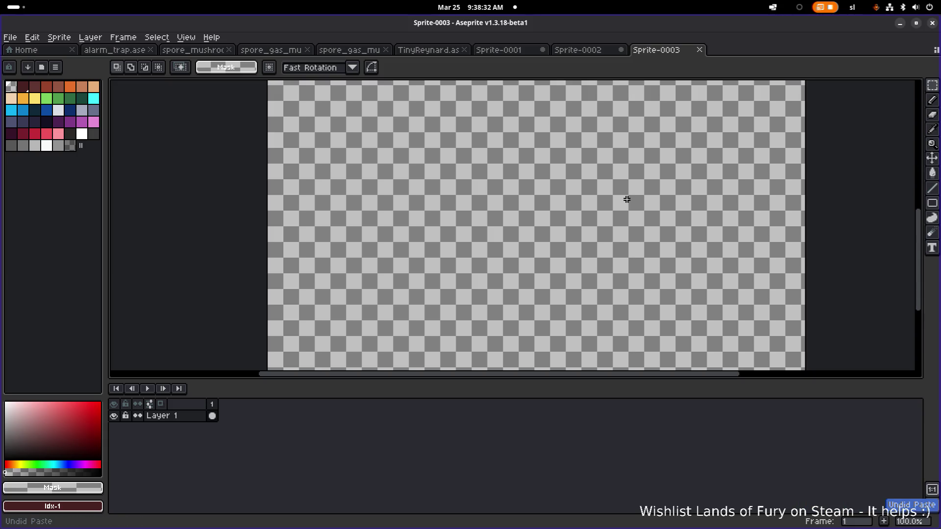
pyautogui.hotkey('ctrl', 'y')
pyautogui.scroll(3, 578, 200)
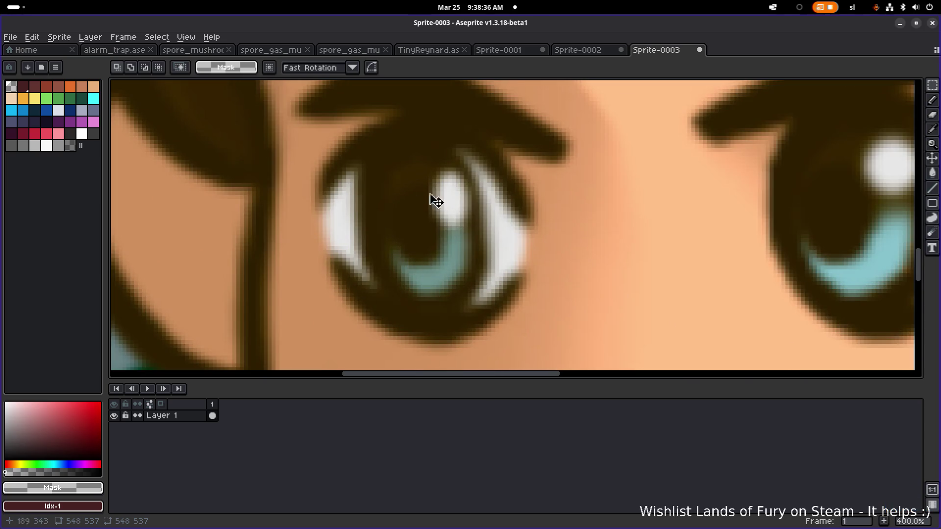
# - Try grey lines along the left eye's outline, then undo them
pyautogui.click(510, 204)
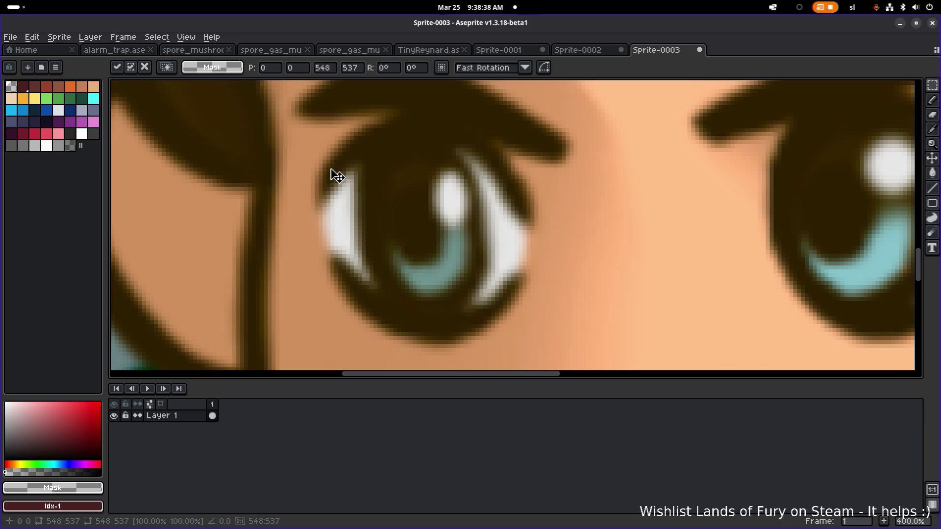
pyautogui.press('b')
pyautogui.moveTo(332, 146); pyautogui.dragTo(325, 208)
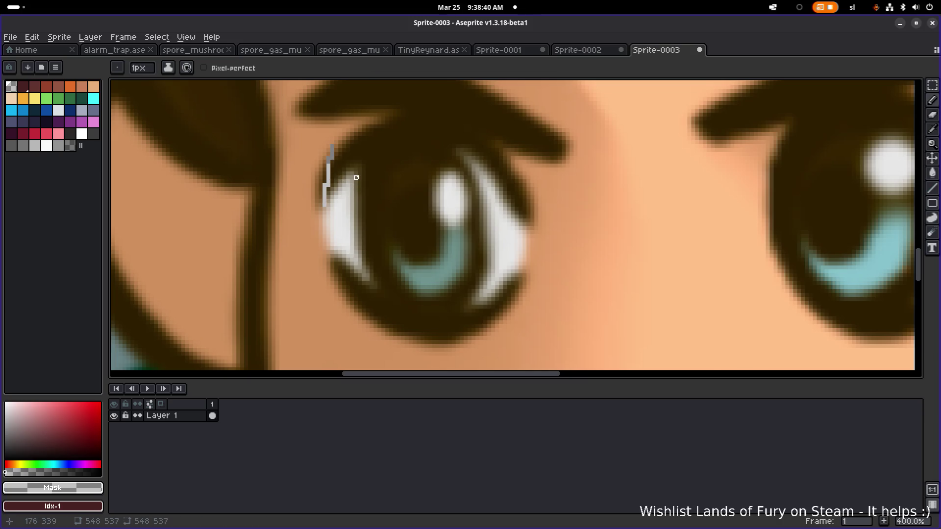
pyautogui.moveTo(342, 136); pyautogui.dragTo(324, 197)
pyautogui.hotkey('ctrl', 'z')
# - With a 3-pixel skin-tone brush, paint over and trim the eye's left outline
pyautogui.keyDown('alt'); pyautogui.click(301, 230); pyautogui.keyUp('alt')
pyautogui.press('+')
pyautogui.press('+')
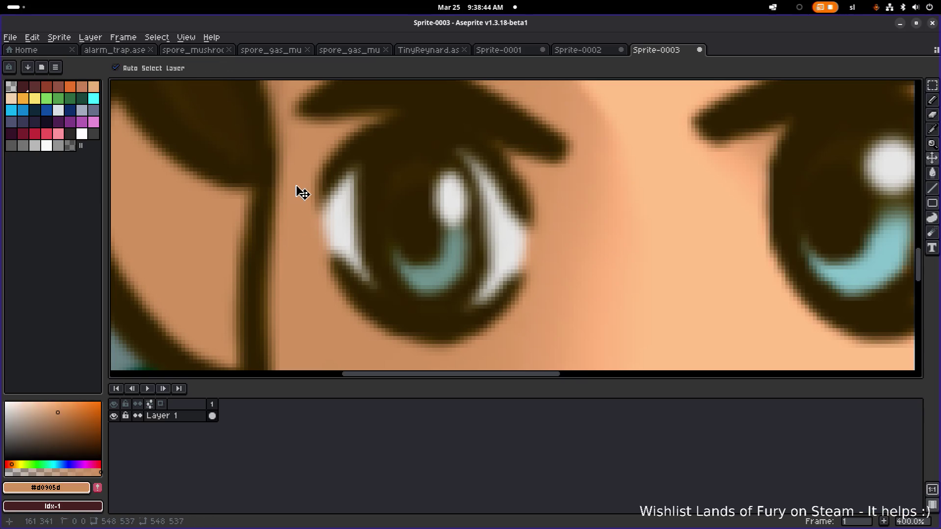
pyautogui.moveTo(338, 142)
pyautogui.mouseDown()
pyautogui.moveTo(323, 189)
pyautogui.moveTo(339, 278)
pyautogui.moveTo(321, 178)
pyautogui.mouseUp()
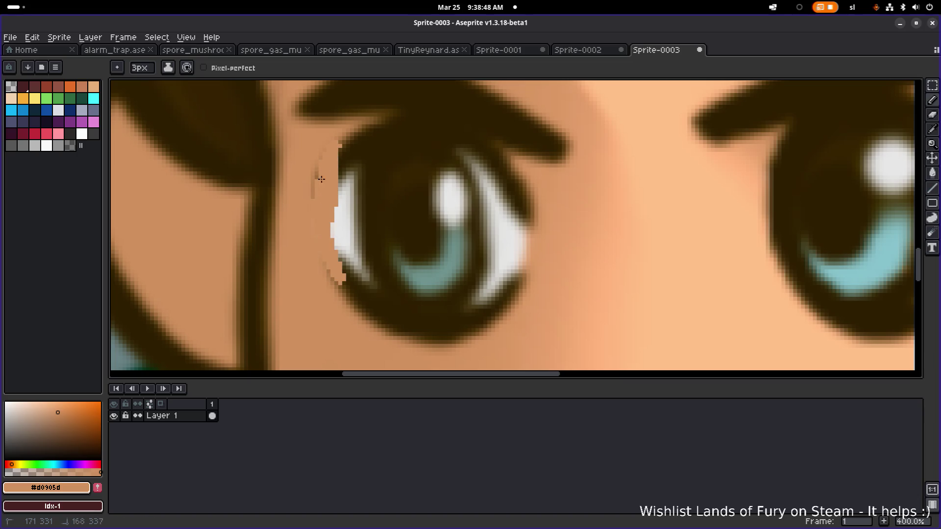
pyautogui.moveTo(331, 299)
pyautogui.mouseDown()
pyautogui.moveTo(329, 270)
pyautogui.moveTo(349, 301)
pyautogui.mouseUp()
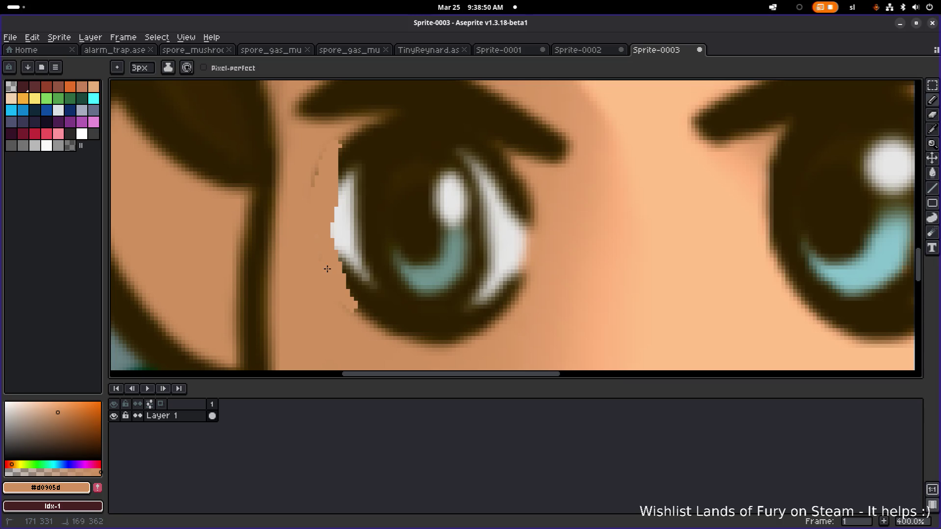
pyautogui.scroll(1, 328, 269)
pyautogui.moveTo(328, 202); pyautogui.dragTo(330, 232)
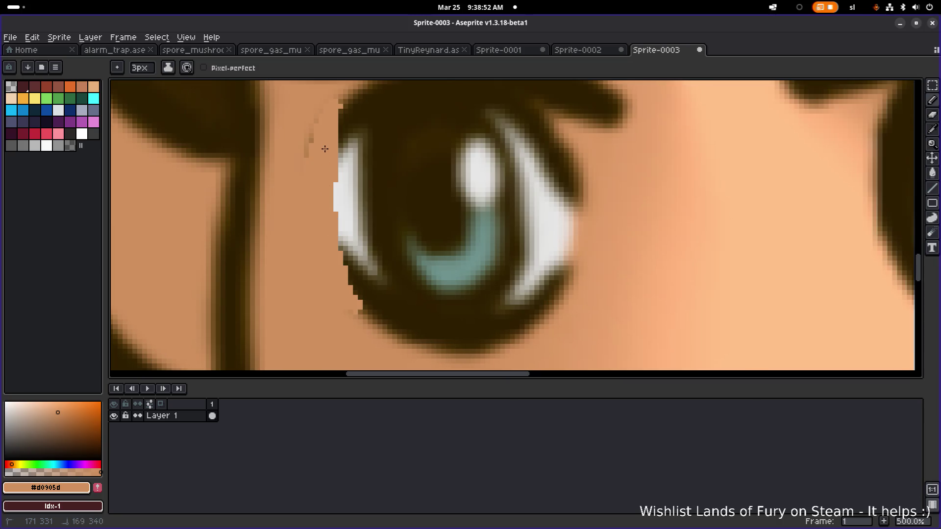
pyautogui.moveTo(321, 122)
pyautogui.mouseDown()
pyautogui.moveTo(343, 108)
pyautogui.moveTo(349, 279)
pyautogui.moveTo(362, 312)
pyautogui.moveTo(347, 309)
pyautogui.mouseUp()
pyautogui.moveTo(344, 262); pyautogui.dragTo(338, 197)
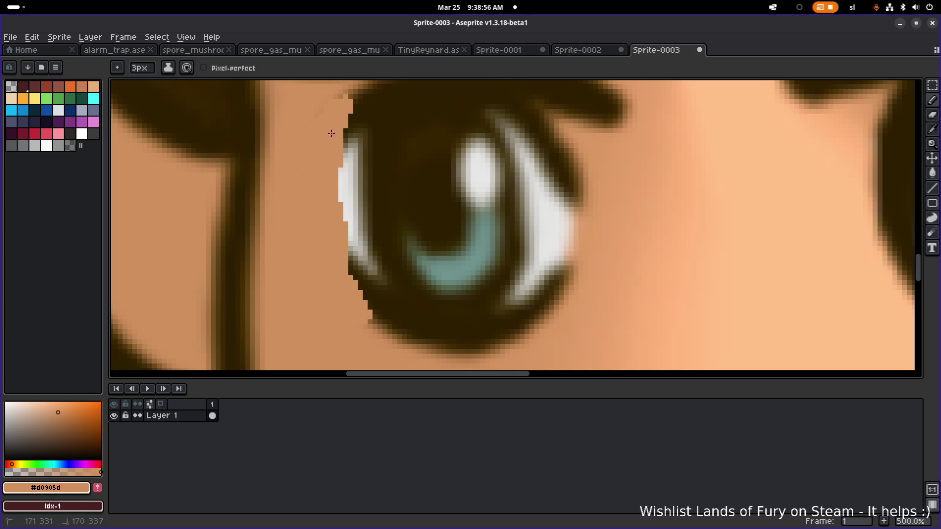
# - Zoom onto the left eye's edge and toggle undo/redo to compare, keeping the stroke
pyautogui.scroll(-5, 403, 195)
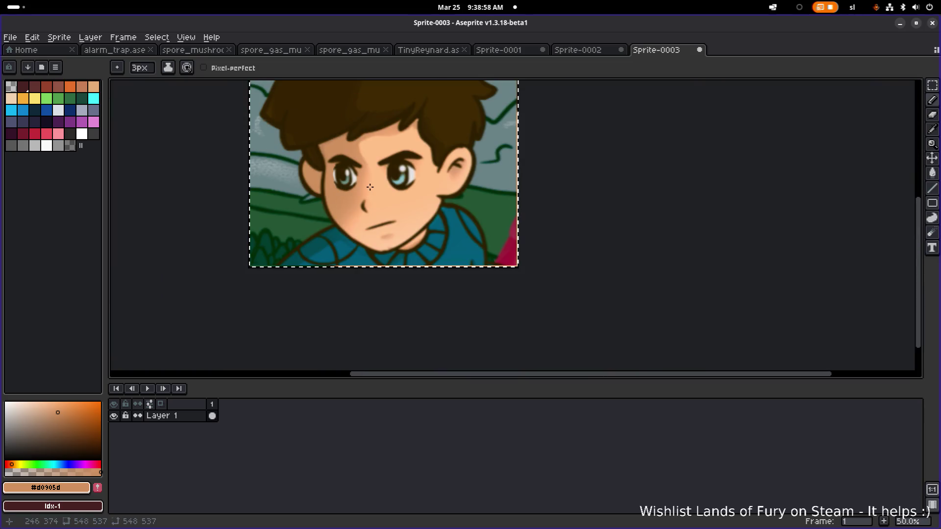
pyautogui.scroll(-1, 404, 195)
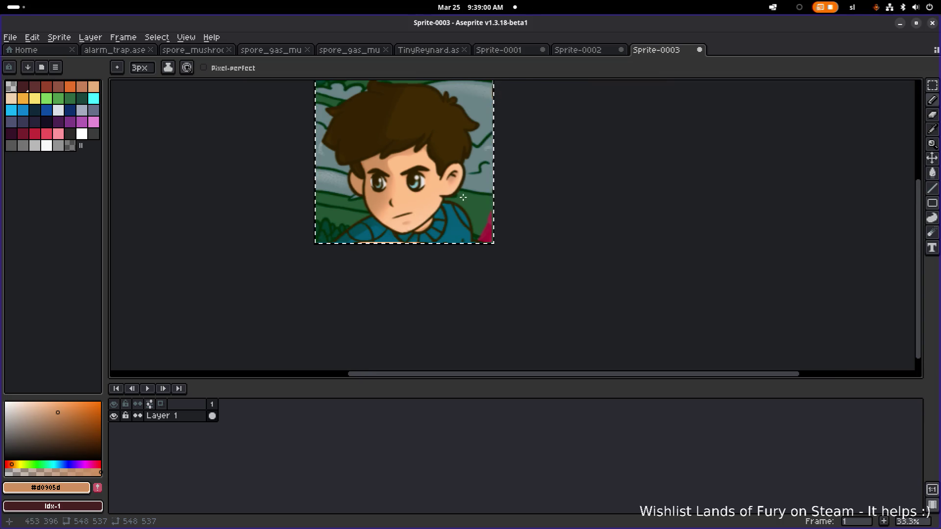
pyautogui.scroll(2, 412, 196)
pyautogui.scroll(1, 383, 220)
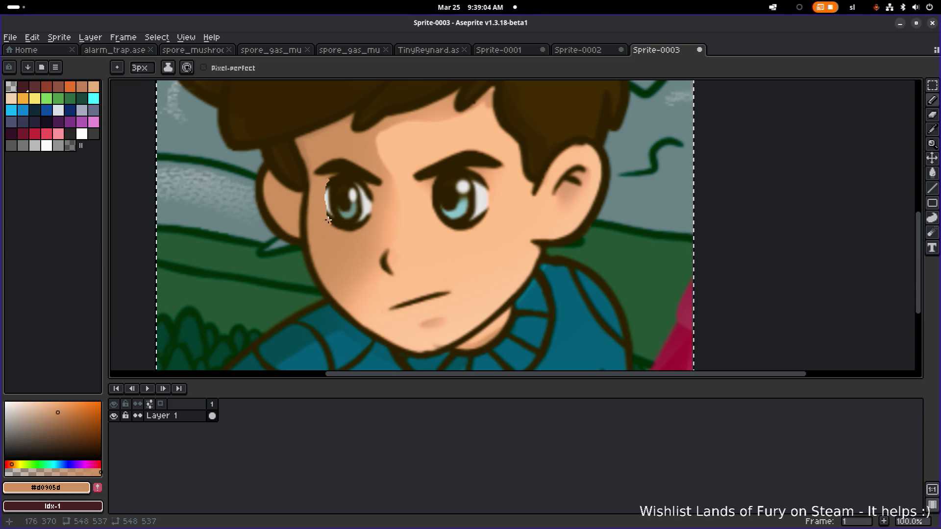
pyautogui.scroll(2, 338, 220)
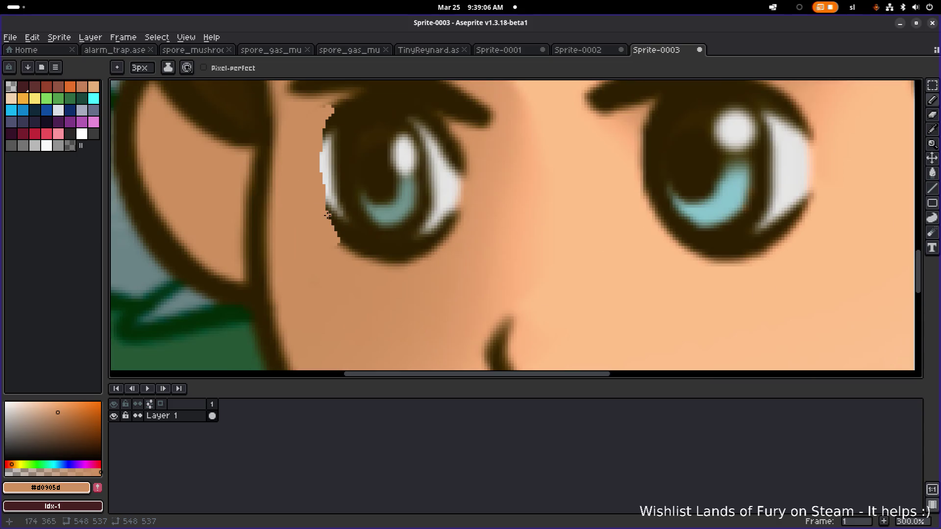
pyautogui.moveTo(331, 227); pyautogui.dragTo(324, 271)
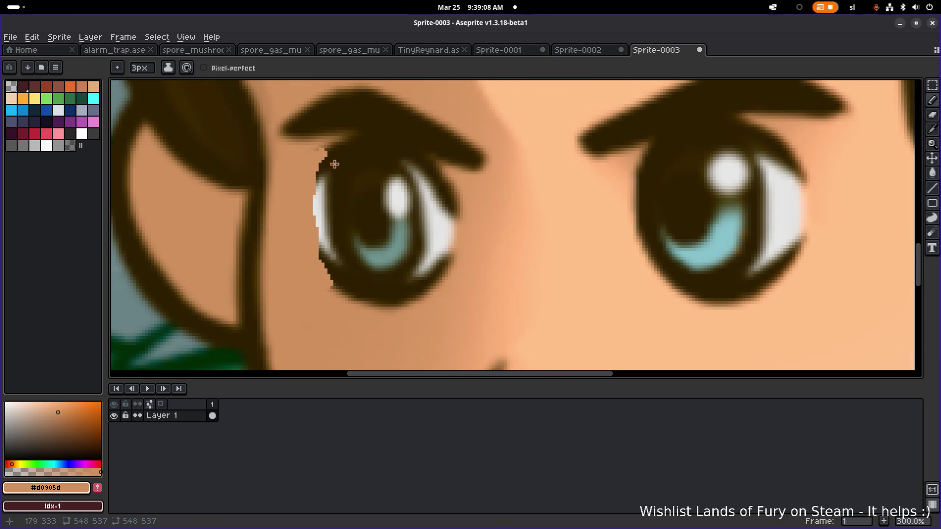
pyautogui.hotkey('ctrl', 'z')
pyautogui.hotkey('ctrl', 'y')
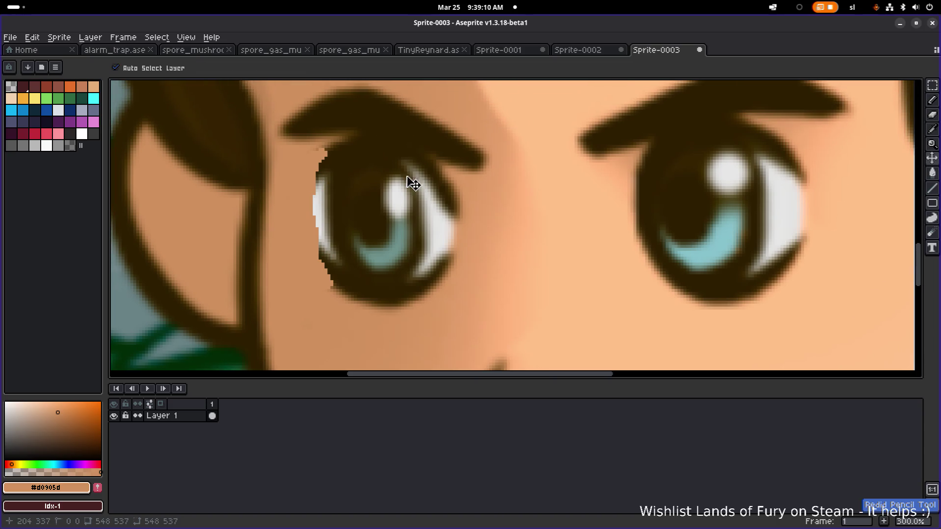
pyautogui.hotkey('ctrl', 'z')
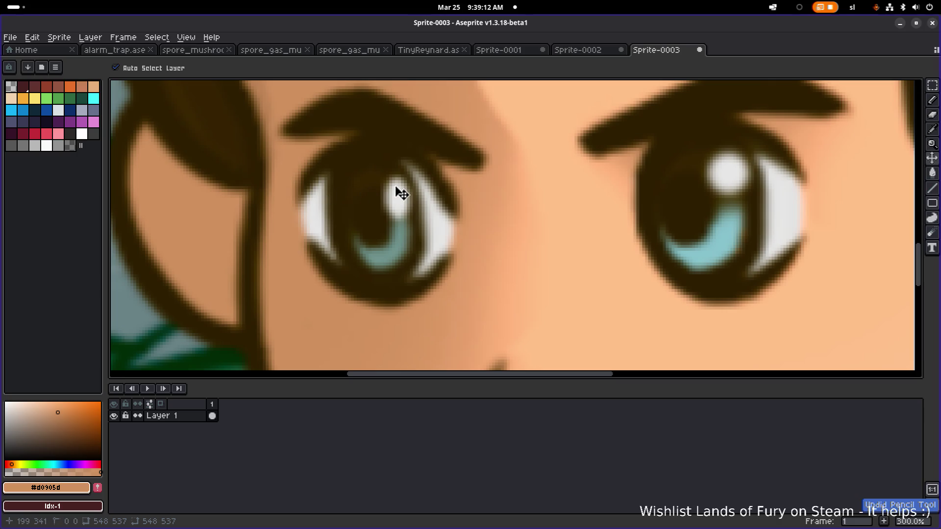
pyautogui.hotkey('ctrl', 'y')
pyautogui.scroll(-5, 505, 204)
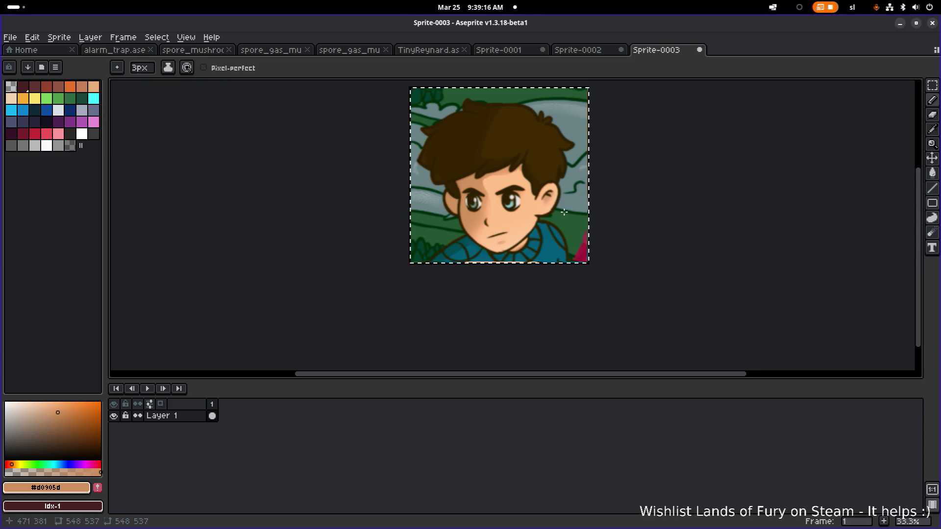
# - Zoom in and repaint the upper outline of the boy's left eye with the pencil
pyautogui.scroll(3, 495, 206)
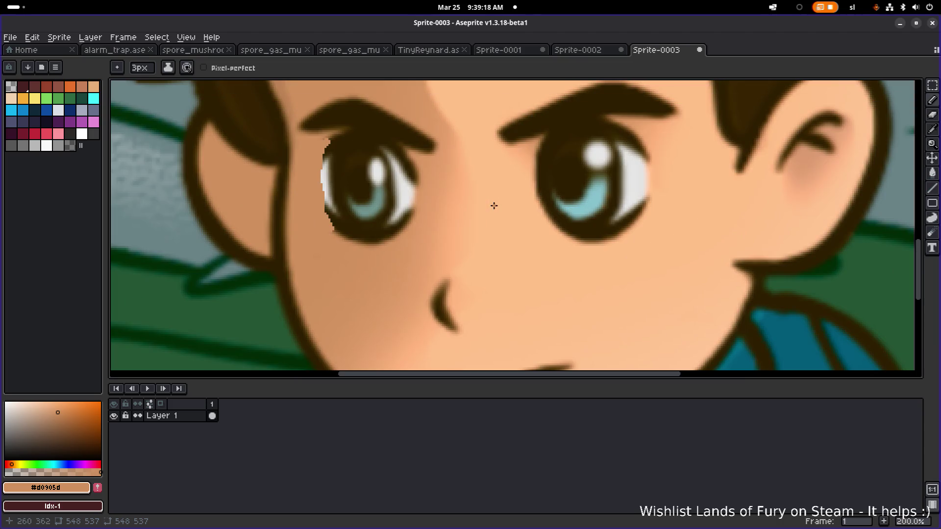
pyautogui.scroll(-2, 494, 205)
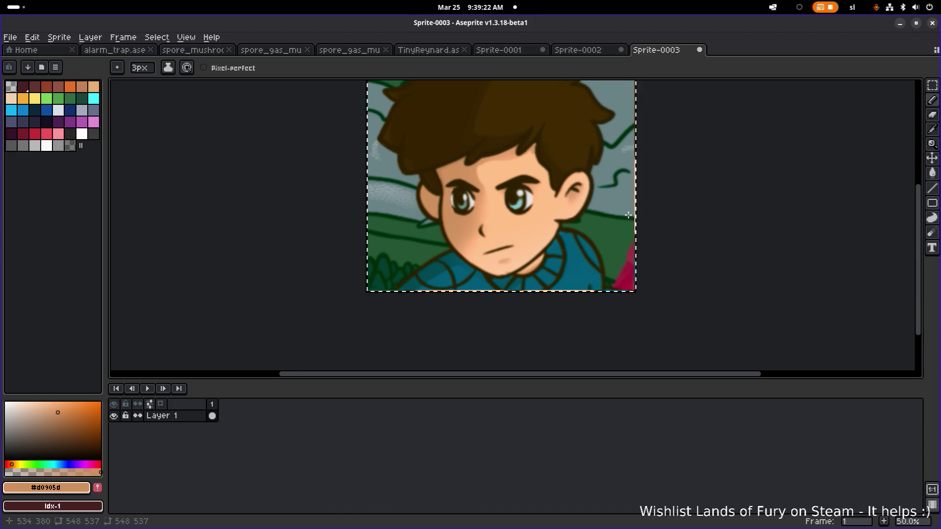
pyautogui.scroll(1, 575, 210)
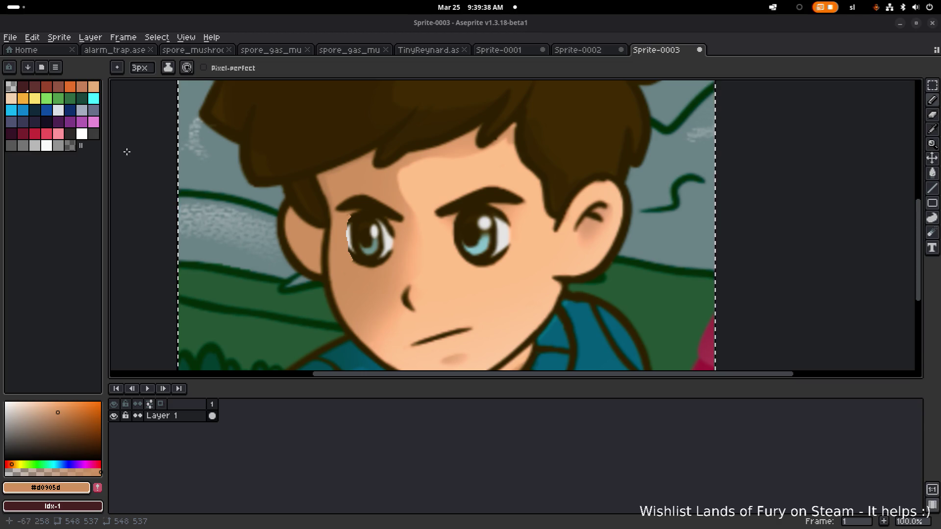
pyautogui.scroll(2, 343, 240)
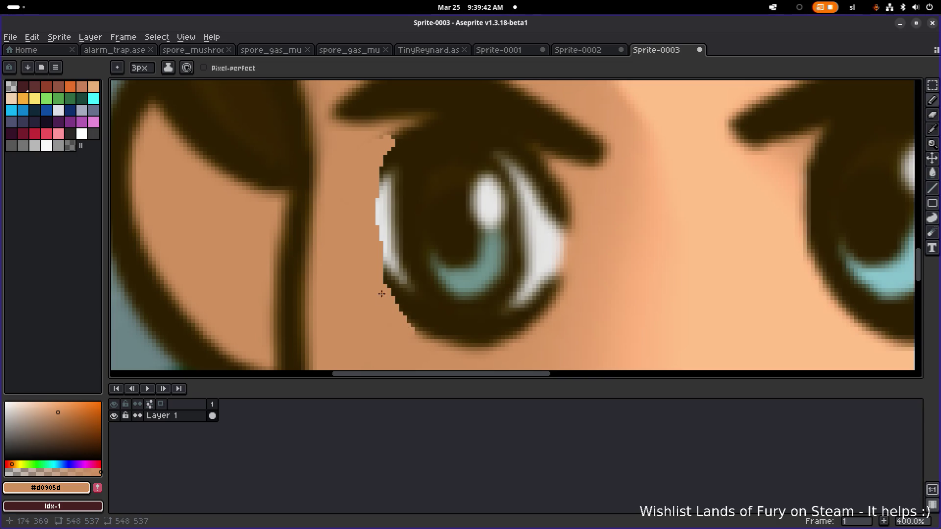
pyautogui.moveTo(392, 147); pyautogui.dragTo(363, 149)
# - Zoom back out and bring Brave's 19 (1).png reference window to the front
pyautogui.scroll(-4, 471, 162)
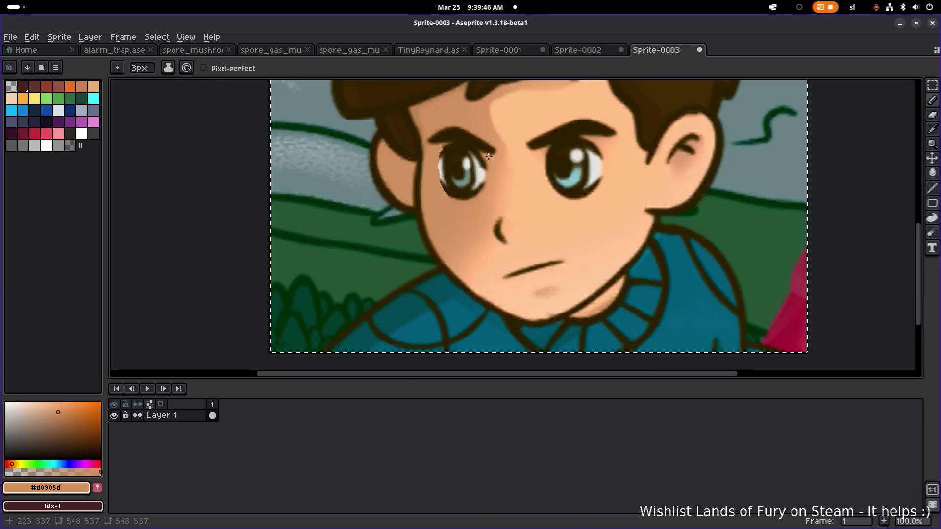
pyautogui.moveTo(604, 194); pyautogui.dragTo(610, 254)
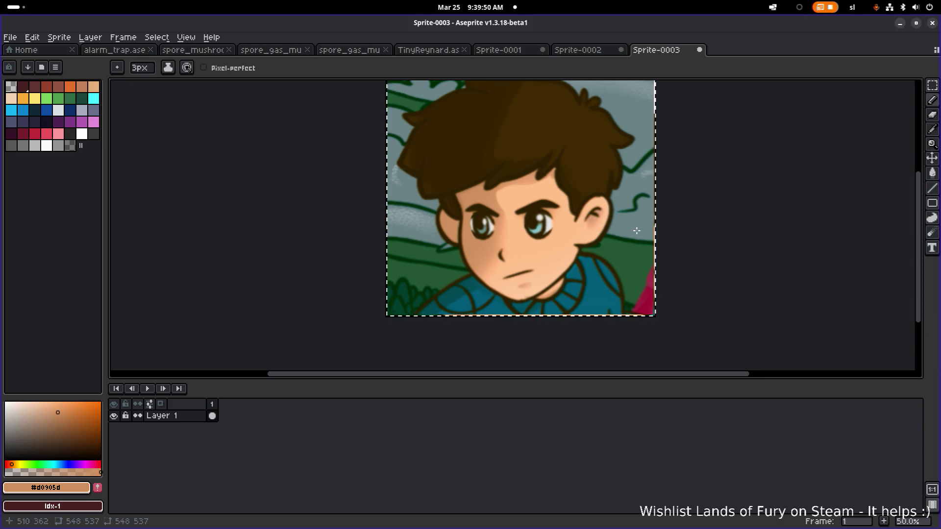
pyautogui.scroll(-1, 657, 228)
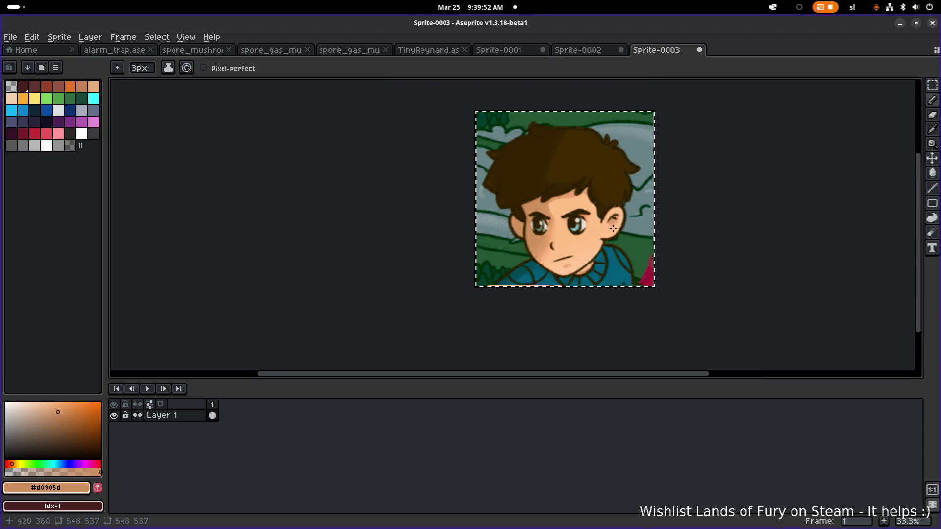
pyautogui.scroll(1, 608, 227)
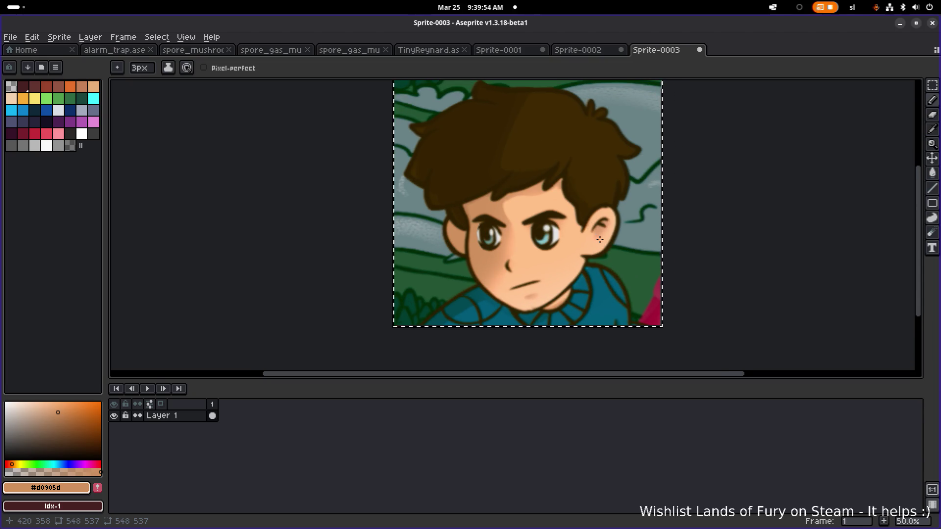
pyautogui.scroll(-1, 605, 239)
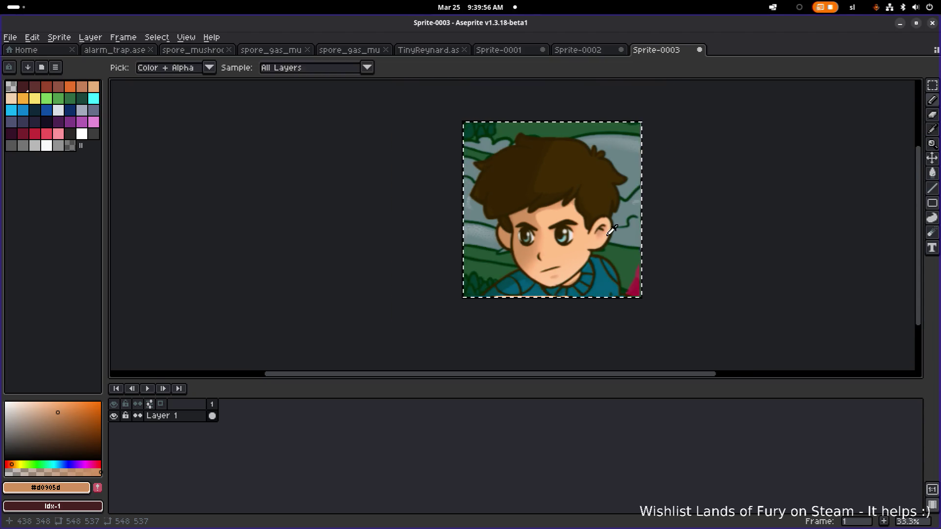
pyautogui.press('super')
pyautogui.click(304, 267)
pyautogui.click(299, 387)
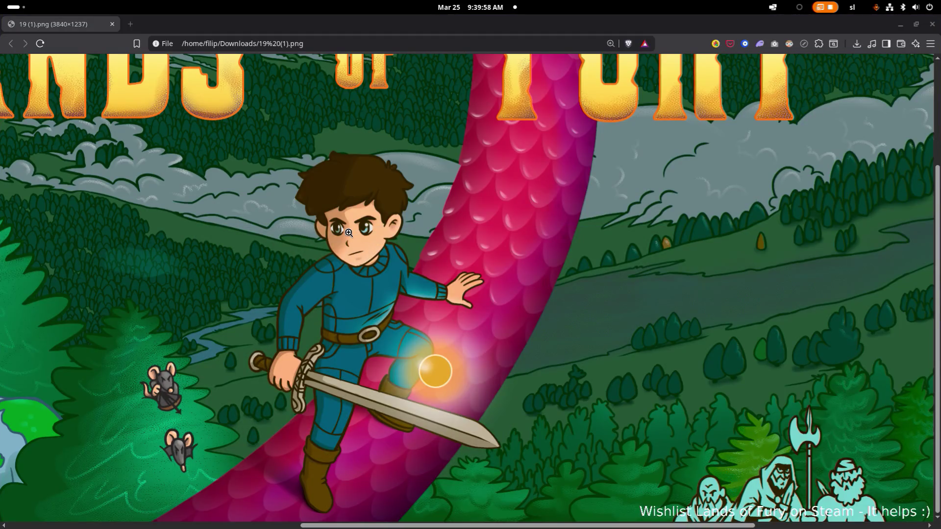
# - Enlarge the 19 (1).png key art to full size and pan to the boy's face
pyautogui.click(345, 231)
pyautogui.moveTo(224, 527)
pyautogui.mouseDown()
pyautogui.moveTo(418, 526)
pyautogui.moveTo(505, 507)
pyautogui.moveTo(562, 527)
pyautogui.mouseUp()
pyautogui.scroll(-5, 520, 491)
pyautogui.scroll(-2, 565, 403)
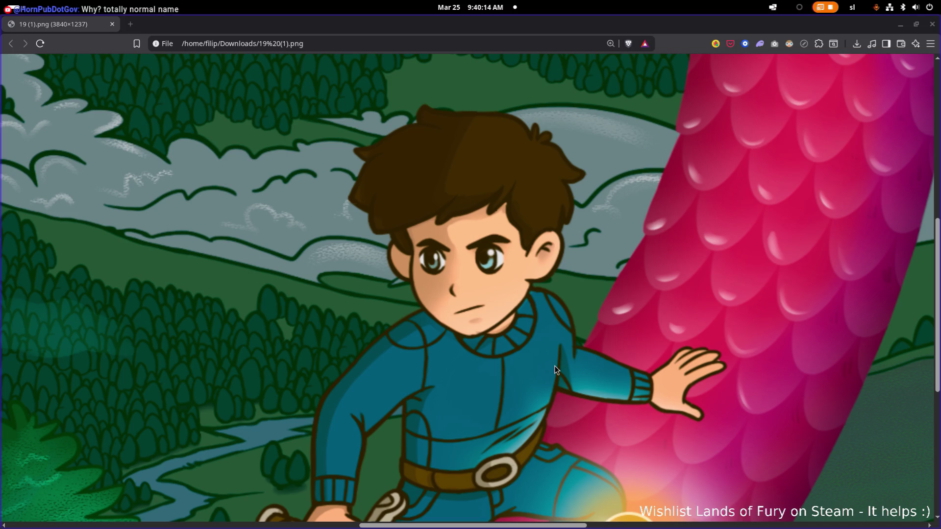
pyautogui.hotkey('alt', 'Tab')
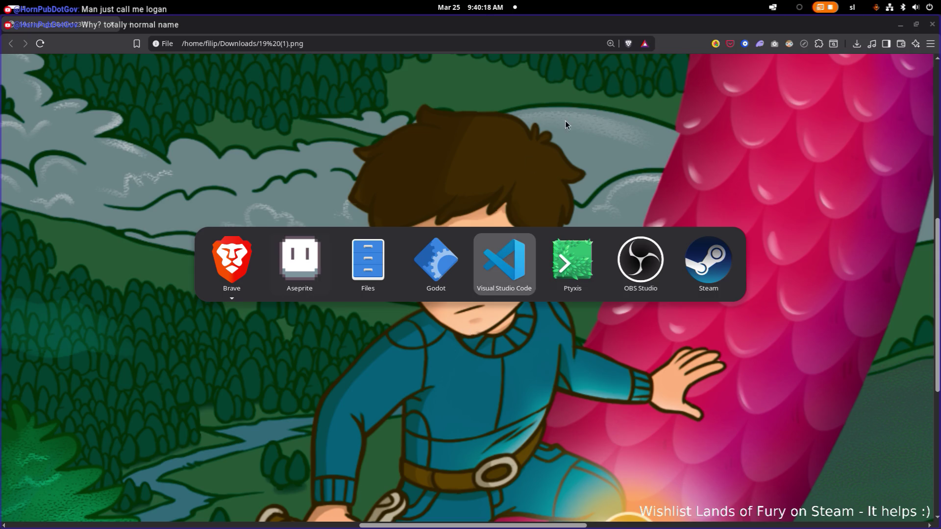
pyautogui.press('Escape')
pyautogui.hotkey('alt', 'Tab')
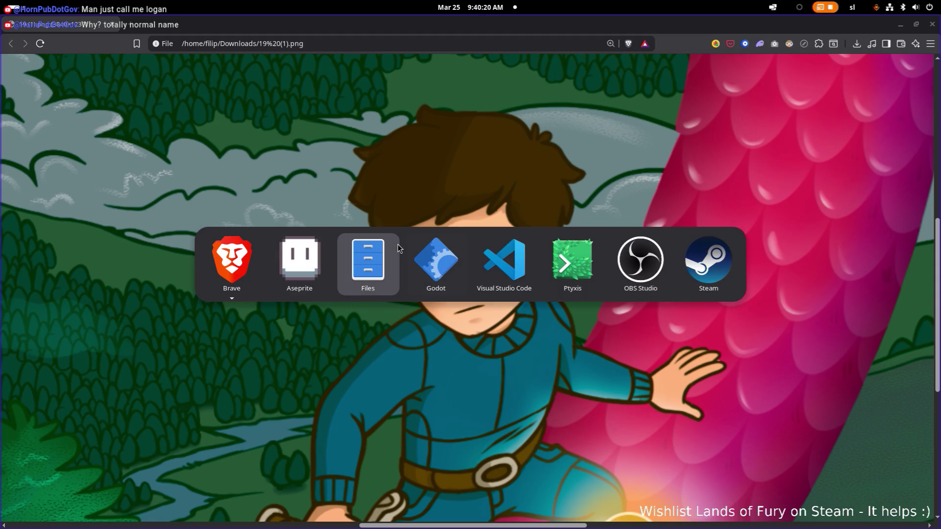
# - Return to Aseprite and zoom and pan around the Sprite-0003 portrait
pyautogui.press('Escape')
pyautogui.hotkey('alt', 'Tab')
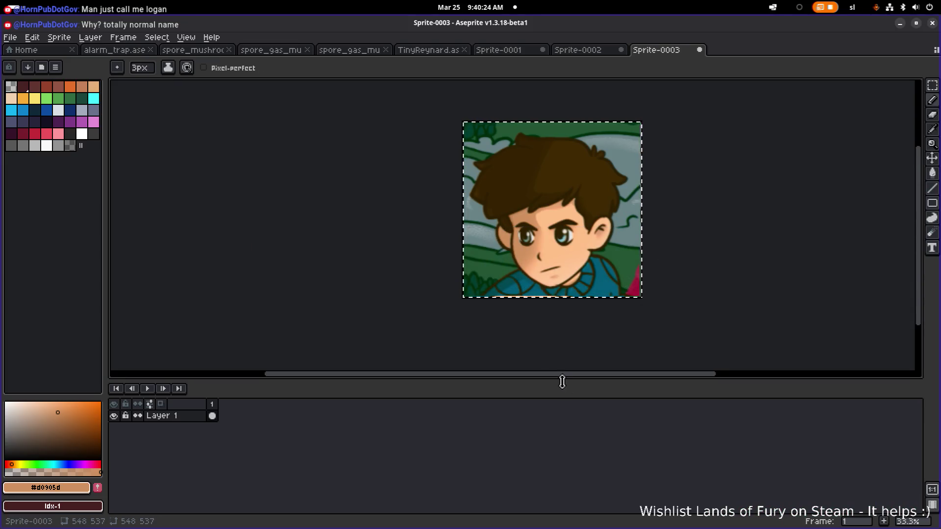
pyautogui.scroll(-2, 590, 321)
pyautogui.scroll(2, 594, 320)
pyautogui.scroll(3, 594, 321)
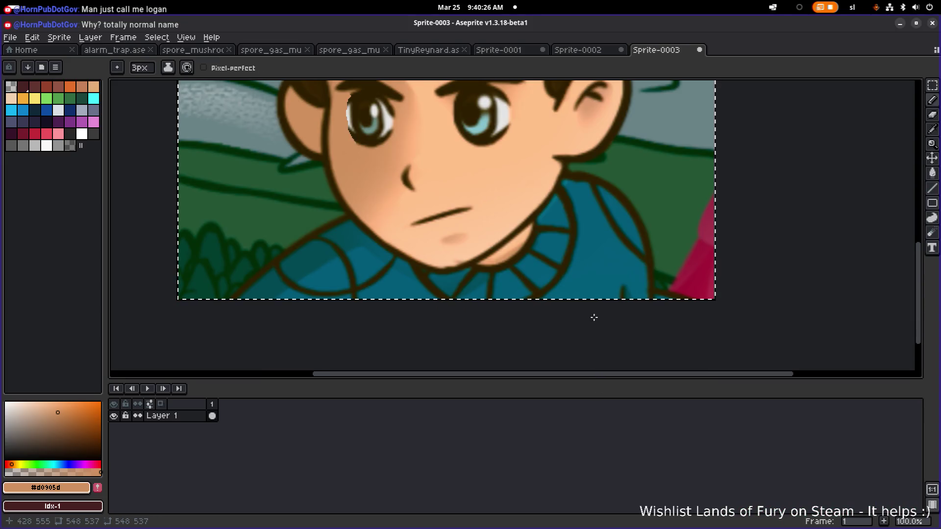
pyautogui.scroll(-2, 569, 348)
pyautogui.scroll(-1, 628, 313)
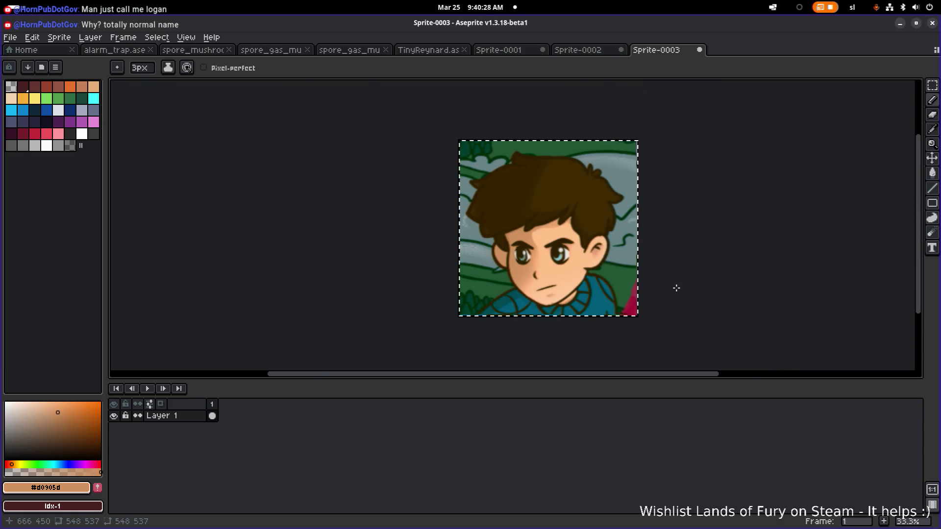
pyautogui.moveTo(670, 284); pyautogui.dragTo(597, 296)
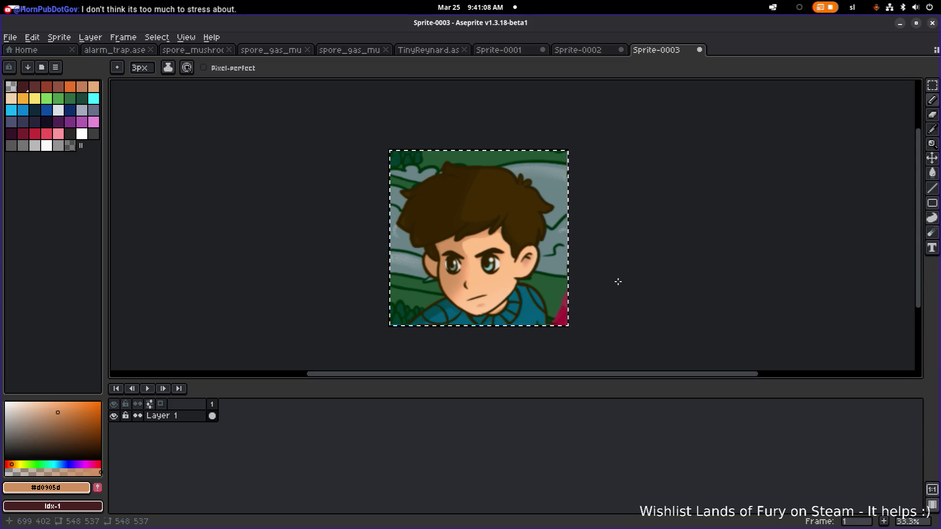
# - Switch to the rectangular marquee tool and clear the current selection
pyautogui.press('v')
pyautogui.press('b')
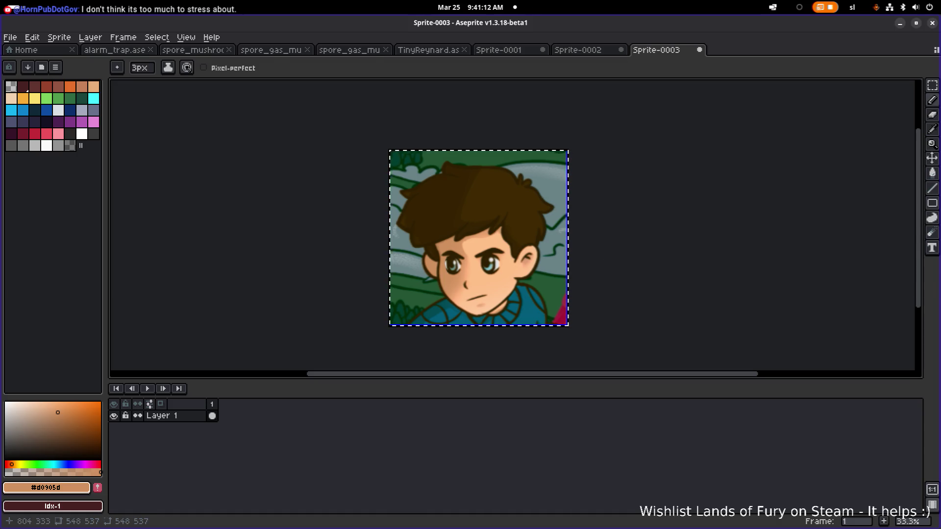
pyautogui.press('m')
pyautogui.click(652, 259)
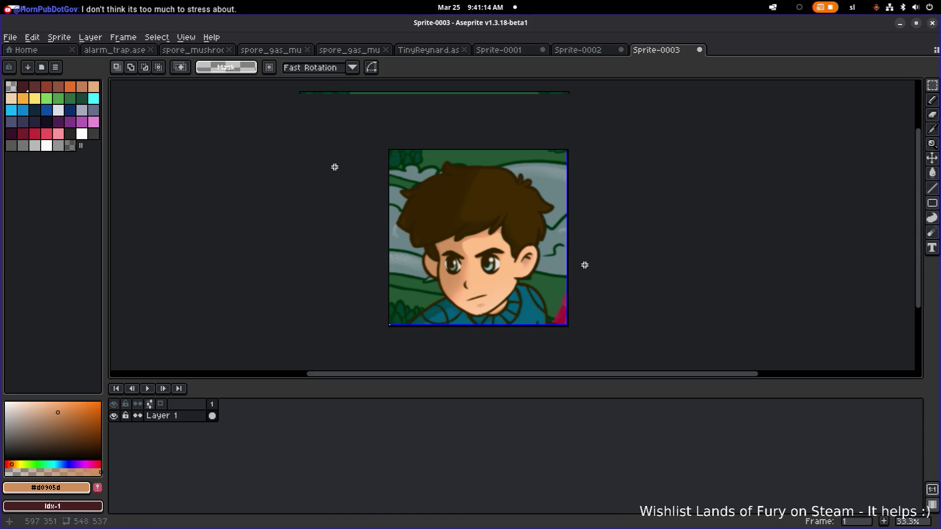
# - Select all of Sprite-0003, zoom out to 20%, and launch the GNOME screenshot tool
pyautogui.hotkey('ctrl', 'a')
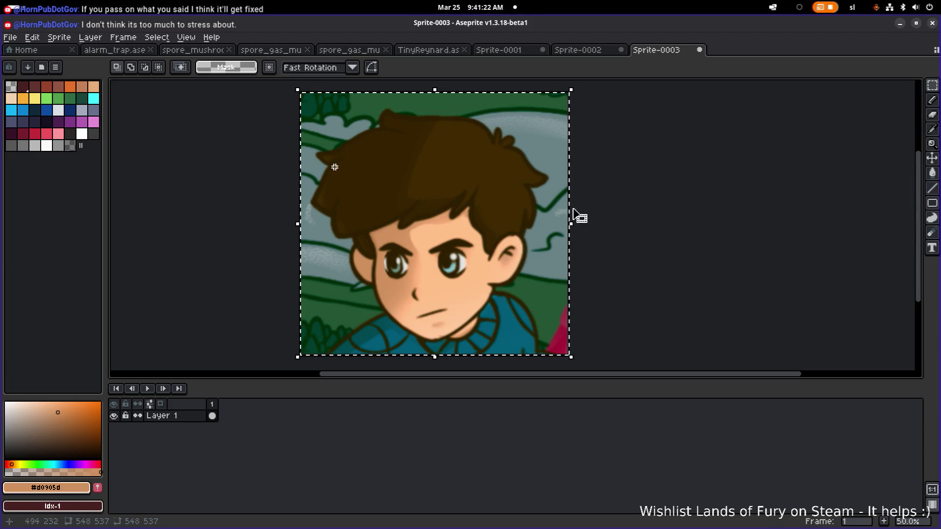
pyautogui.hotkey('ctrl', 'd')
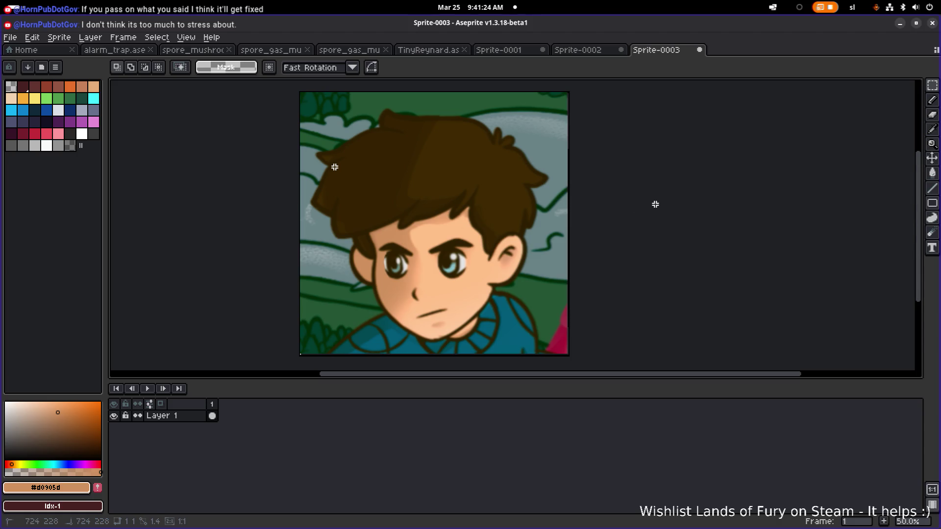
pyautogui.hotkey('ctrl', 'a')
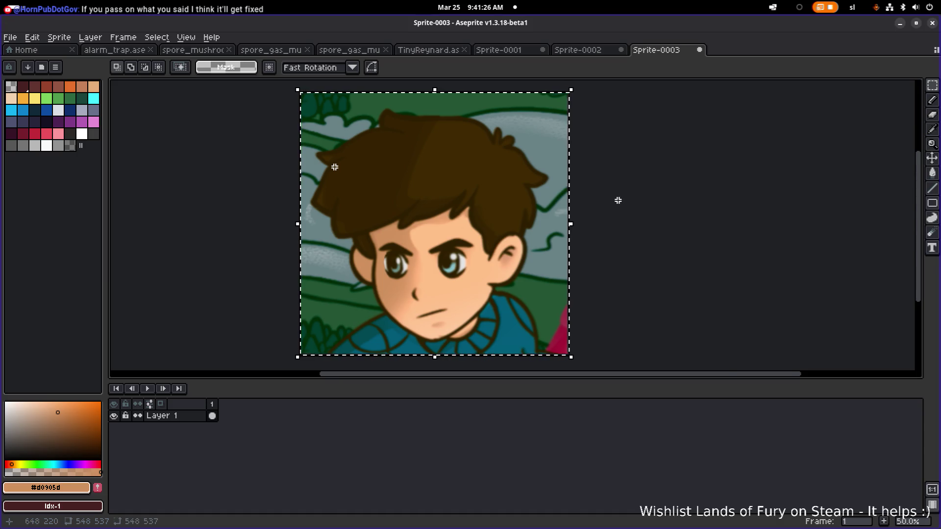
pyautogui.scroll(-3, 596, 203)
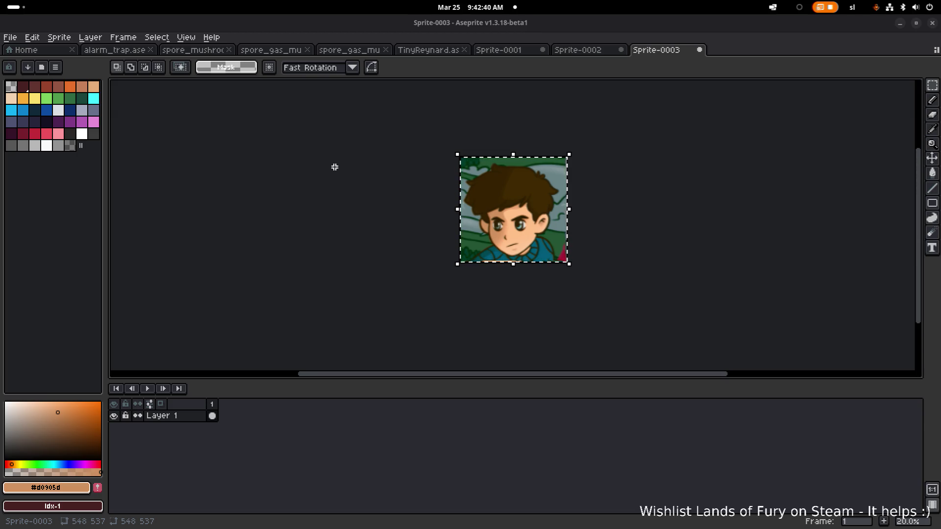
pyautogui.press('Print')
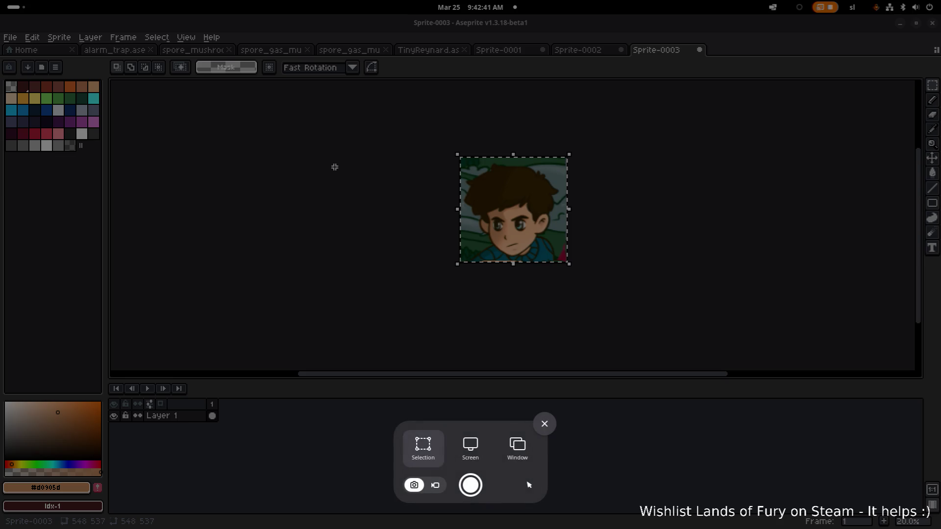
# - Confirm the capture and maximize the Brave window showing the screenshot PNG
pyautogui.press('Return')
pyautogui.press('Return')
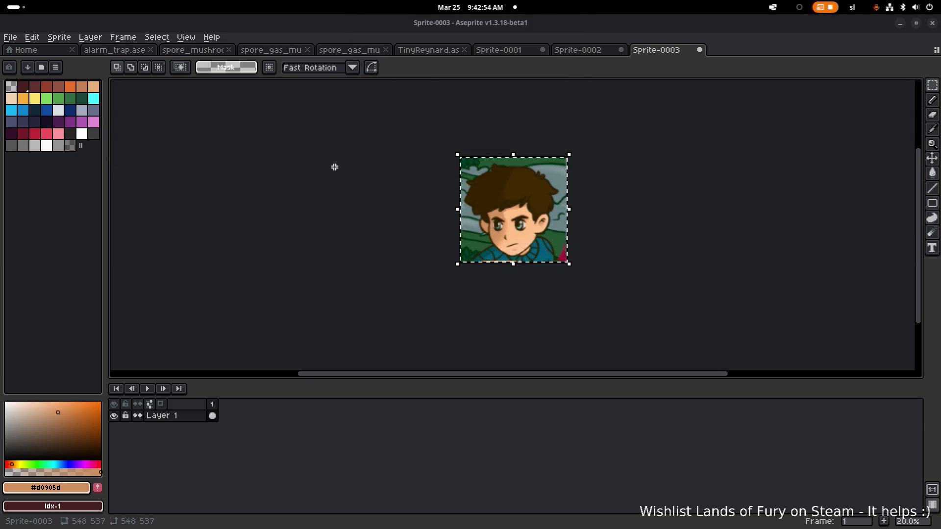
pyautogui.hotkey('alt', 'Tab')
pyautogui.doubleClick(378, 81)
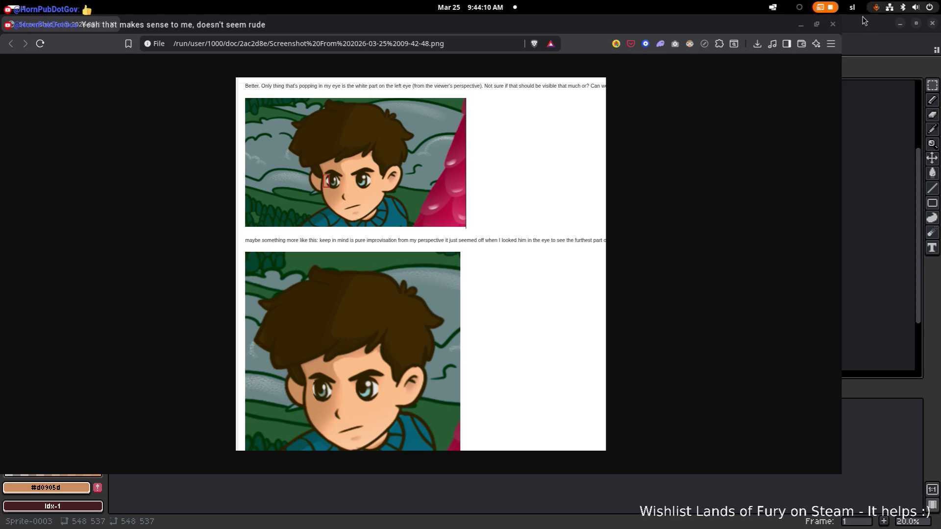
# - Close the screenshot window and switch to Brave's Gmail preview of the key art
pyautogui.click(832, 25)
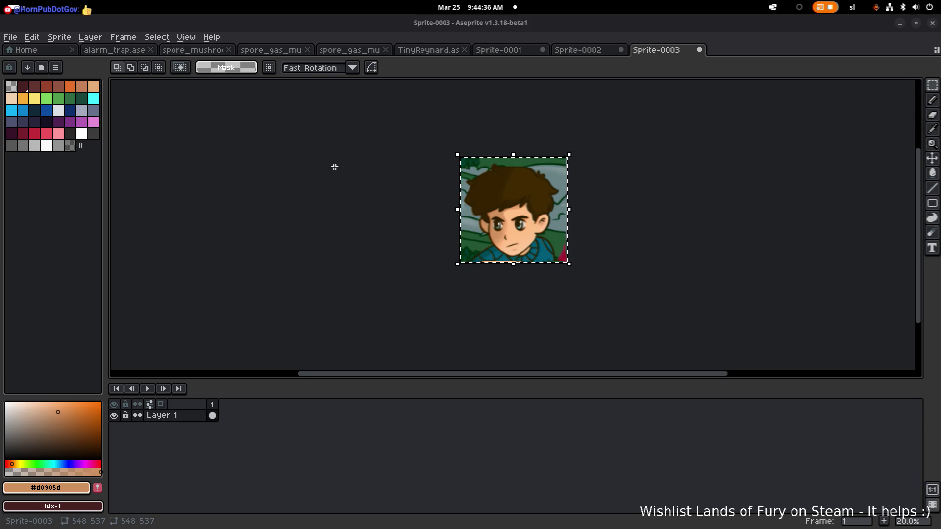
pyautogui.hotkey('alt', 'Tab')
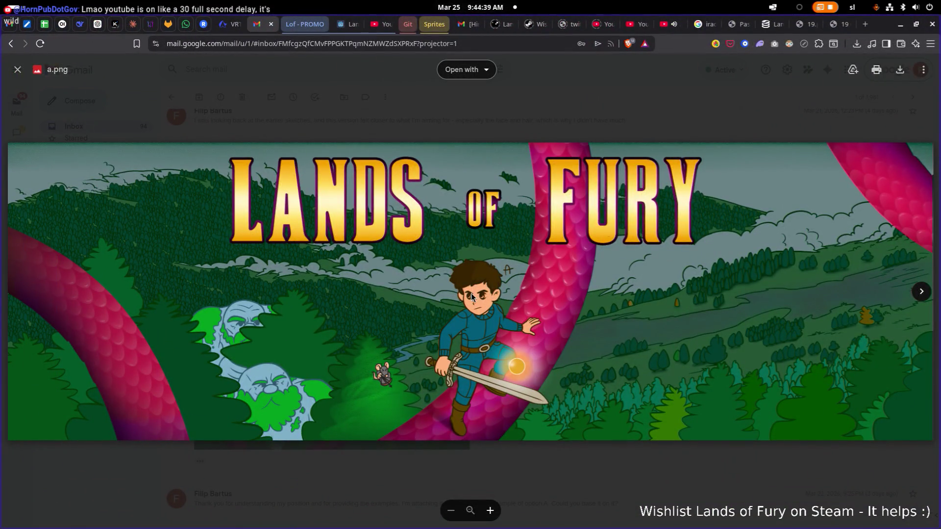
# - Fit the key art in the Gmail viewer, then zoom onto the boy's face
pyautogui.scroll(2, 471, 293)
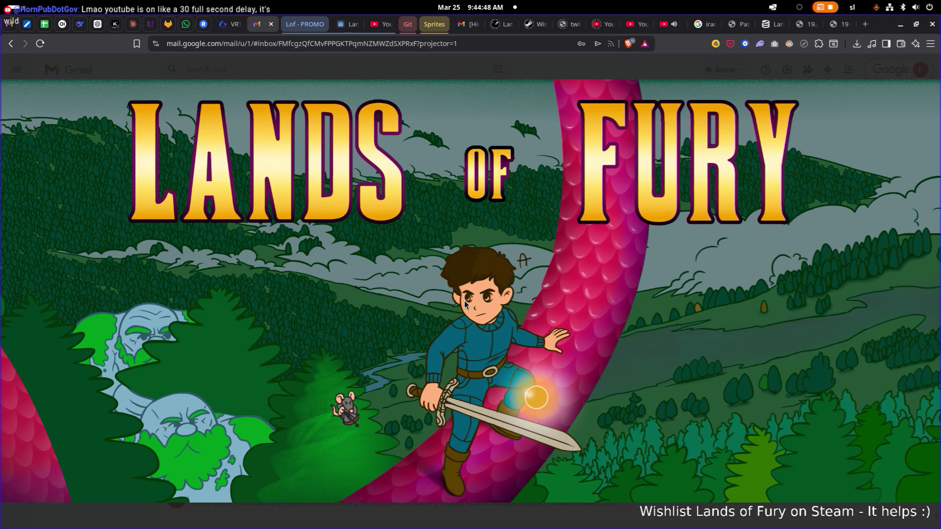
pyautogui.scroll(2, 586, 283)
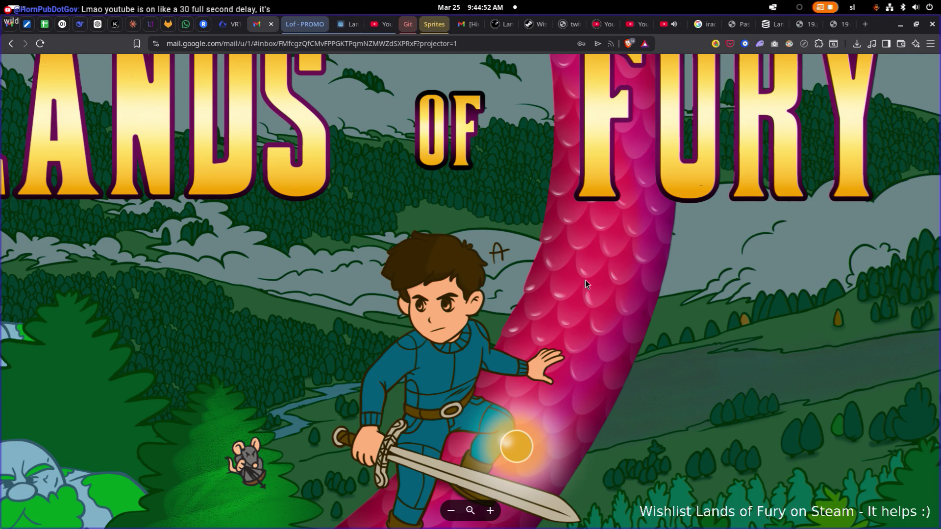
pyautogui.click(585, 280)
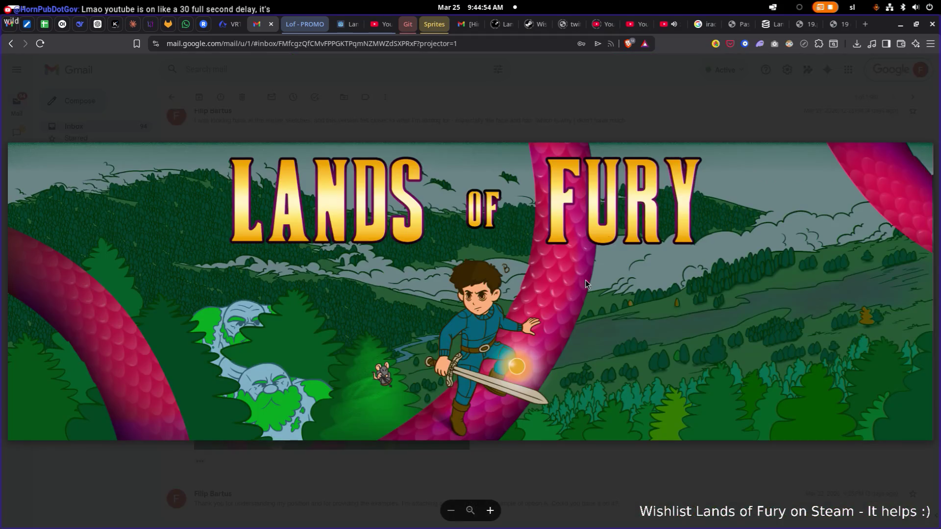
pyautogui.click(461, 297)
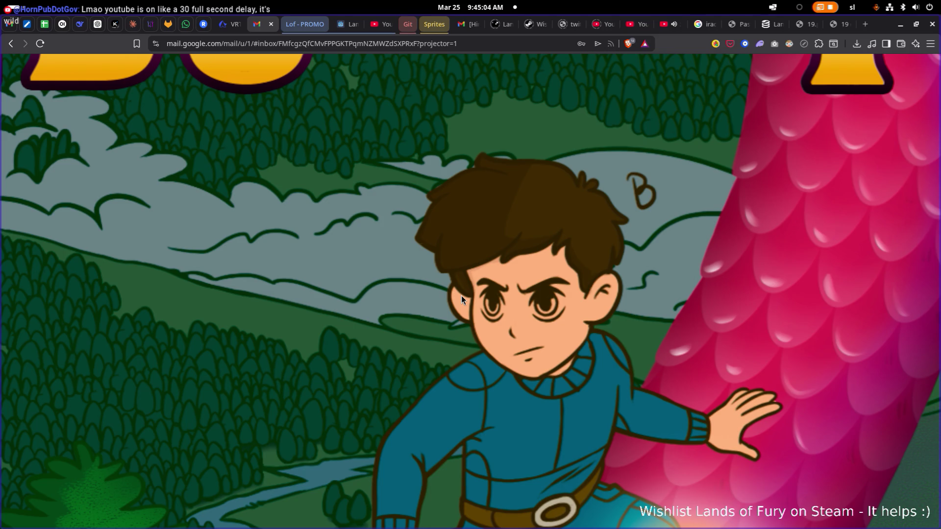
pyautogui.click(461, 296)
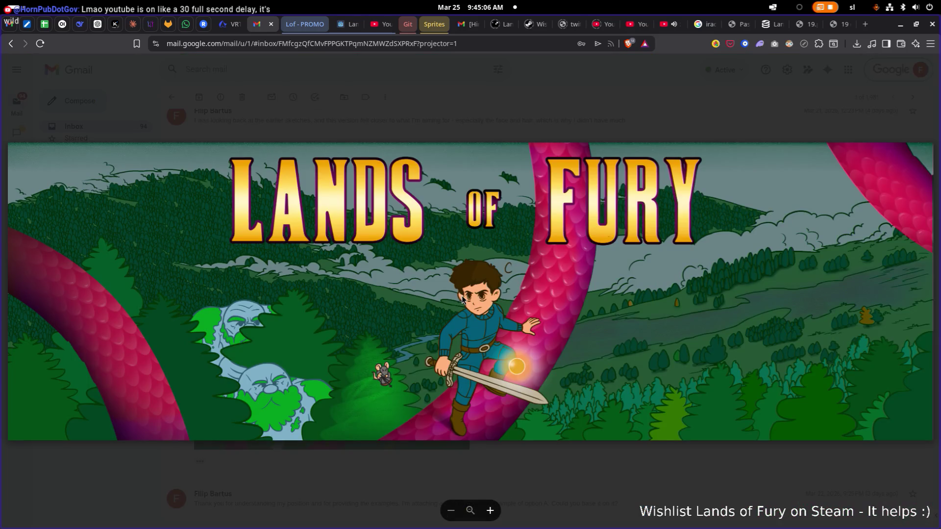
pyautogui.click(461, 295)
pyautogui.click(463, 295)
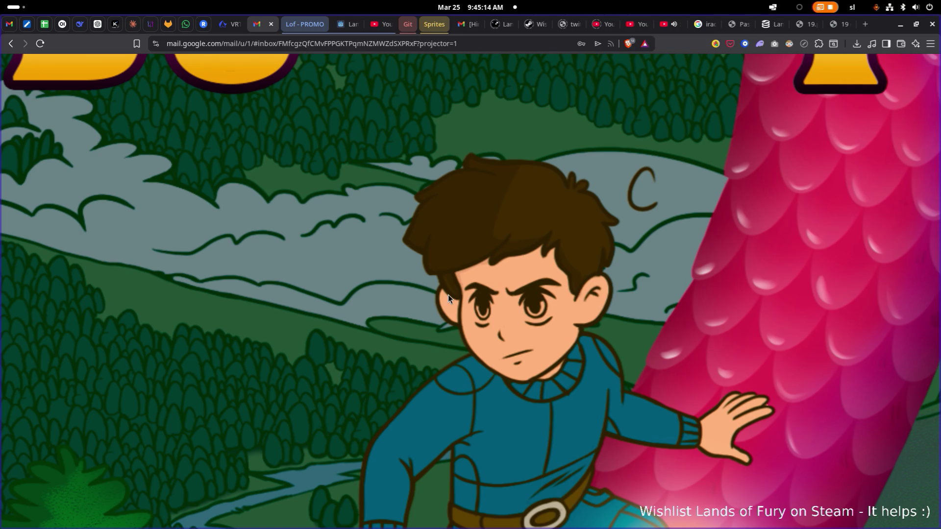
# - Glance at the sprite in Aseprite, then return to the browser and maximize it
pyautogui.hotkey('alt', 'Tab')
pyautogui.hotkey('ctrl', 'v')
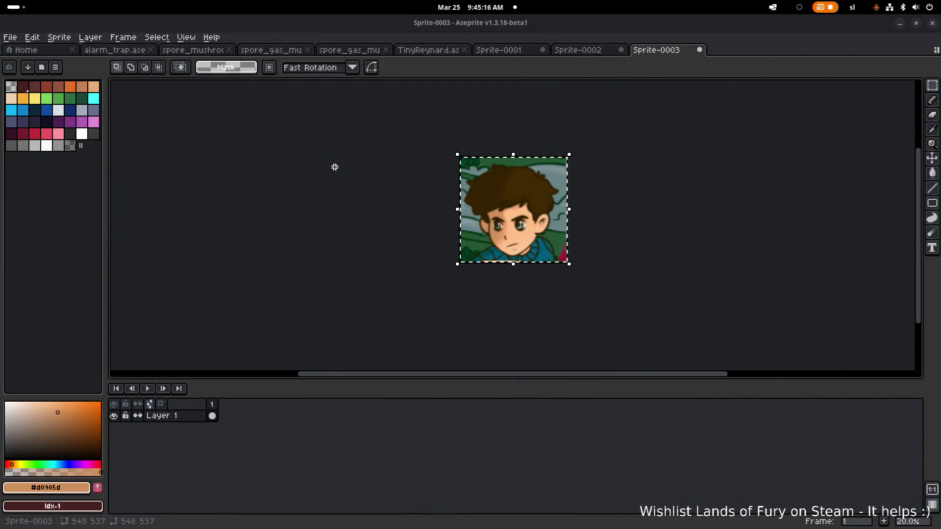
pyautogui.scroll(3, 592, 199)
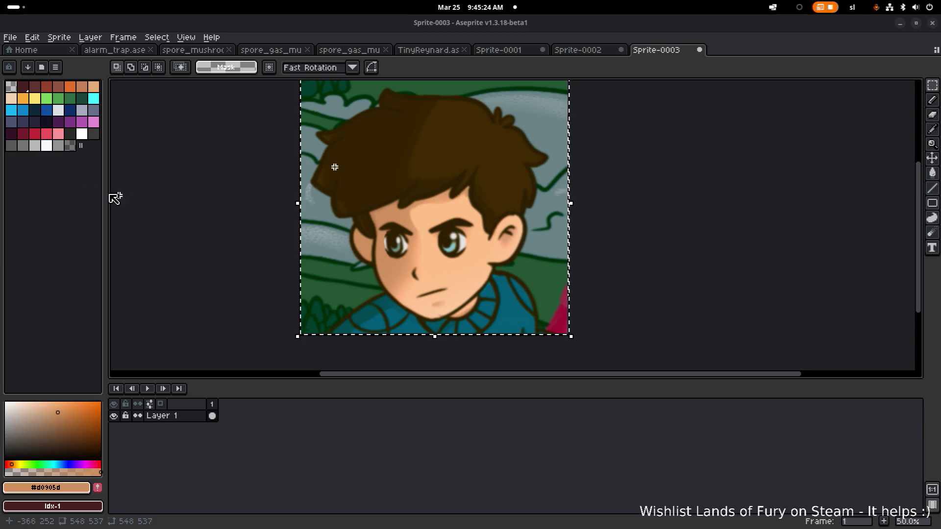
pyautogui.hotkey('alt', 'Tab')
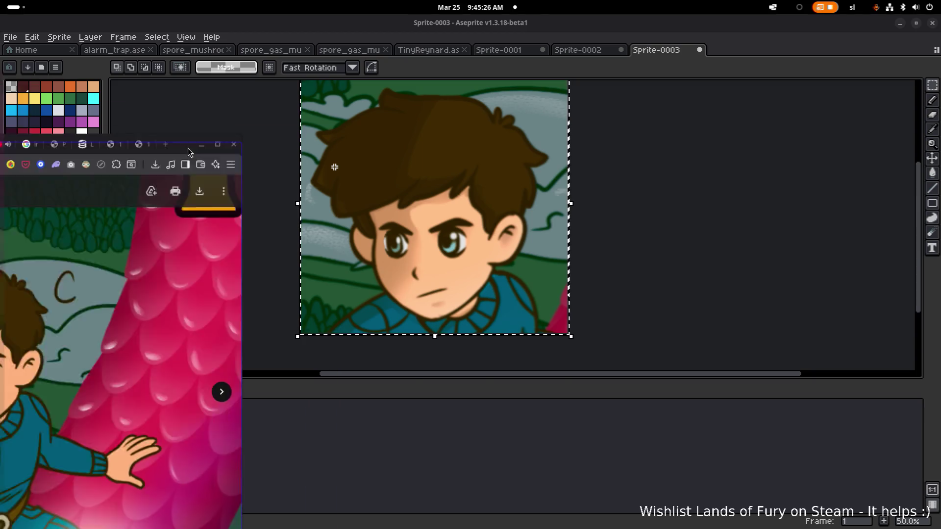
pyautogui.doubleClick(189, 152)
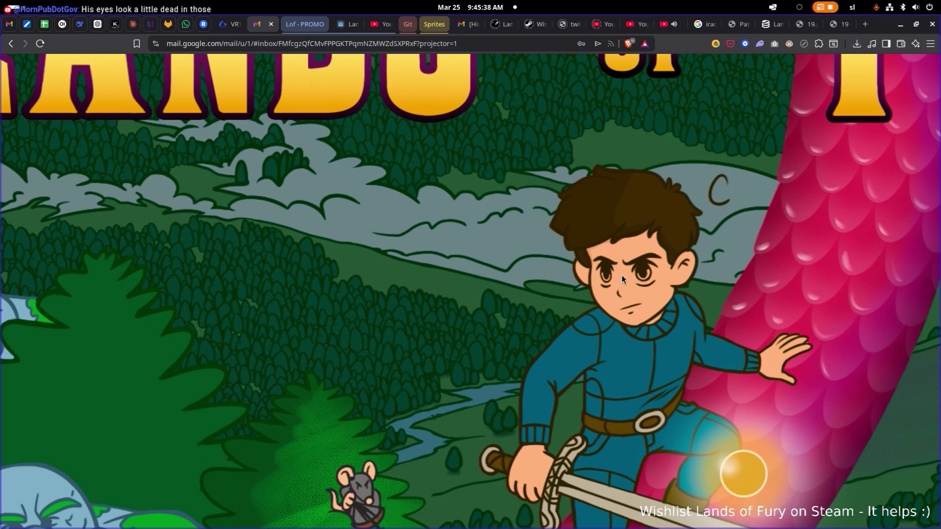
# - Flip between artwork versions A, B and C to compare the boy's face
pyautogui.press('Left')
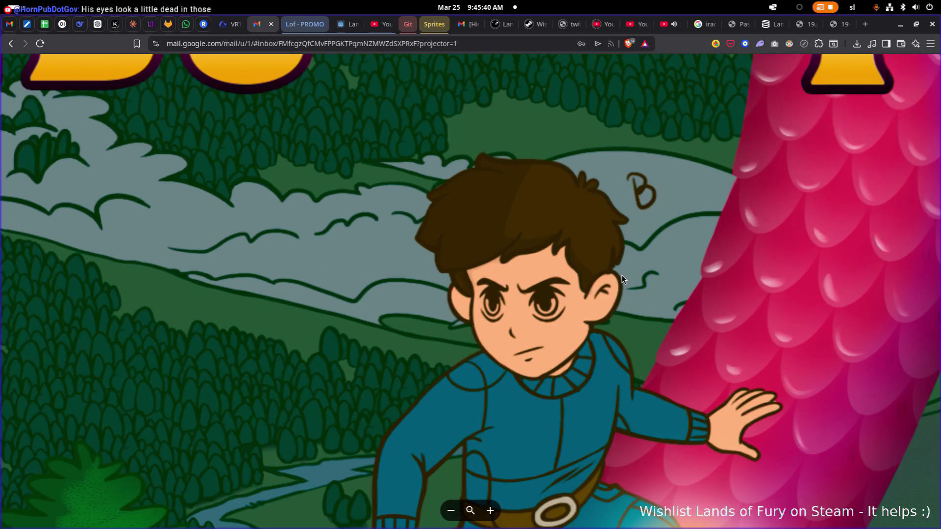
pyautogui.press('Left')
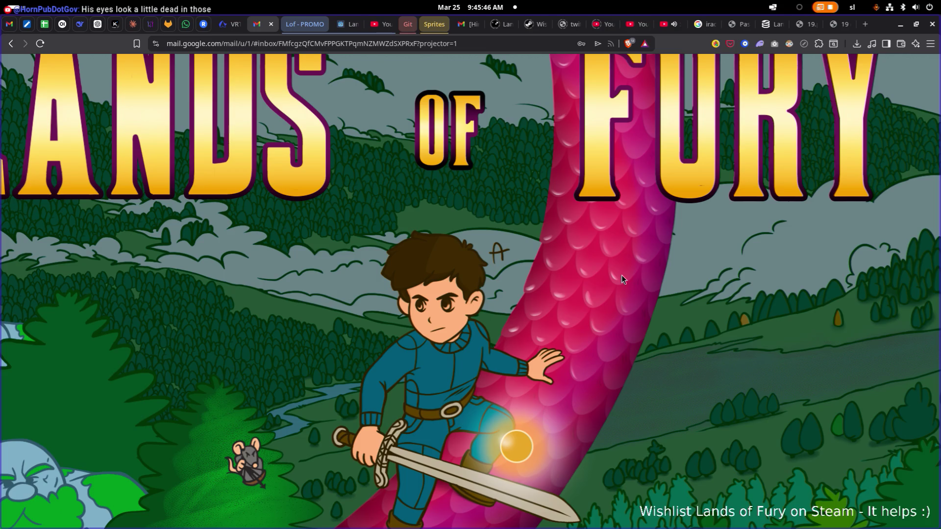
pyautogui.press('Right')
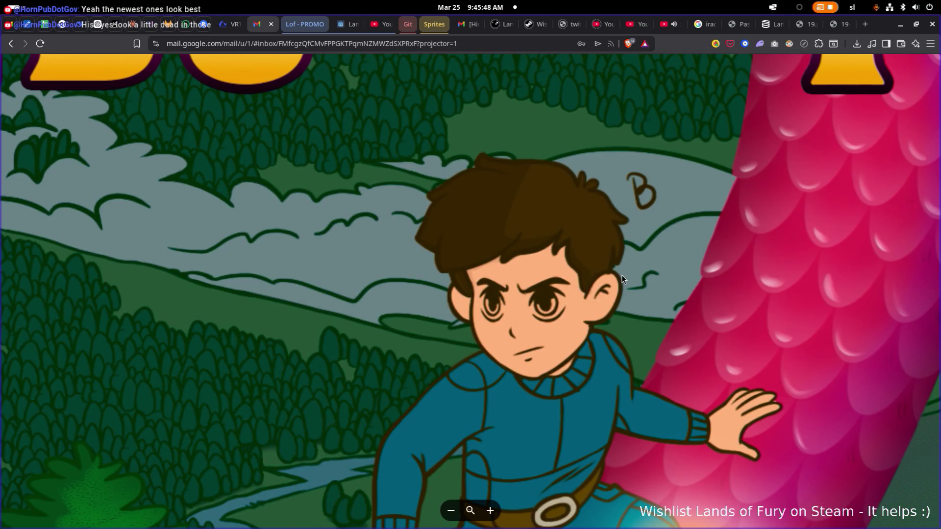
pyautogui.press('Right')
pyautogui.press('Left')
pyautogui.press('Right')
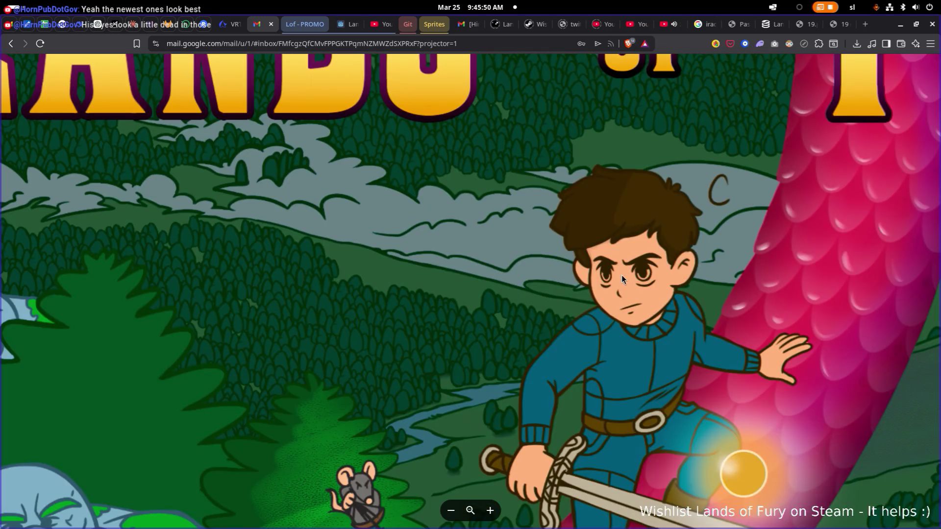
pyautogui.hotkey('alt', 'Tab')
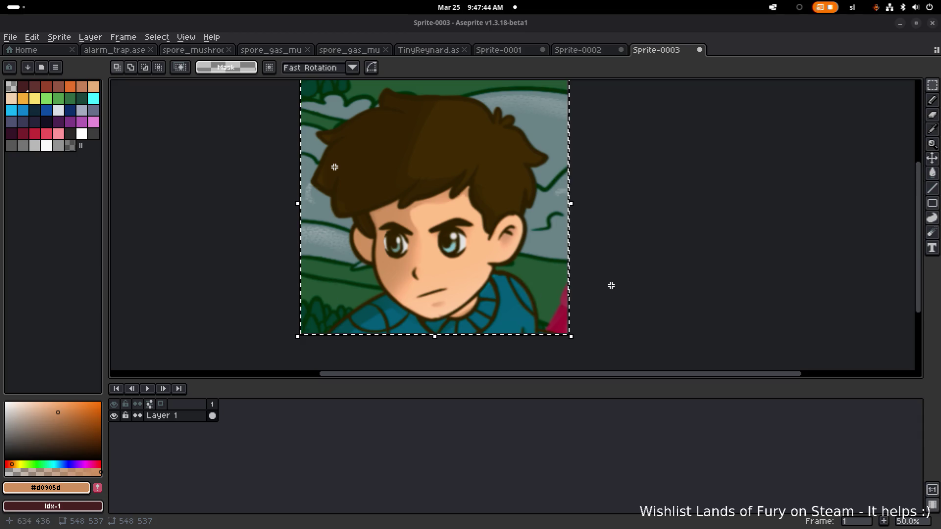
# - Zoom in, pick up the skin colour, and paint over the white sliver beside the left eye
pyautogui.scroll(1, 376, 257)
pyautogui.scroll(2, 376, 258)
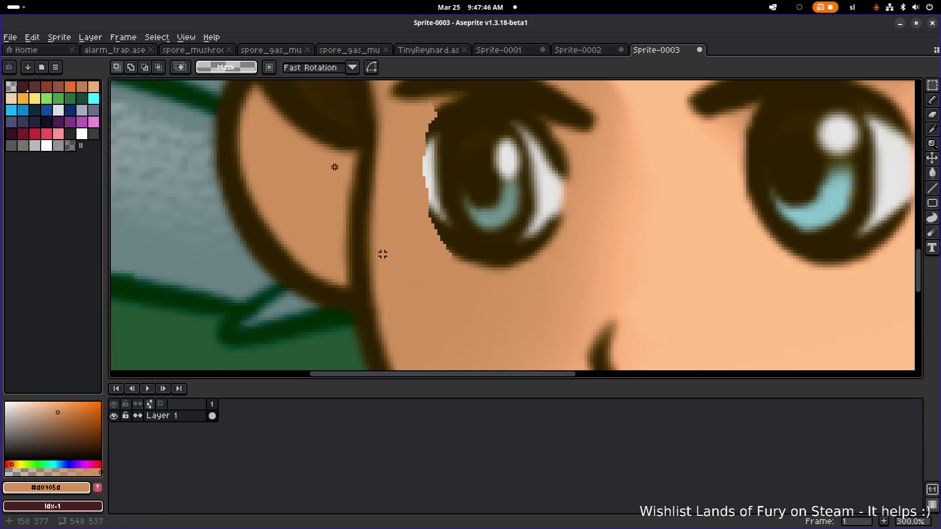
pyautogui.scroll(-2, 390, 251)
pyautogui.scroll(2, 398, 245)
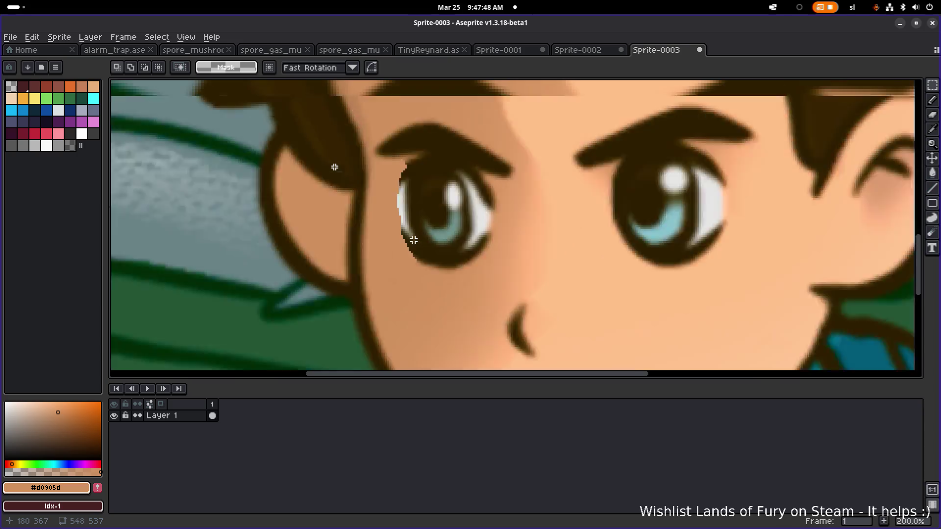
pyautogui.press('alt')
pyautogui.moveTo(395, 145)
pyautogui.mouseDown()
pyautogui.moveTo(400, 247)
pyautogui.moveTo(399, 139)
pyautogui.moveTo(398, 201)
pyautogui.mouseUp()
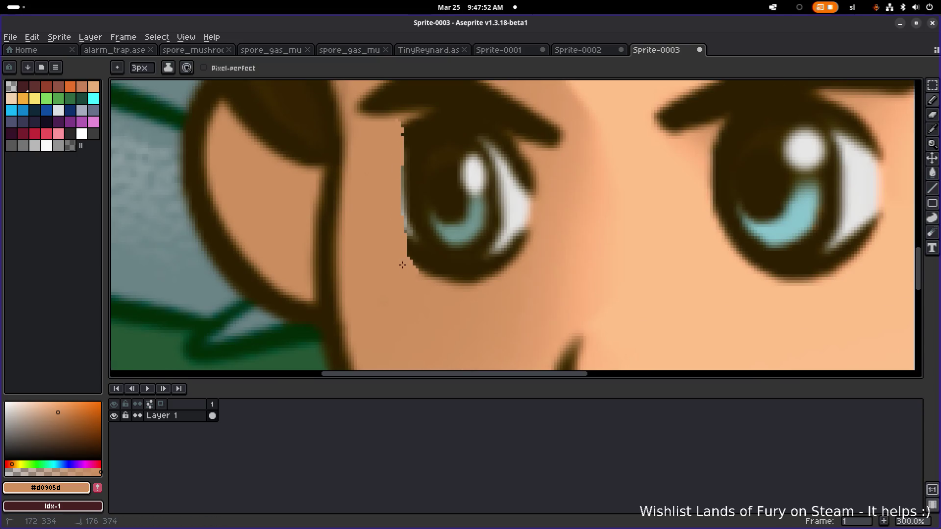
# - Sample another face colour, return to the pencil, and close the Sprite-0003 document
pyautogui.scroll(-4, 432, 280)
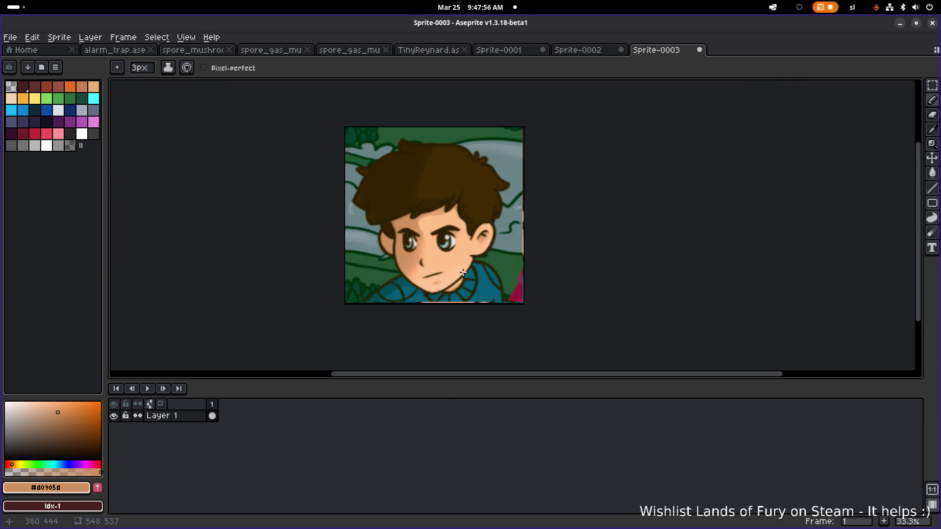
pyautogui.scroll(5, 436, 252)
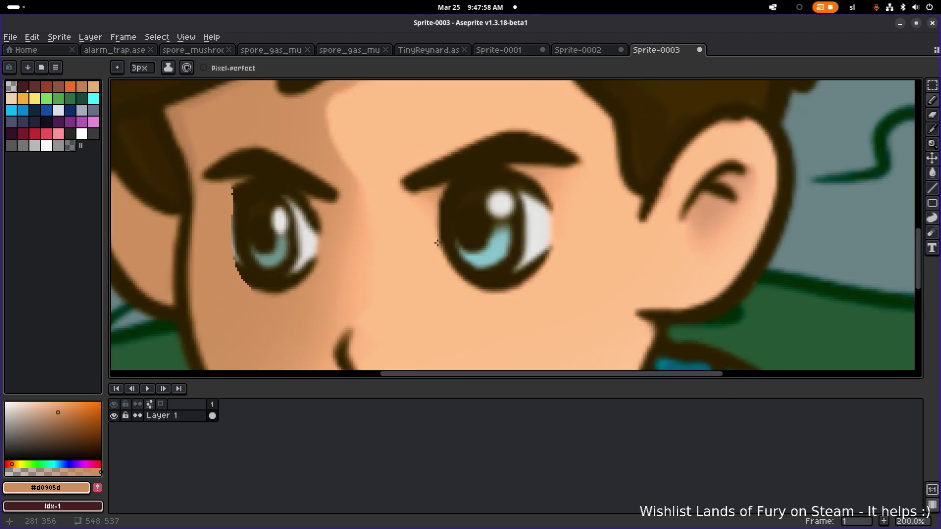
pyautogui.press('i')
pyautogui.scroll(-5, 567, 257)
pyautogui.press('b')
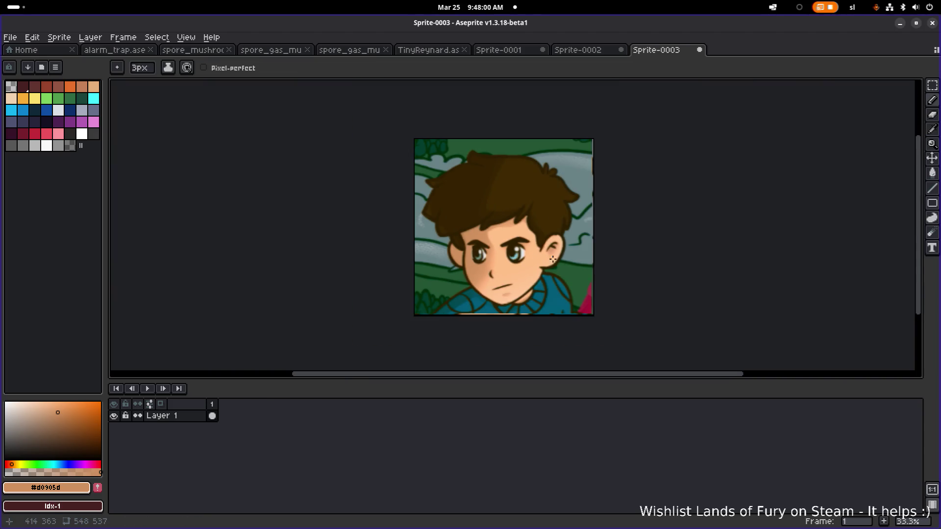
pyautogui.click(700, 49)
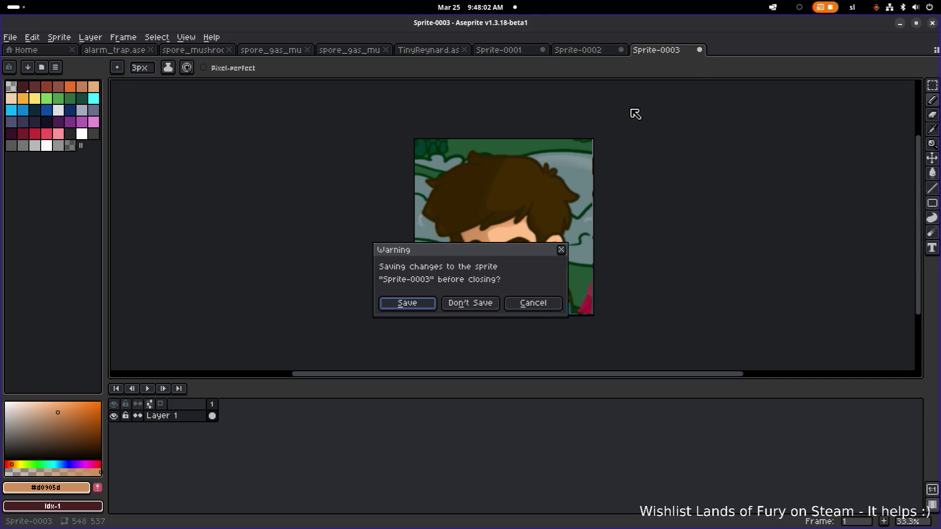
# - Close Sprite-0003, Sprite-0002 and Sprite-0001 in Aseprite, discarding their changes
pyautogui.click(468, 305)
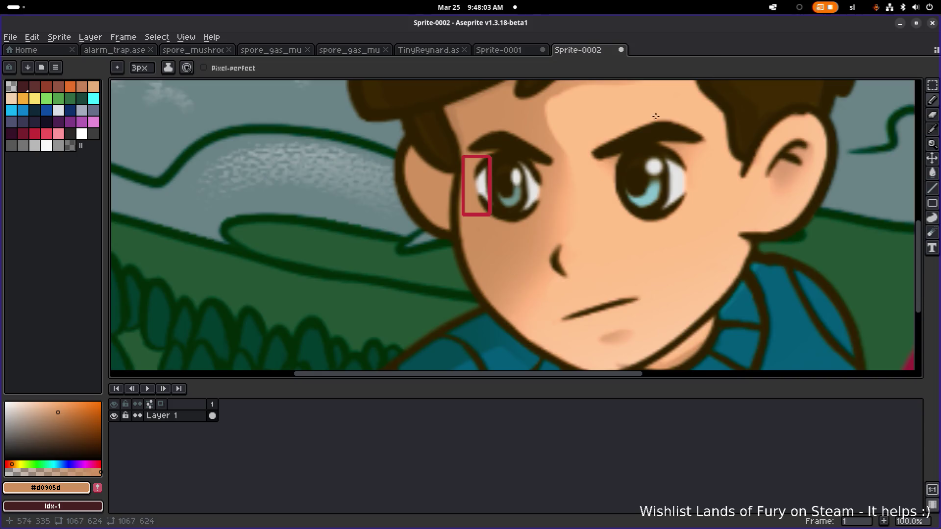
pyautogui.click(621, 49)
pyautogui.click(482, 304)
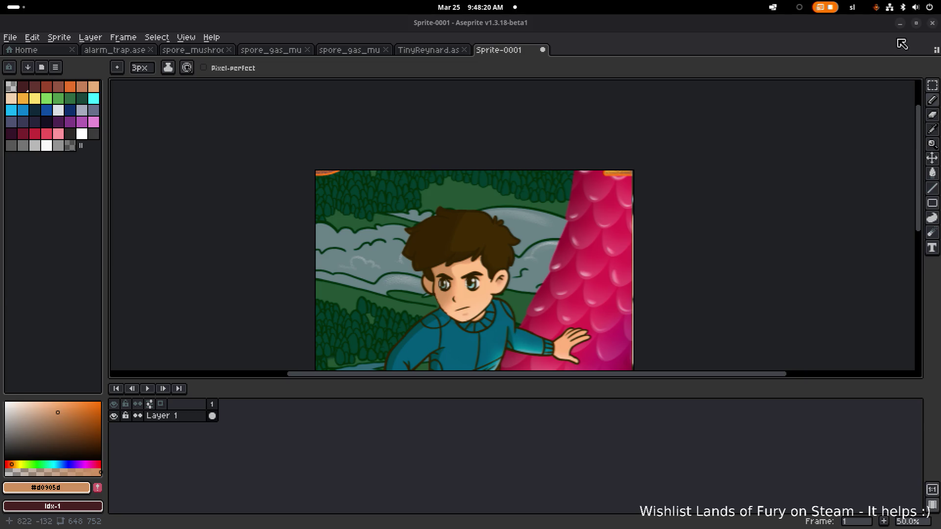
pyautogui.click(543, 51)
pyautogui.click(492, 300)
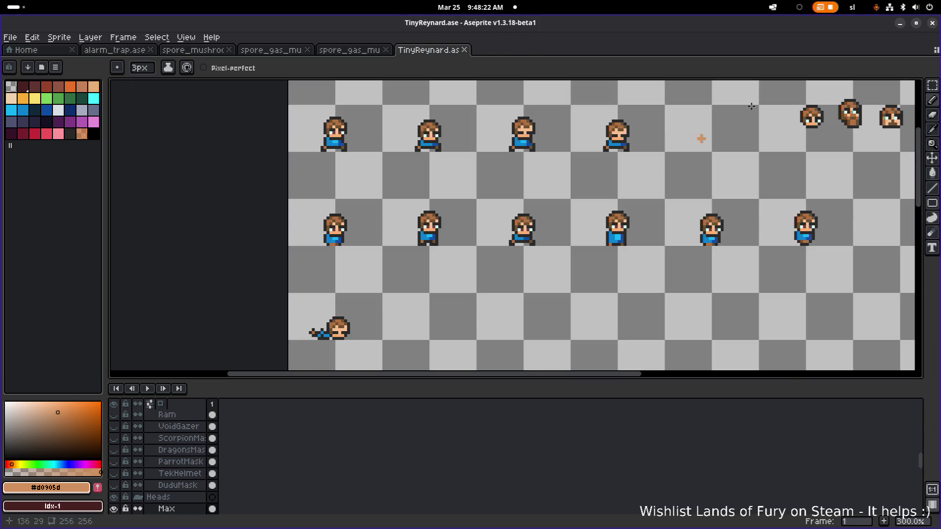
# - Close the 19 (1).png window, Brave with all its tabs, and the Downloads folder
pyautogui.click(902, 23)
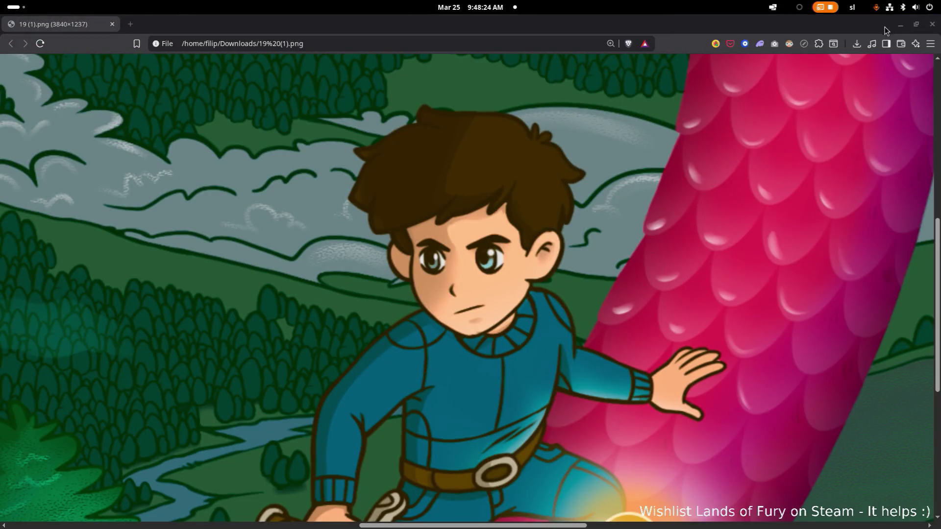
pyautogui.click(933, 24)
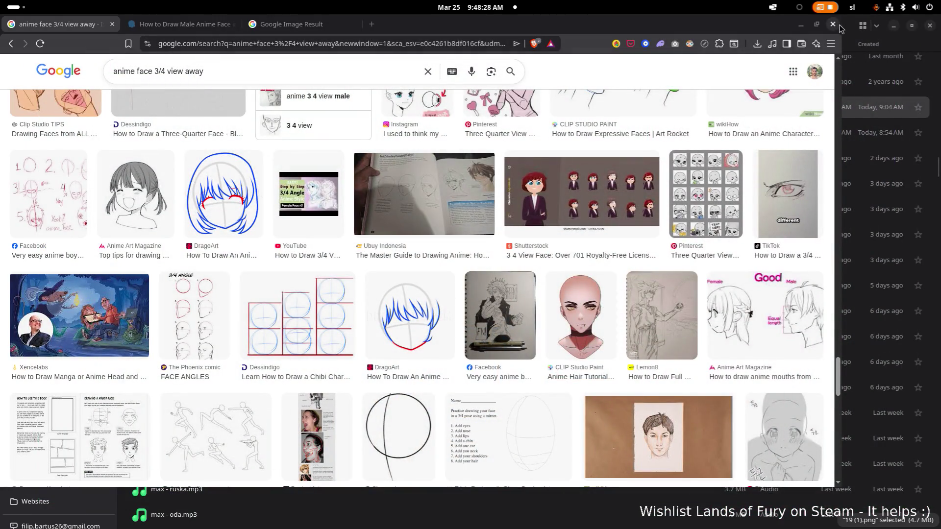
pyautogui.click(774, 19)
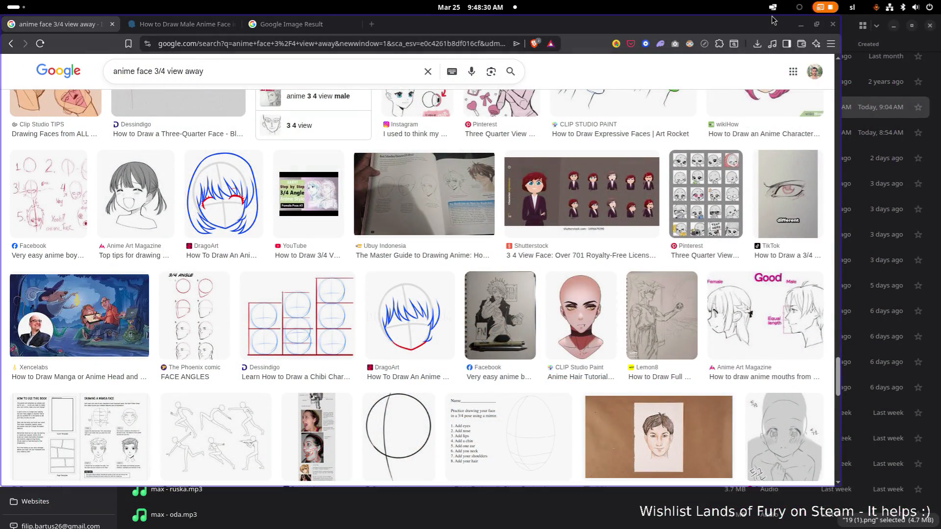
pyautogui.click(832, 25)
pyautogui.click(468, 150)
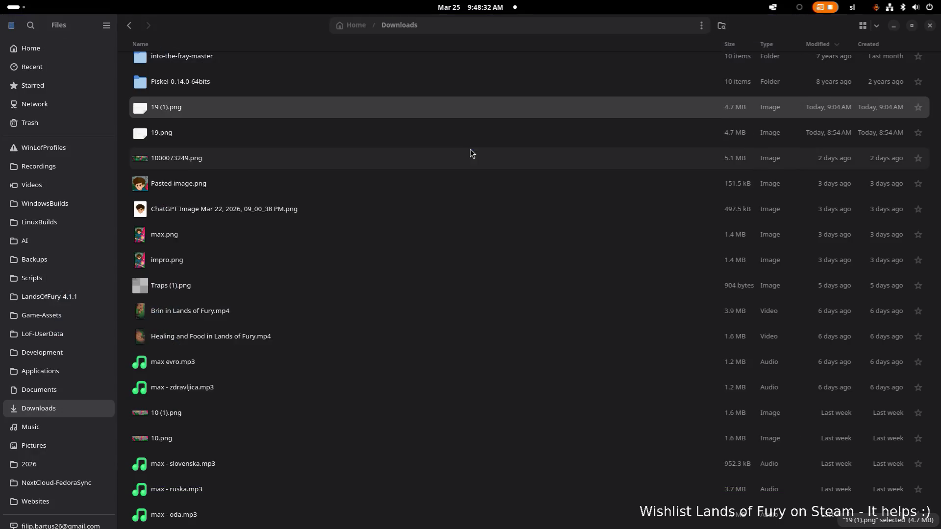
pyautogui.click(932, 28)
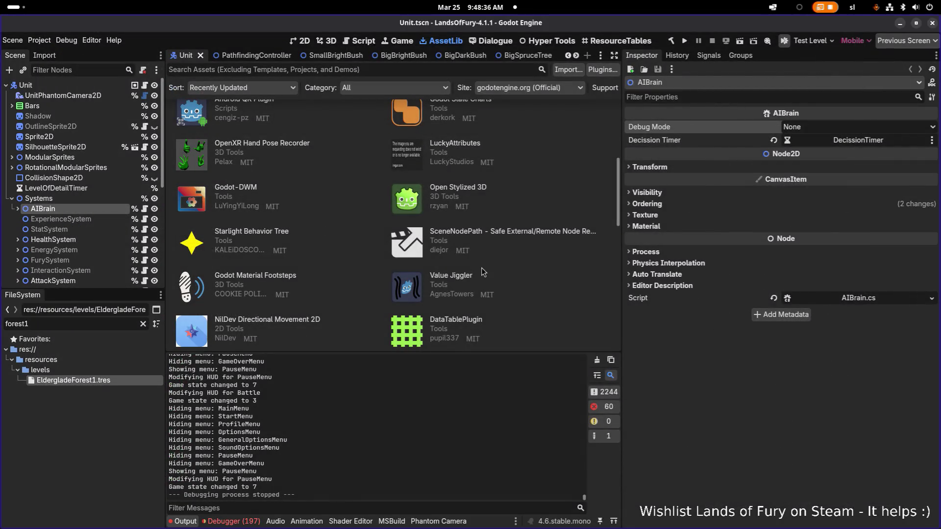
# - Switch the Unit scene to the 2D view and run the Lands of Fury project
pyautogui.scroll(-2, 481, 270)
pyautogui.scroll(5, 480, 270)
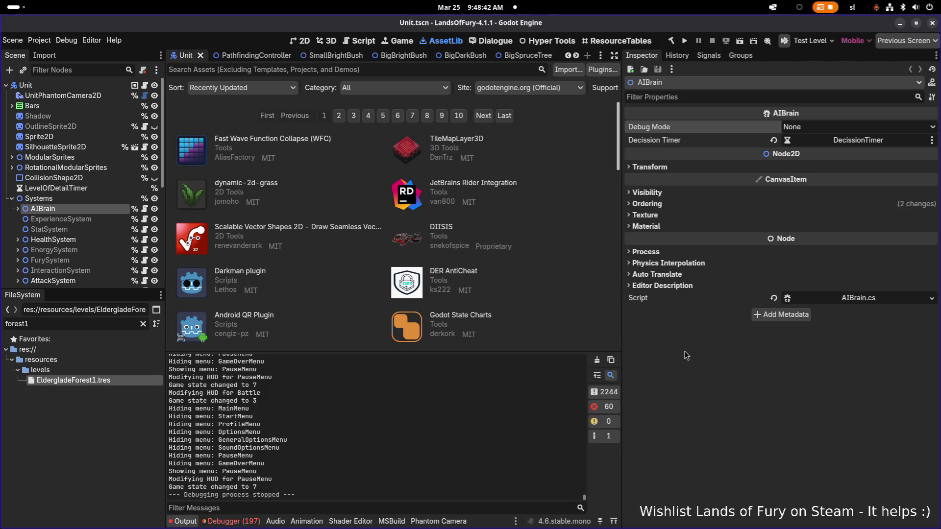
pyautogui.click(301, 42)
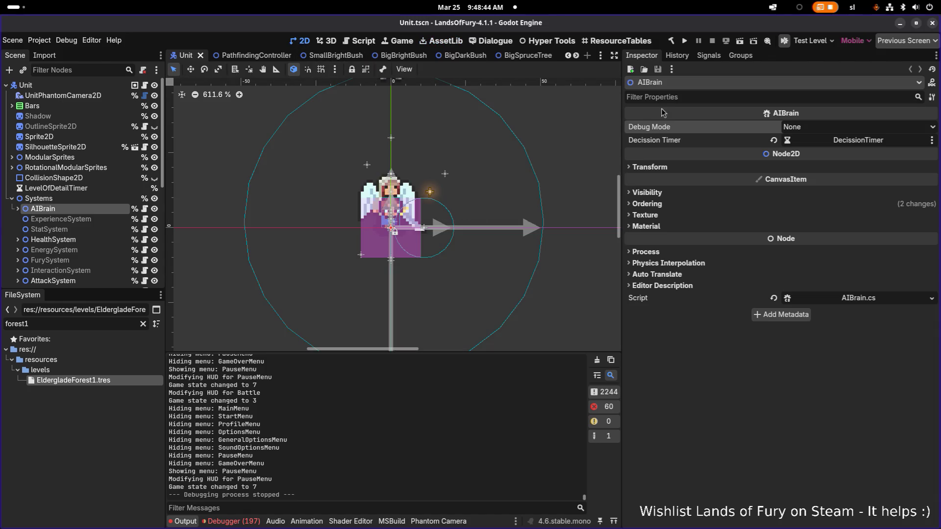
pyautogui.click(686, 41)
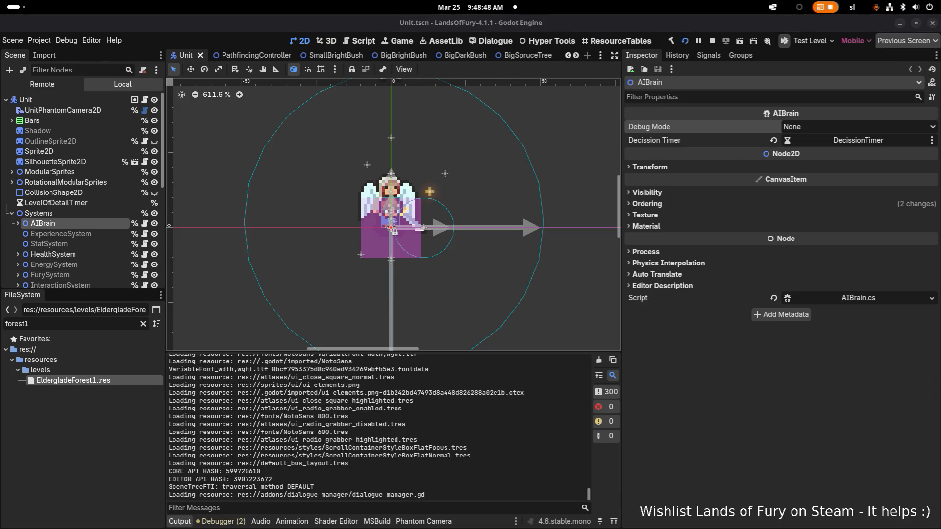
pyautogui.hotkey('alt', 'Tab')
pyautogui.hotkey('alt', 'Tab')
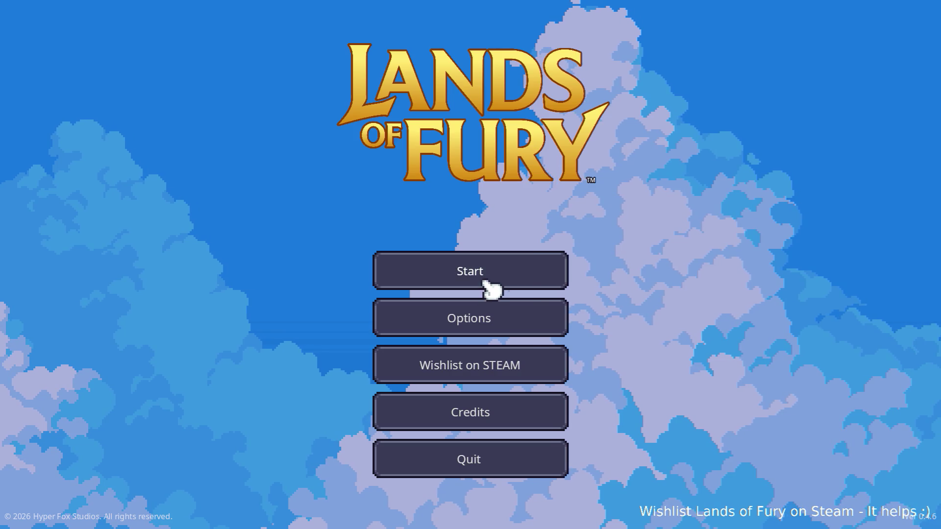
# - Start a new game on the first profile, then run and dash around the glade
pyautogui.click(458, 274)
pyautogui.click(454, 274)
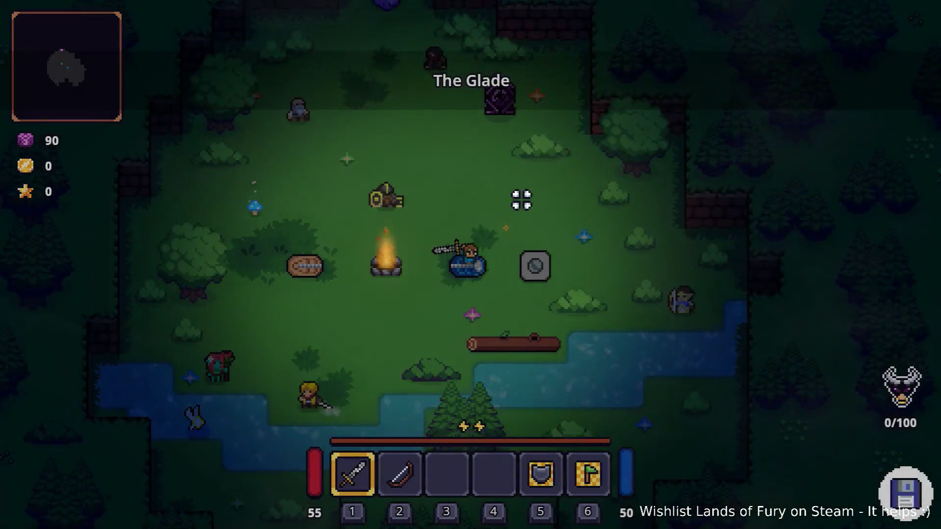
pyautogui.press('d')
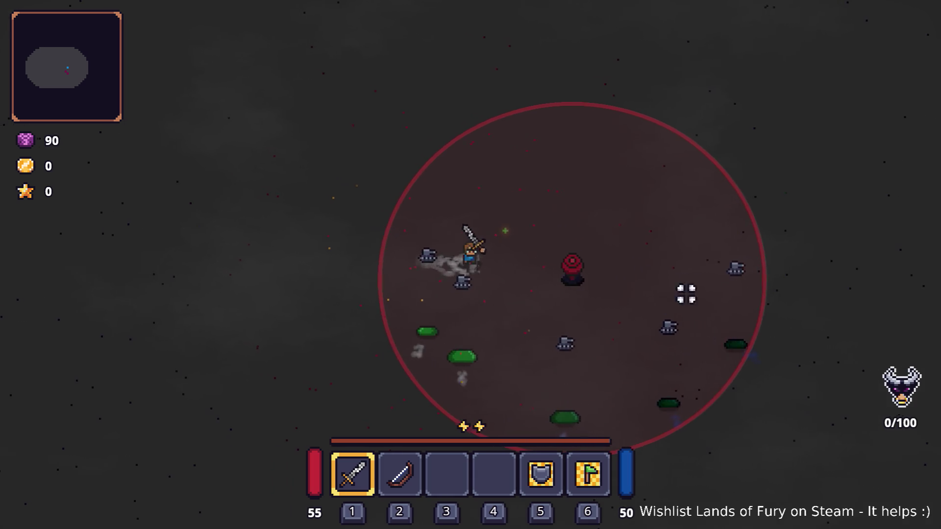
pyautogui.press('w')
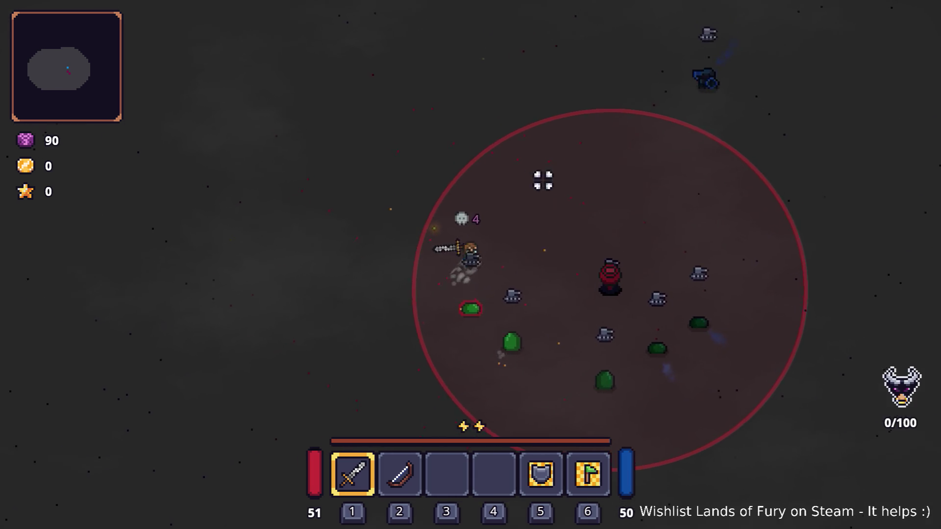
pyautogui.press('d')
pyautogui.press('space')
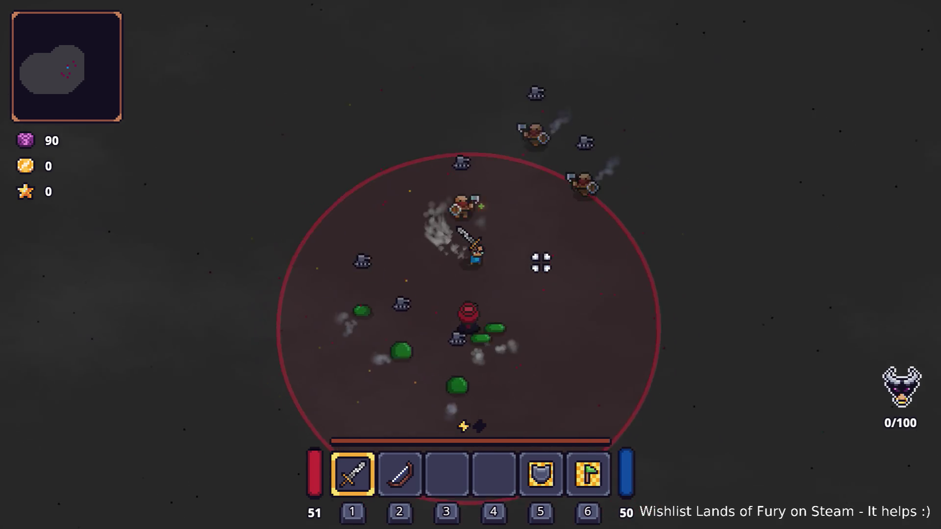
pyautogui.press('d')
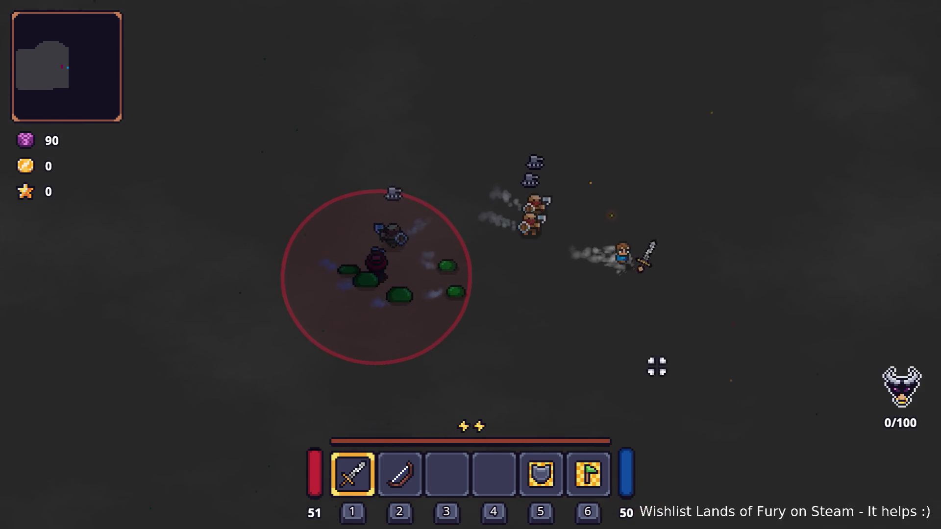
# - Dodge the enemy wave by running left, up and right, dashing back into the red circle
pyautogui.press('a')
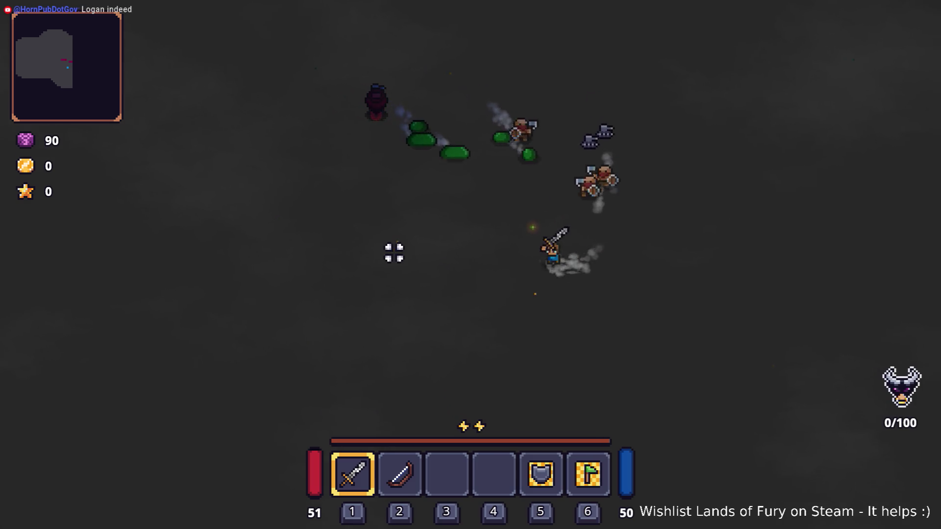
pyautogui.press('a')
pyautogui.press('space')
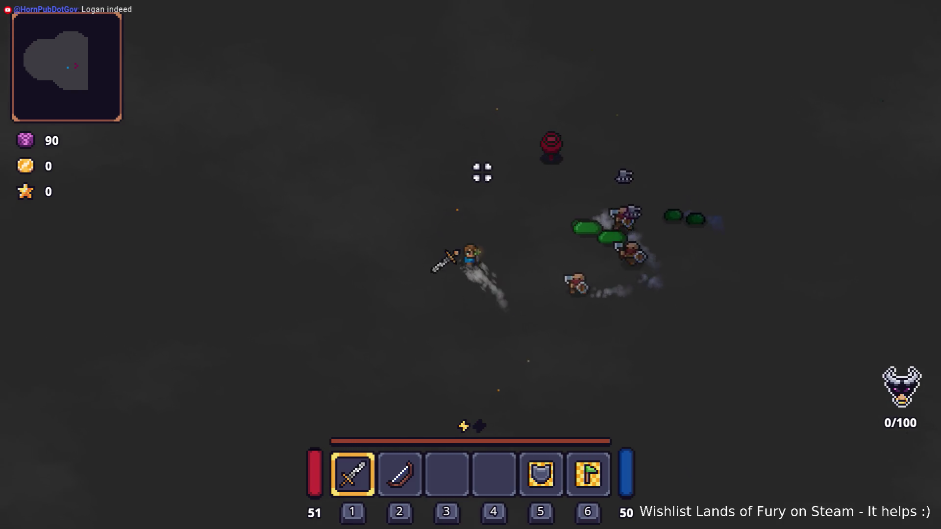
pyautogui.press('w')
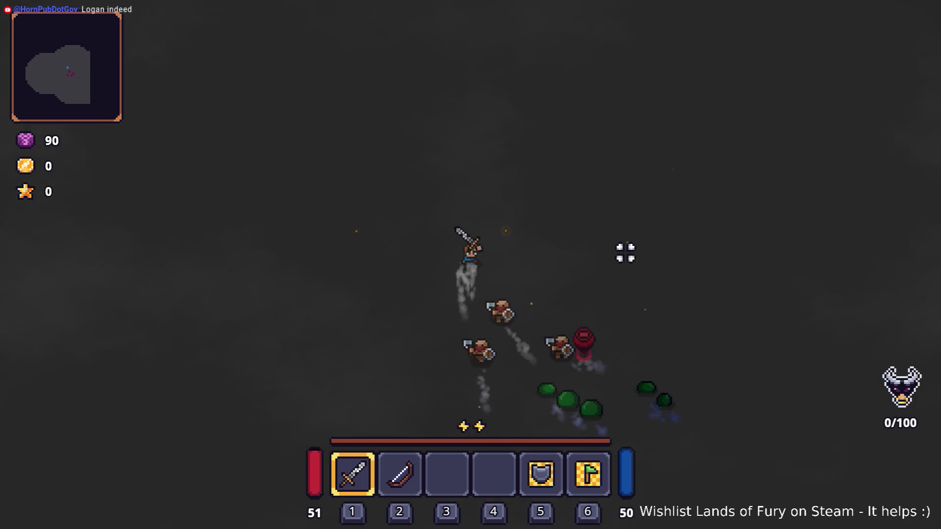
pyautogui.press('d')
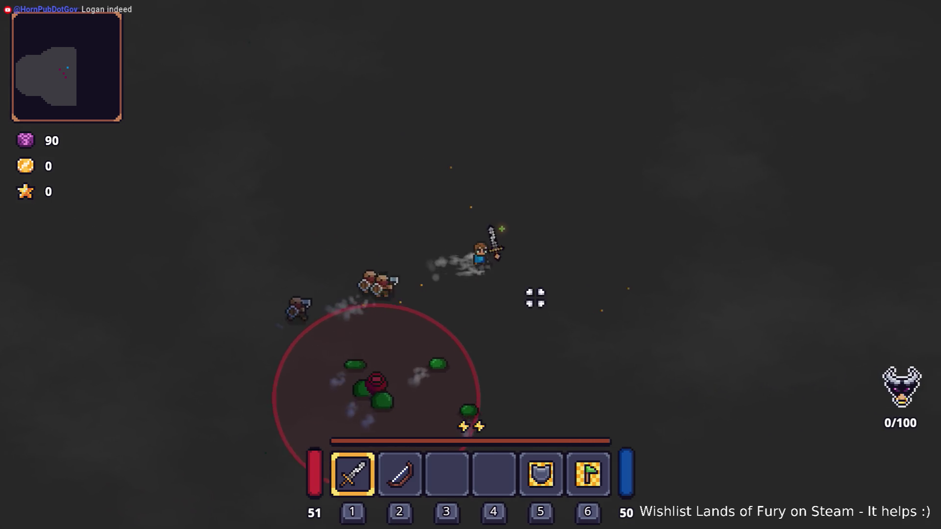
pyautogui.press('d')
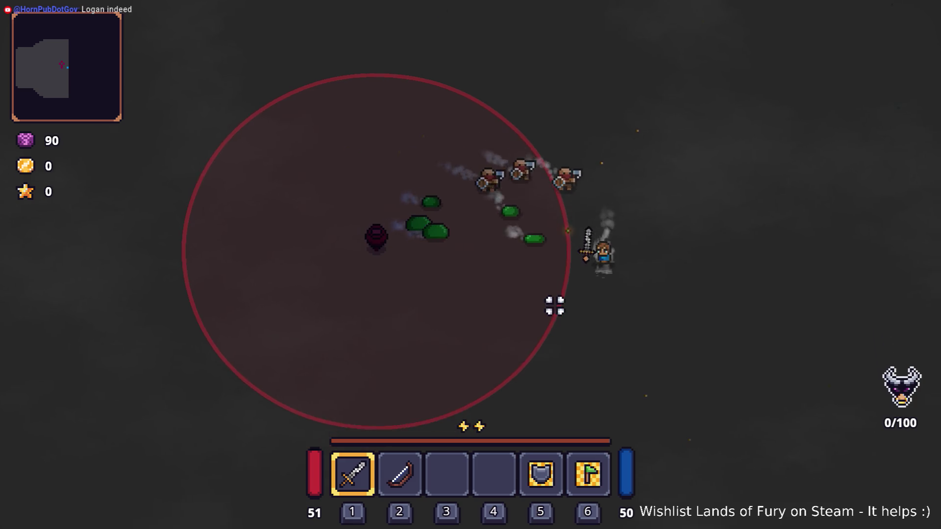
pyautogui.press('a')
pyautogui.press('space')
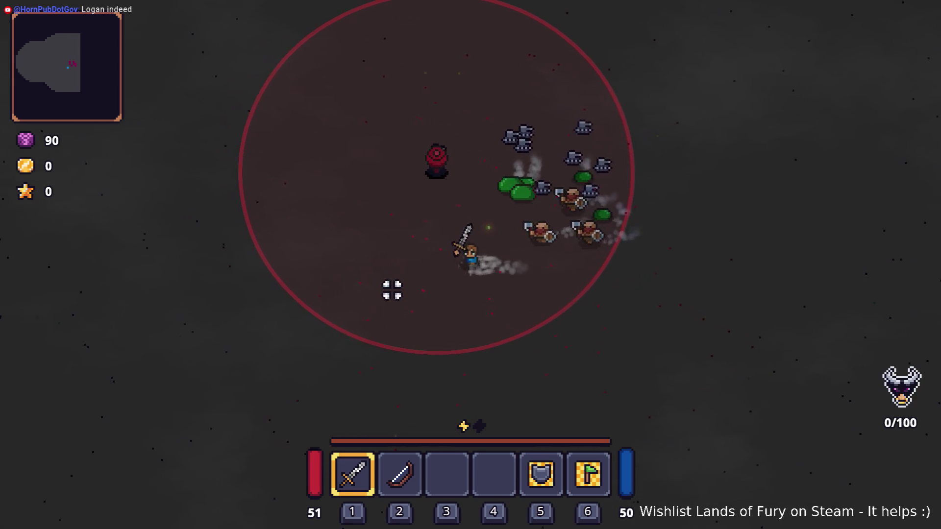
pyautogui.press('a')
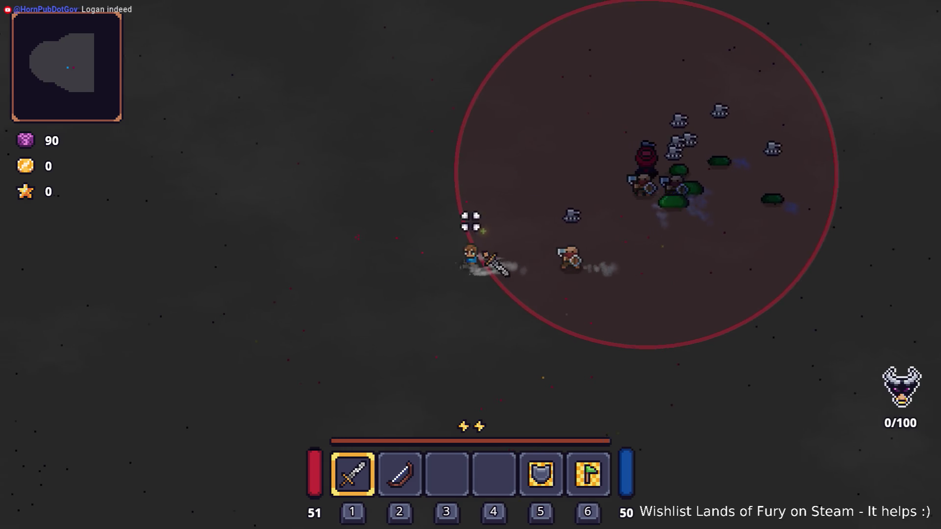
# - Slash through the enemy group with the sword to reach 13 kills, then restart the level
pyautogui.press('a')
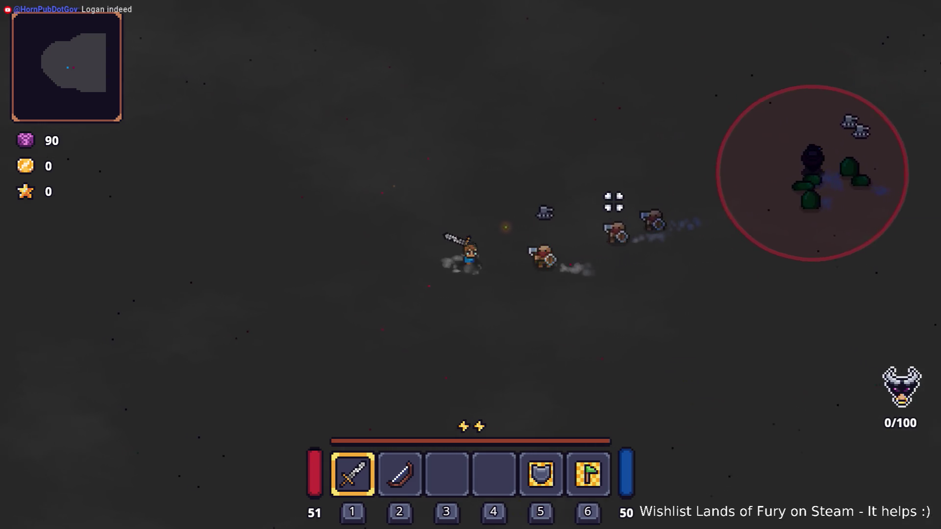
pyautogui.click(589, 209)
pyautogui.click(563, 288)
pyautogui.click(428, 294)
pyautogui.press('space')
pyautogui.click(574, 246)
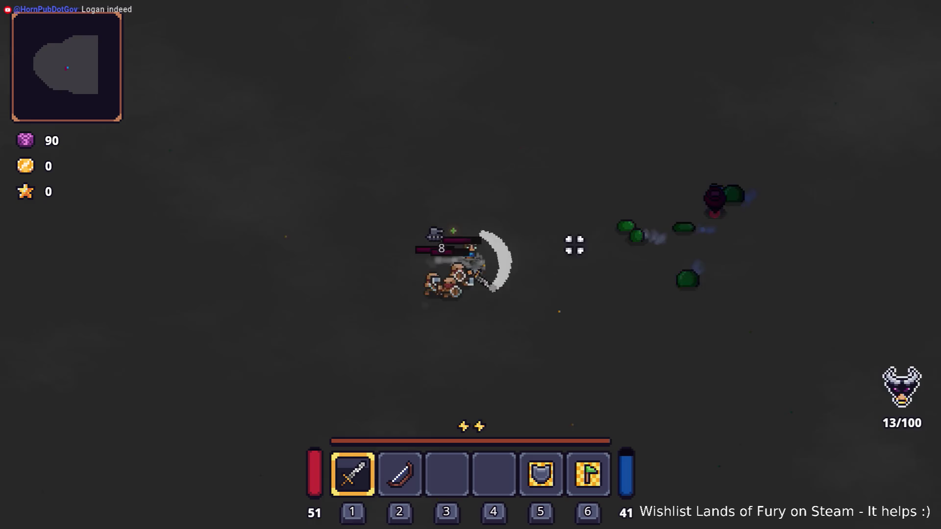
pyautogui.press('s')
pyautogui.click(473, 264)
pyautogui.press('Escape')
pyautogui.click(491, 361)
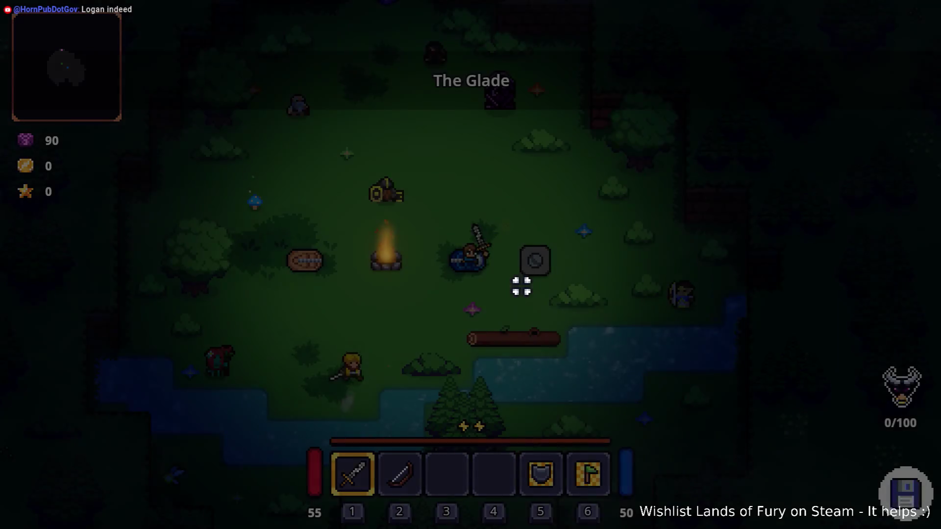
# - Walk the hero through the portal and up past the anvil toward the enemies
pyautogui.press('w')
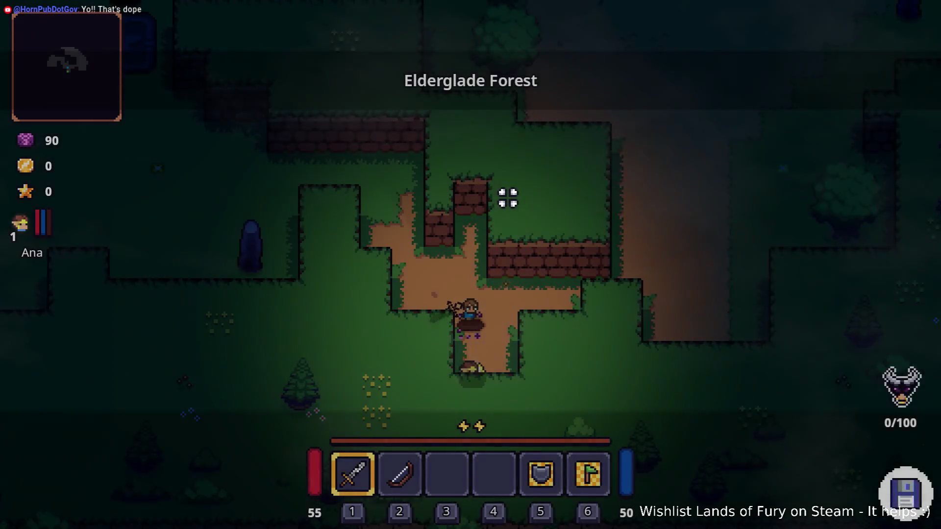
pyautogui.press('a')
pyautogui.press('w')
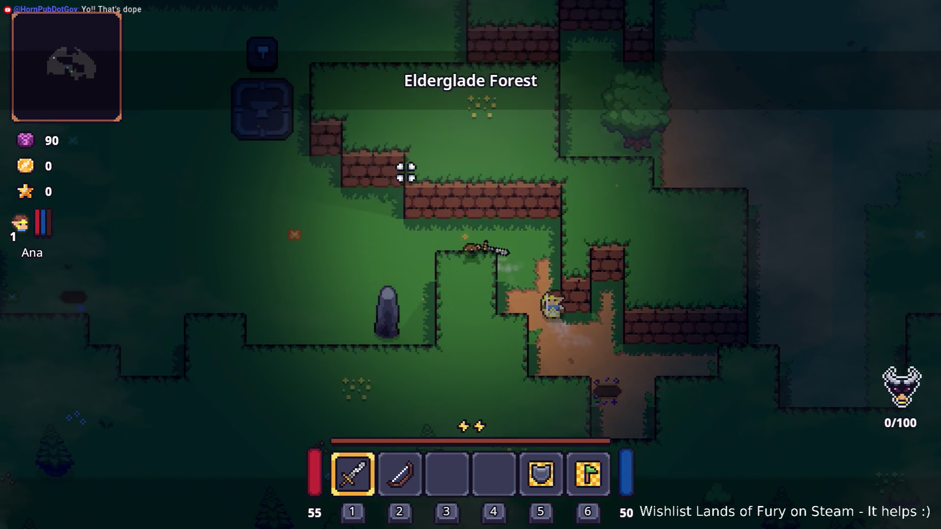
pyautogui.press('a')
pyautogui.press('w')
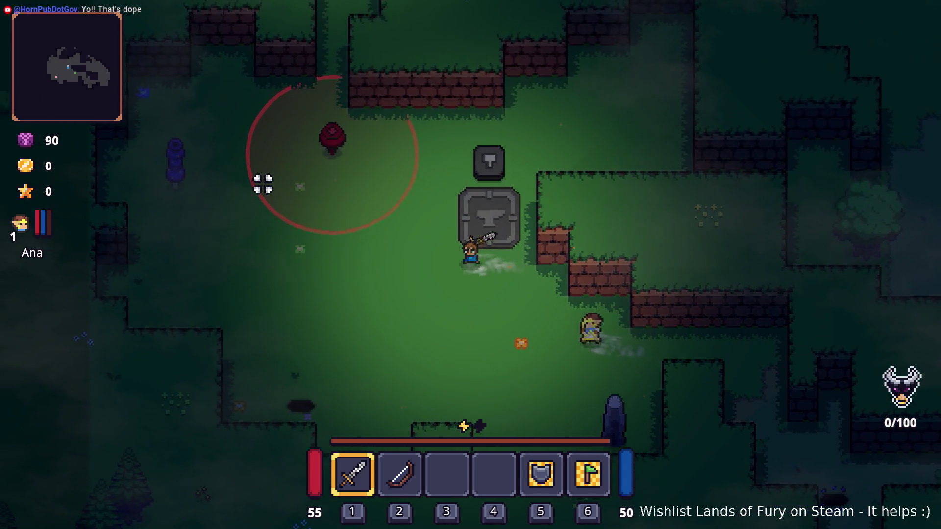
pyautogui.press('w')
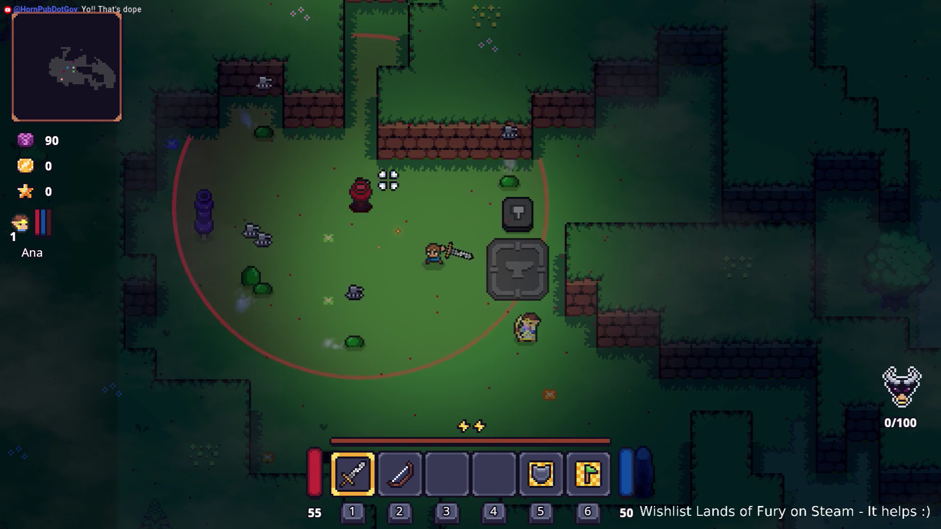
pyautogui.press('w')
pyautogui.press('a')
pyautogui.press('w')
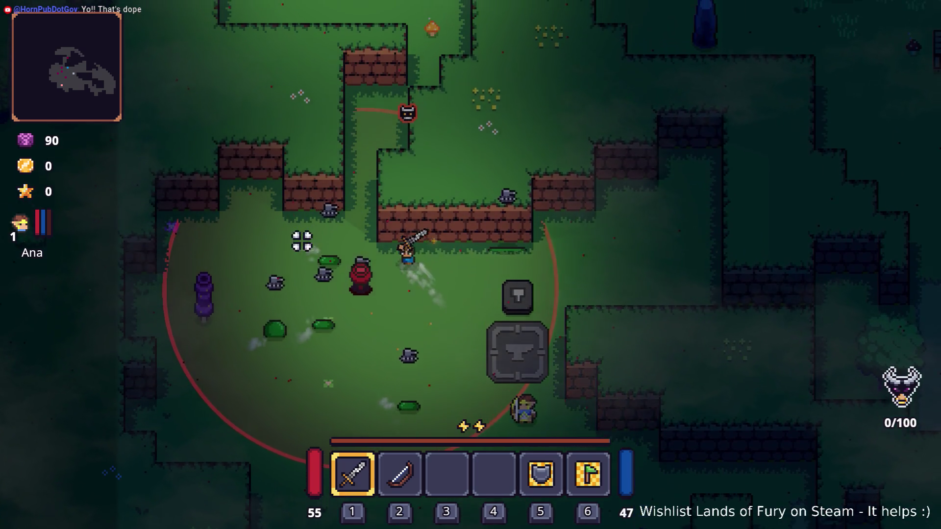
# - Fight the nearby enemy groups with sword swings while moving around the forest
pyautogui.click(273, 279)
pyautogui.press('s')
pyautogui.press('d')
pyautogui.click(385, 305)
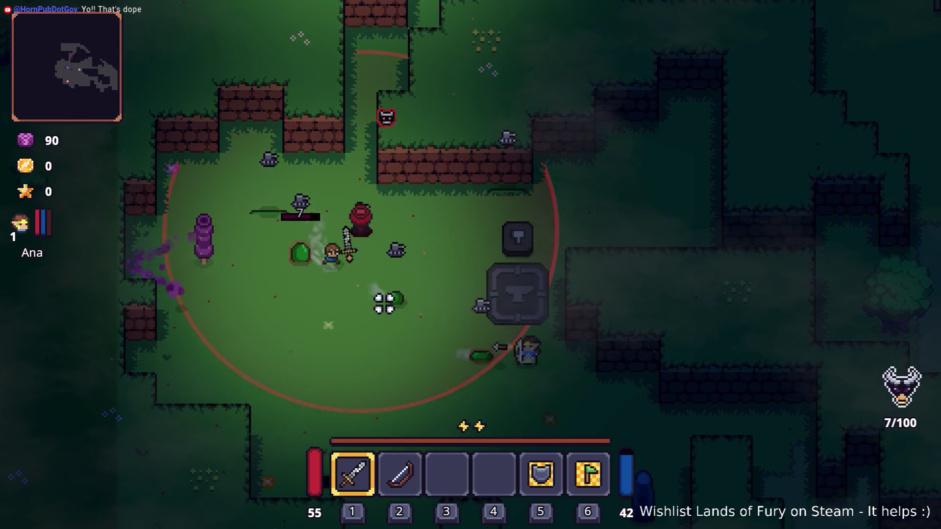
pyautogui.click(427, 273)
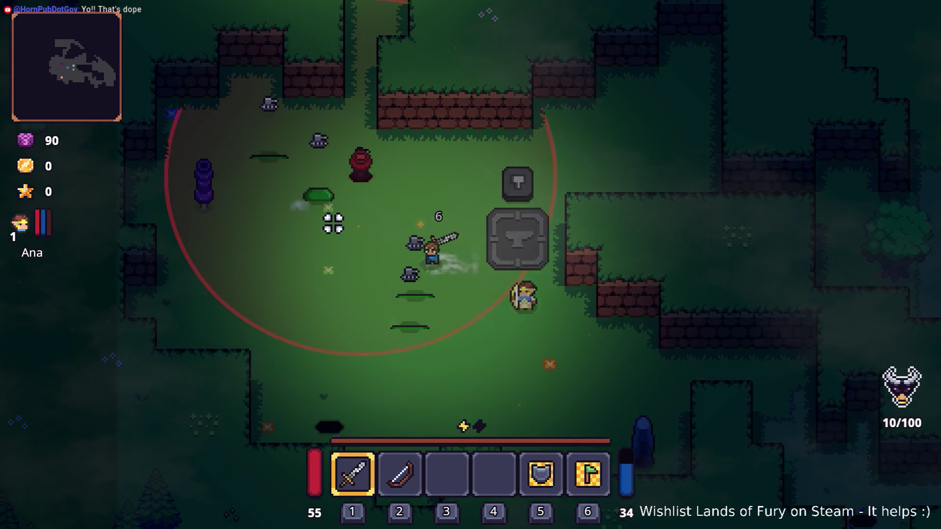
pyautogui.press('w')
pyautogui.press('a')
pyautogui.click(431, 248)
pyautogui.press('w')
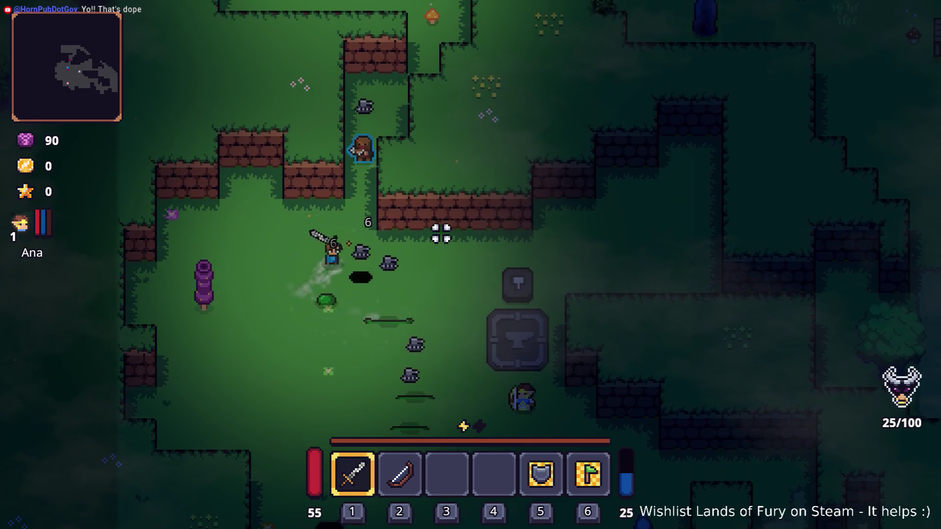
pyautogui.click(440, 127)
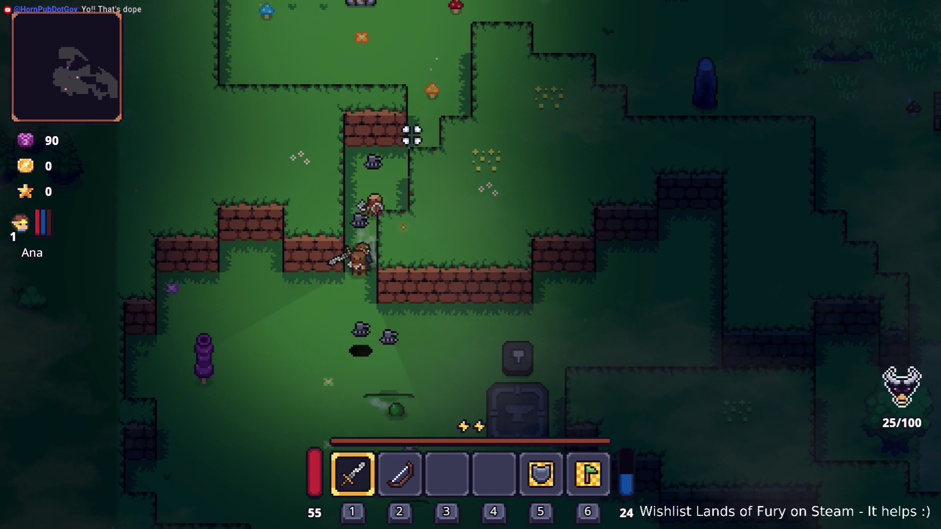
pyautogui.press('s')
pyautogui.click(319, 166)
# - Keep attacking enemies around the anvil until the wave reaches 91/100, then pause
pyautogui.press('d')
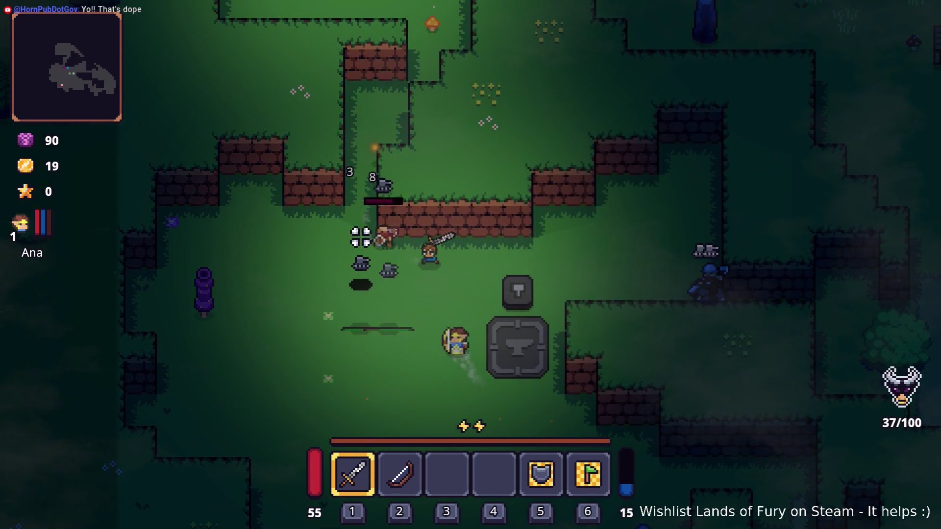
pyautogui.click(599, 258)
pyautogui.press('a')
pyautogui.press('s')
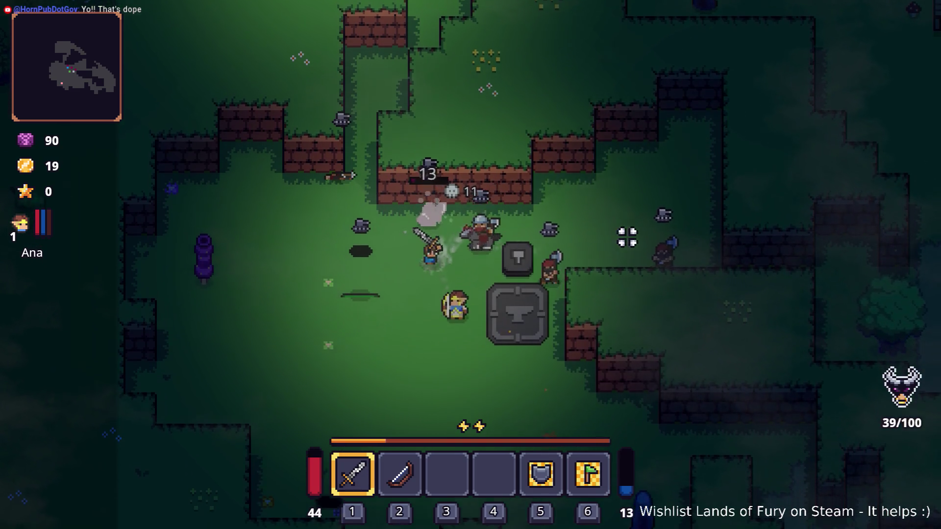
pyautogui.click(565, 196)
pyautogui.press('d')
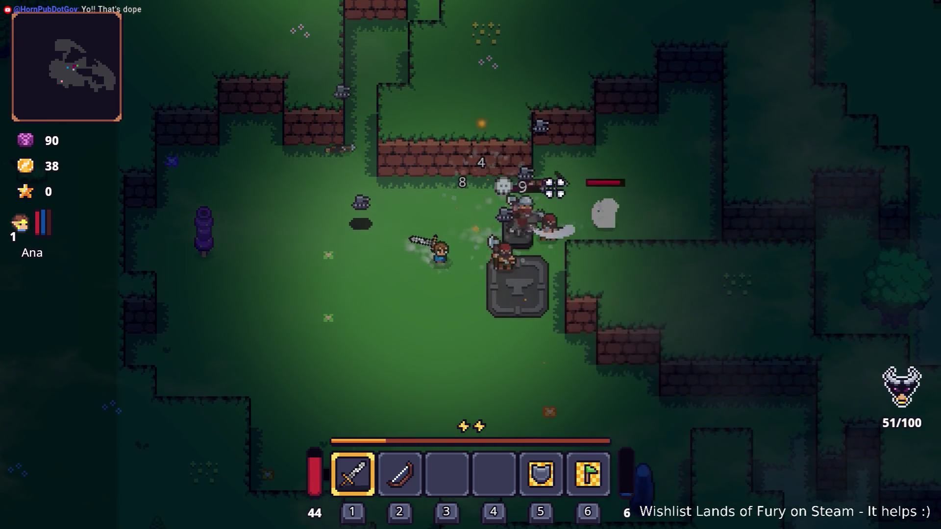
pyautogui.click(498, 282)
pyautogui.press('d')
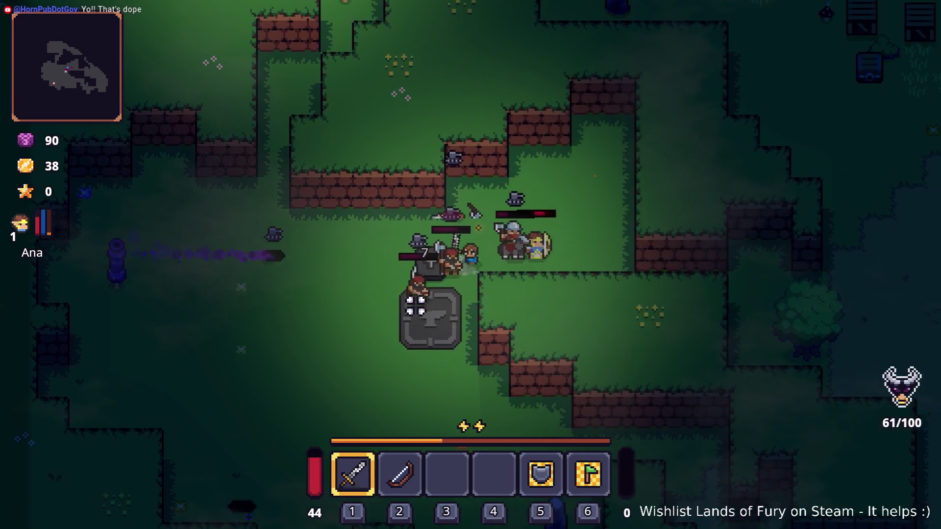
pyautogui.press('a')
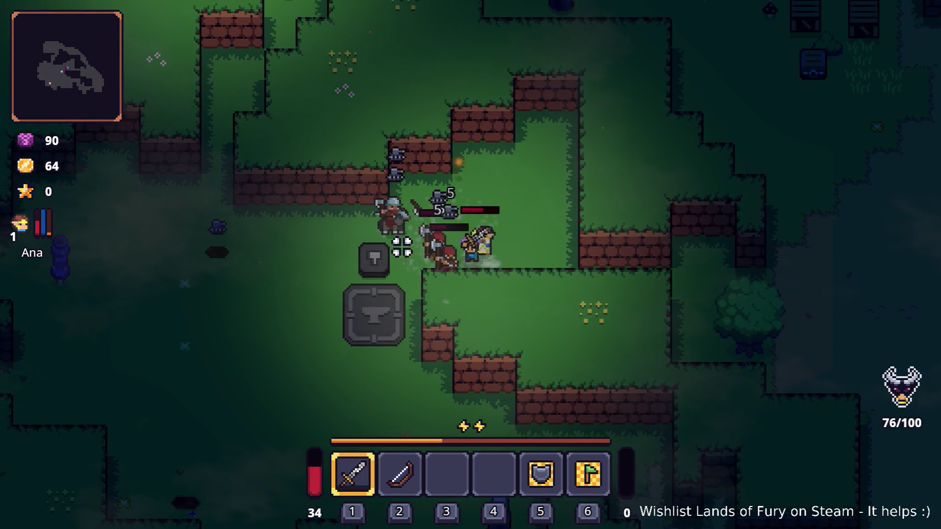
pyautogui.click(562, 253)
pyautogui.press('a')
pyautogui.click(563, 253)
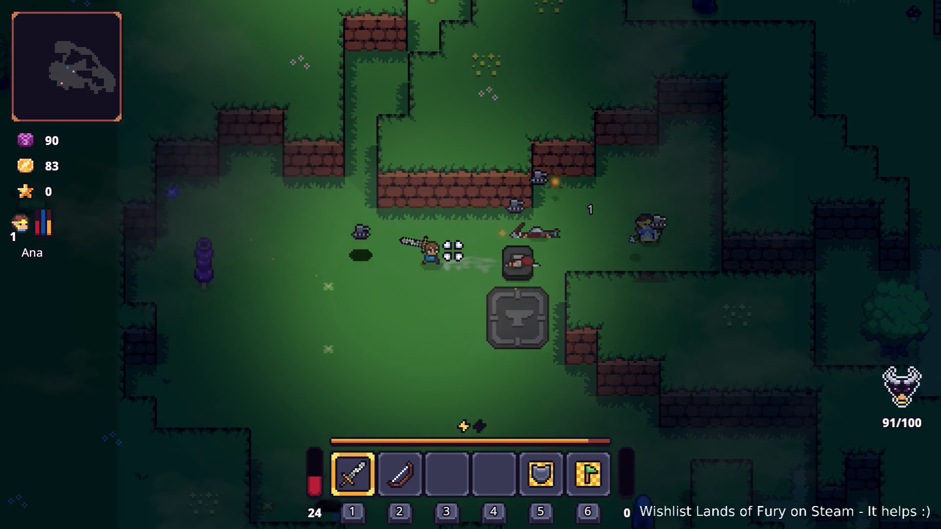
pyautogui.press('Escape')
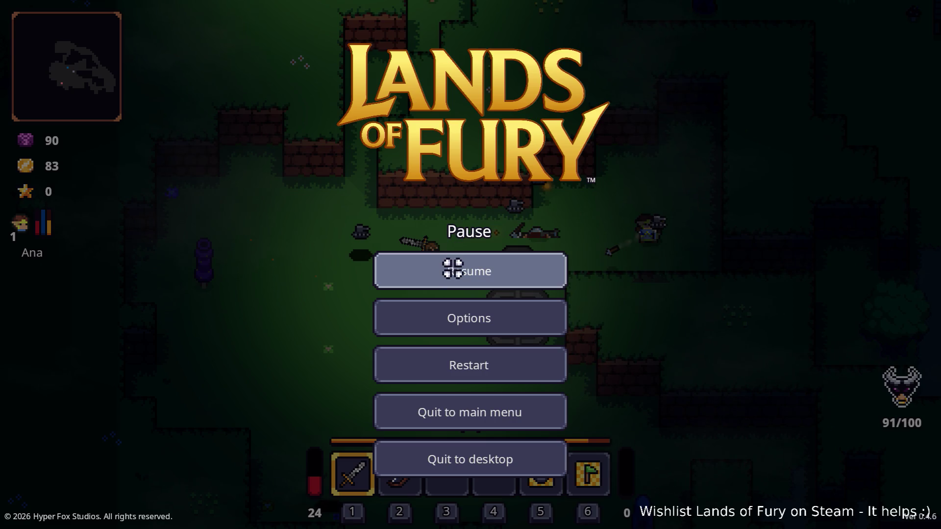
pyautogui.hotkey('alt', 'Tab')
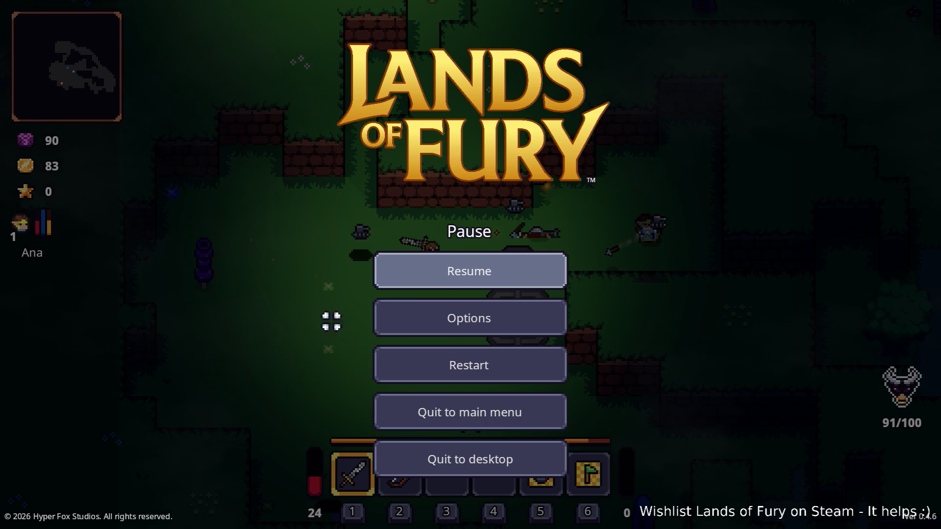
pyautogui.click(443, 278)
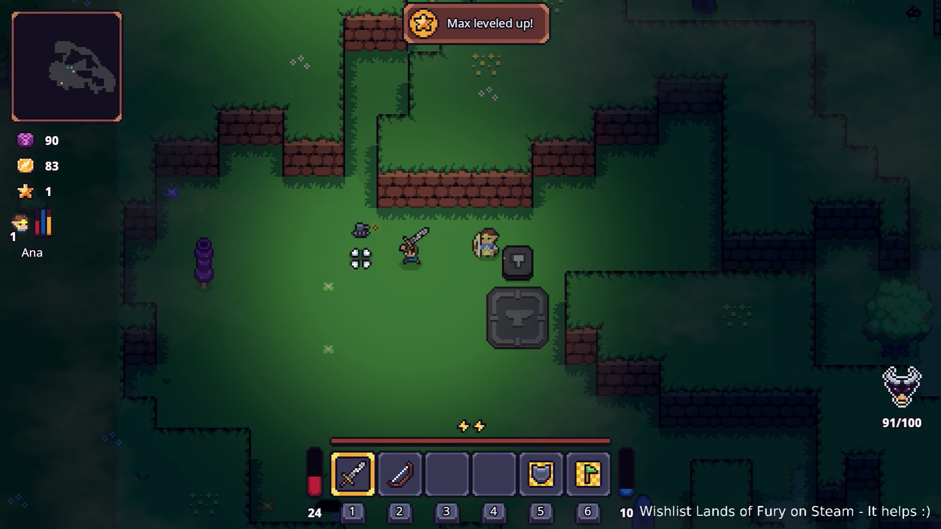
# - Run and dash the hero back and forth past the anvil, then north past the hedges
pyautogui.press('a')
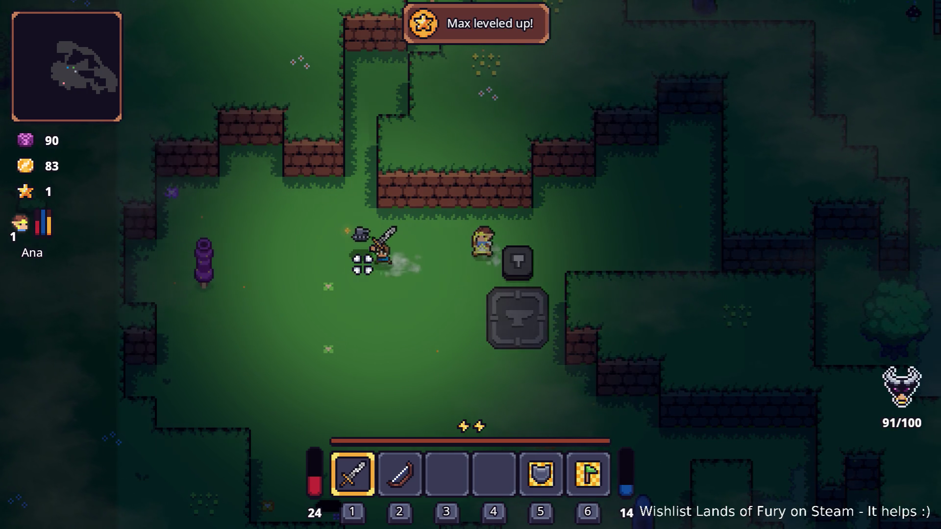
pyautogui.press('d')
pyautogui.press('d')
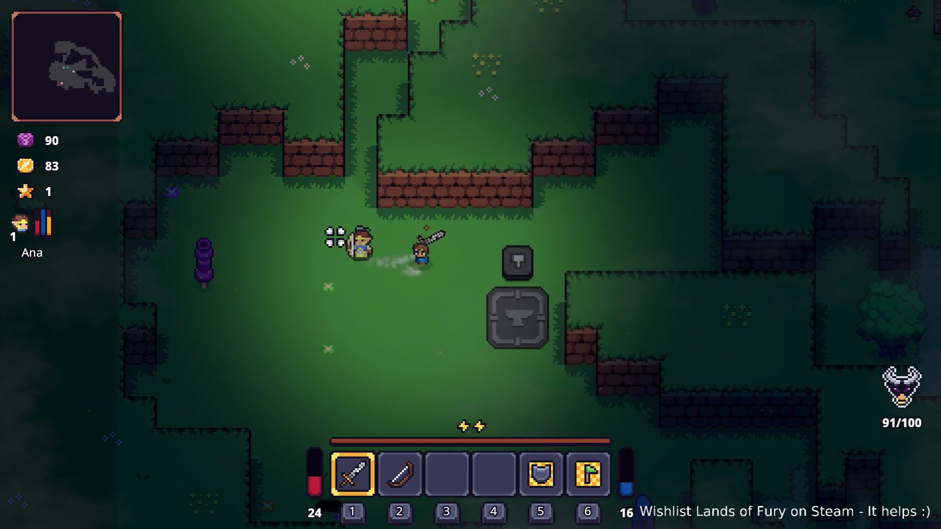
pyautogui.press('space')
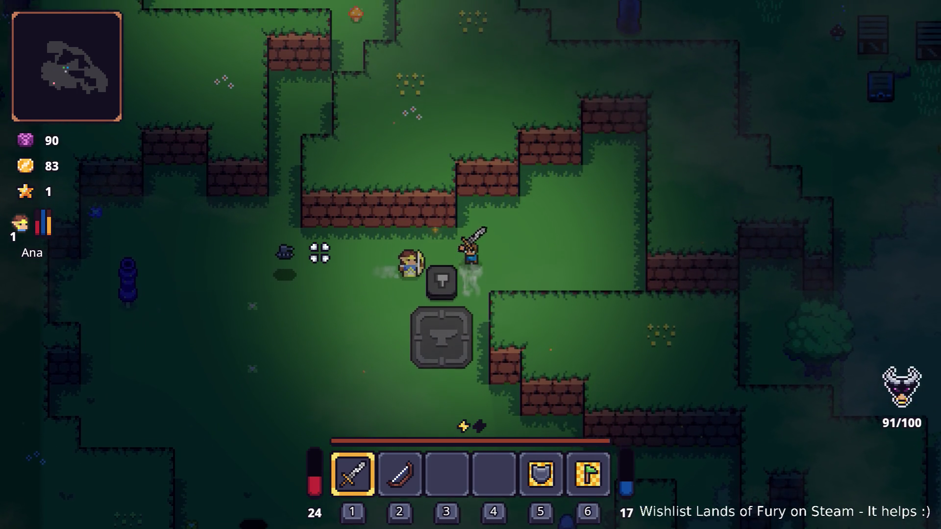
pyautogui.press('a')
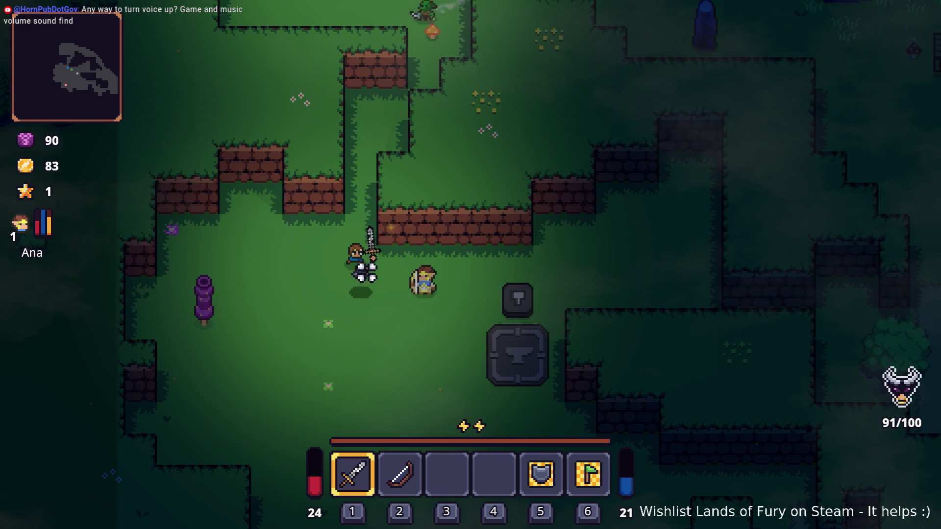
pyautogui.press('w')
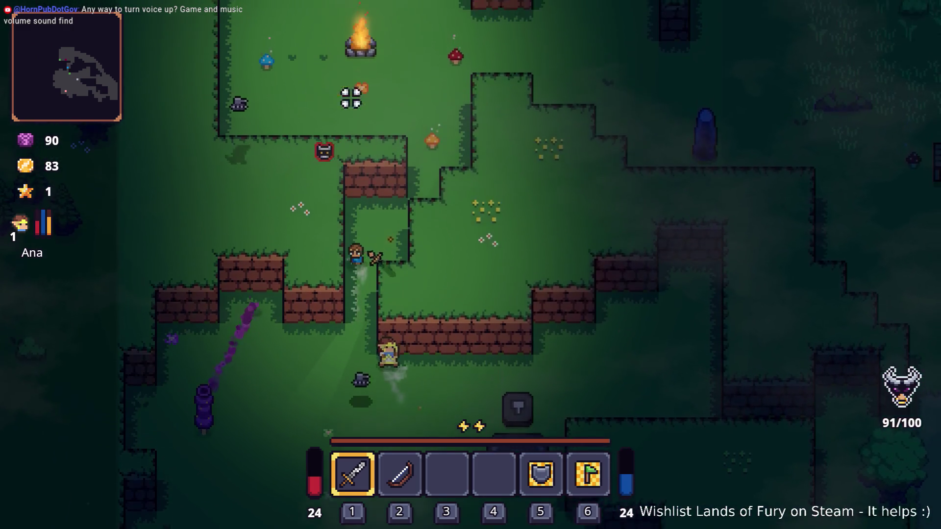
pyautogui.press('w')
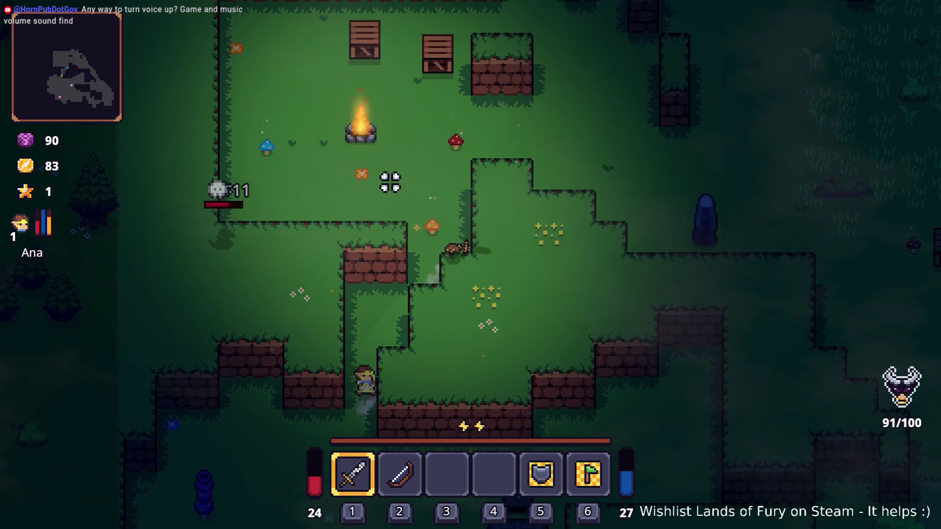
pyautogui.press('w')
pyautogui.press('d')
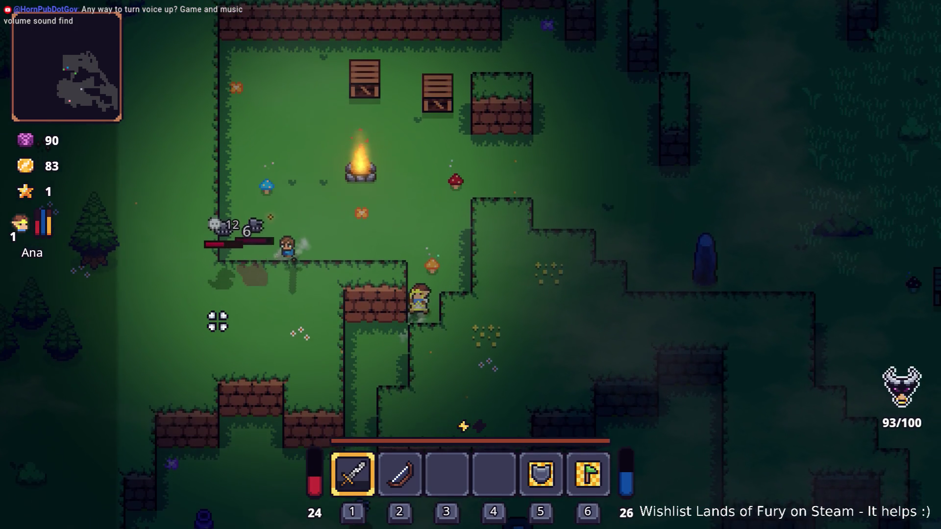
# - Attack the northern enemies to clear the wave at 100/100, then return south and pause
pyautogui.press('w')
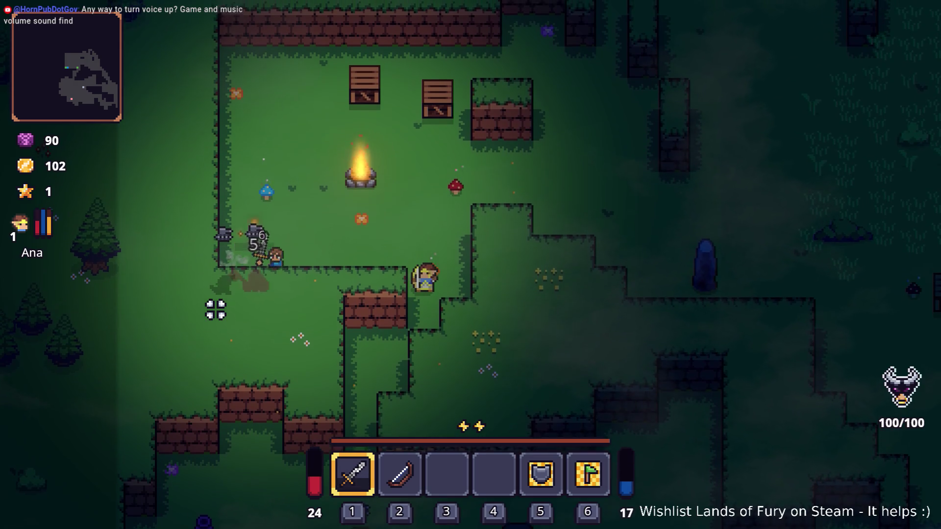
pyautogui.press('s')
pyautogui.press('a')
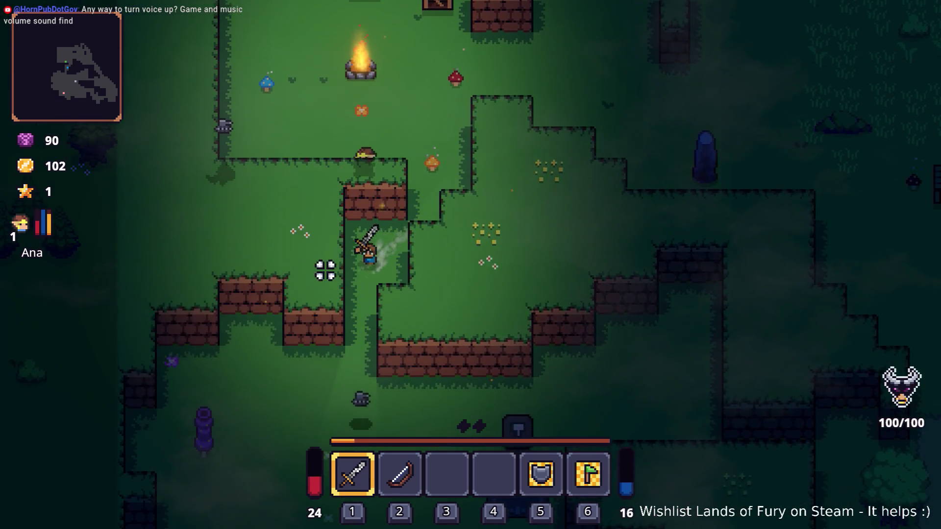
pyautogui.press('s')
pyautogui.press('d')
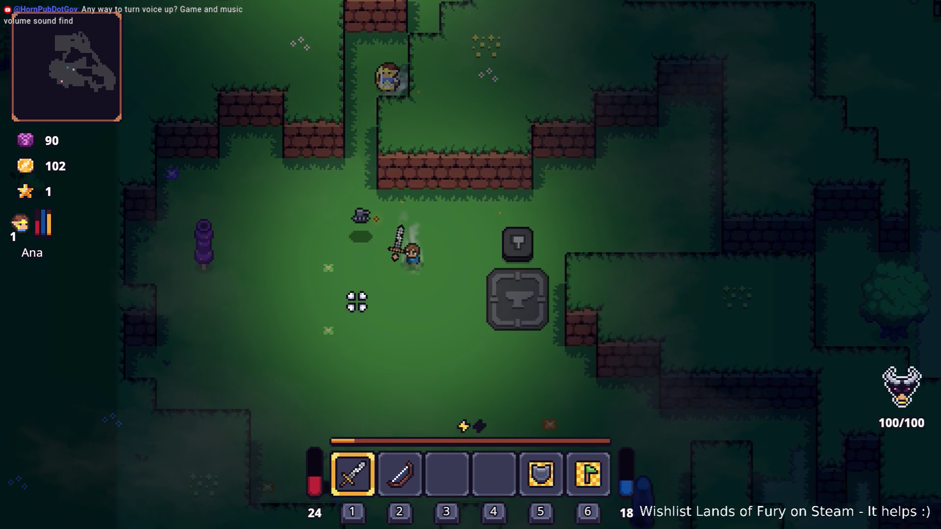
pyautogui.press('Escape')
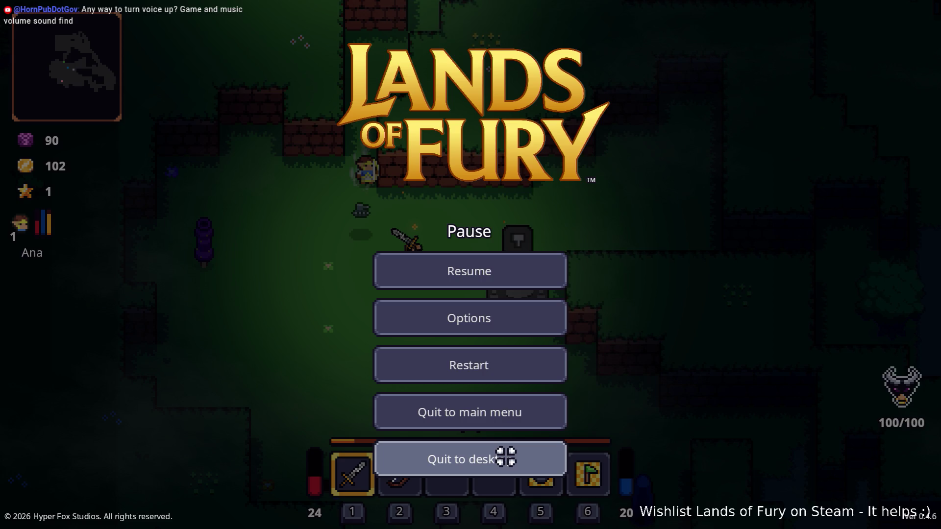
# - Quit the game to desktop, returning to the Godot editor, and raise the system volume
pyautogui.click(506, 457)
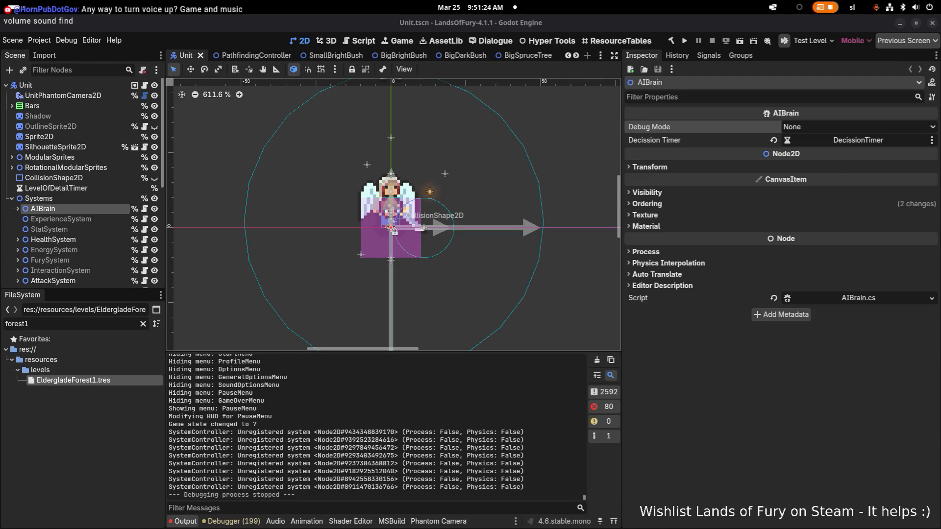
pyautogui.press('XF86AudioRaiseVolume')
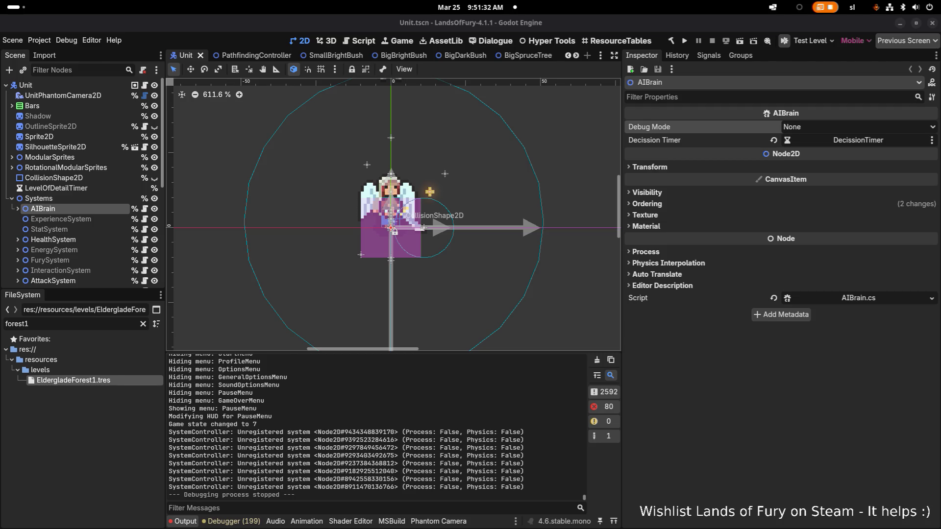
pyautogui.hotkey('alt', 'Tab')
pyautogui.press('Tab')
pyautogui.press('Tab')
pyautogui.press('XF86AudioRaiseVolume')
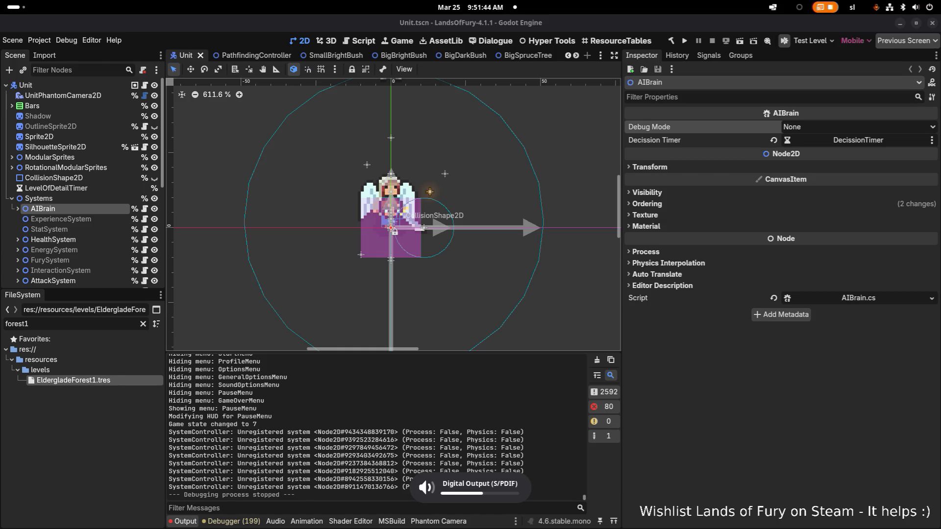
pyautogui.press('XF86AudioRaiseVolume')
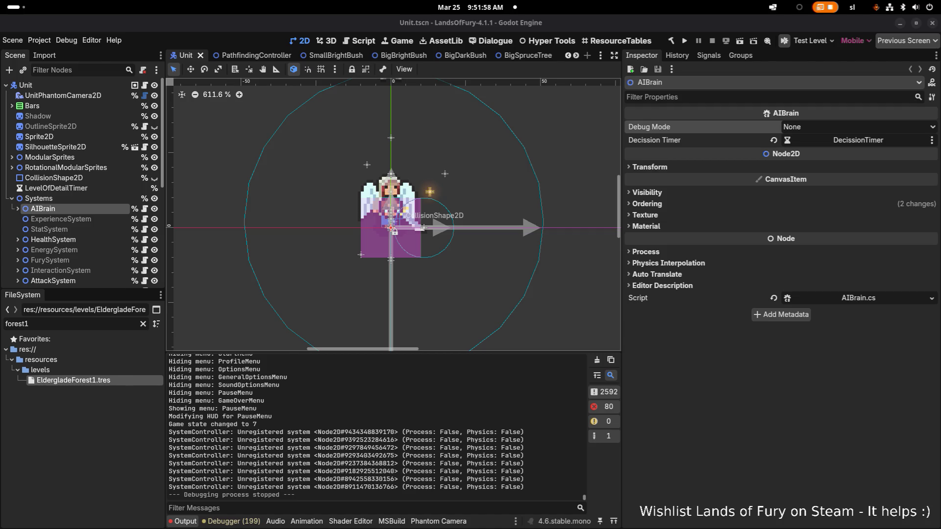
# - Lower the OBS Desktop Audio fader to -32.0 dB
pyautogui.hotkey('alt', 'Tab')
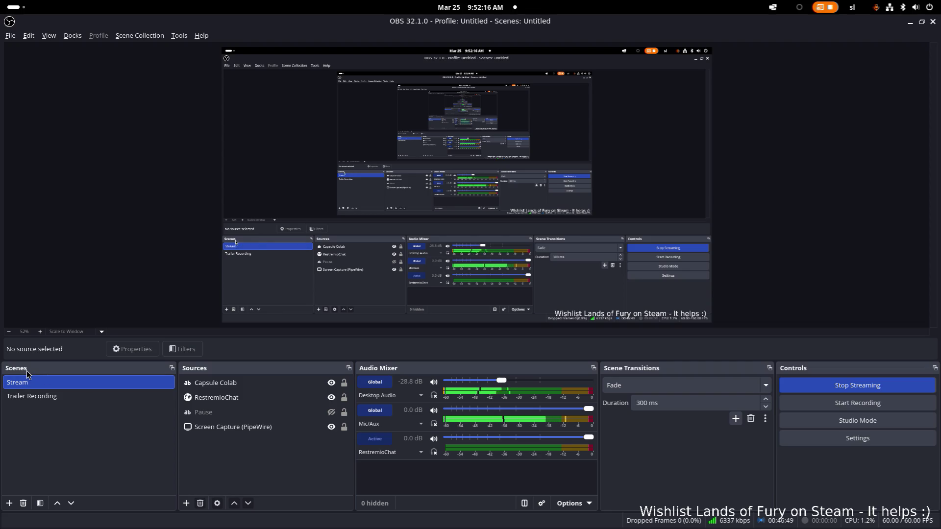
pyautogui.click(499, 378)
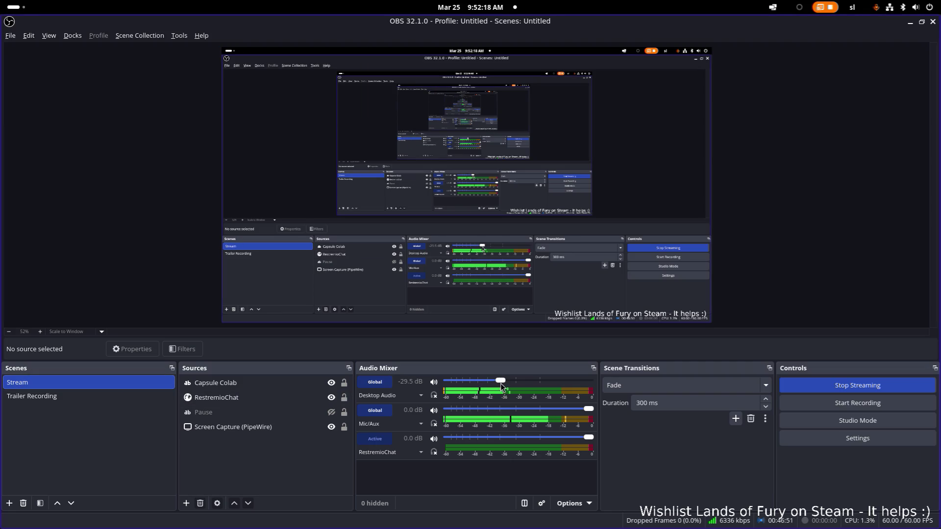
pyautogui.moveTo(499, 384); pyautogui.dragTo(497, 384)
pyautogui.press('super+Right')
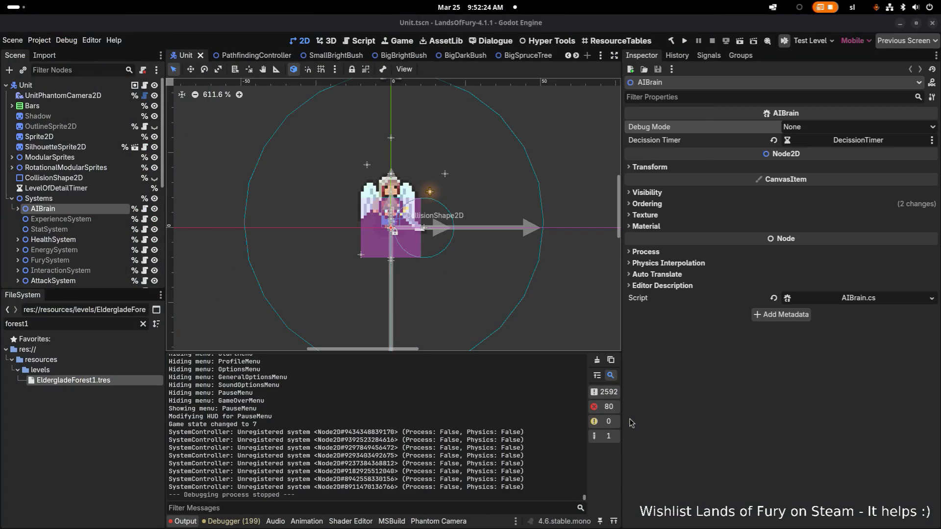
# - Return to the Godot editor showing Unit.tscn with the stopped debug output
pyautogui.hotkey('alt', 'Tab')
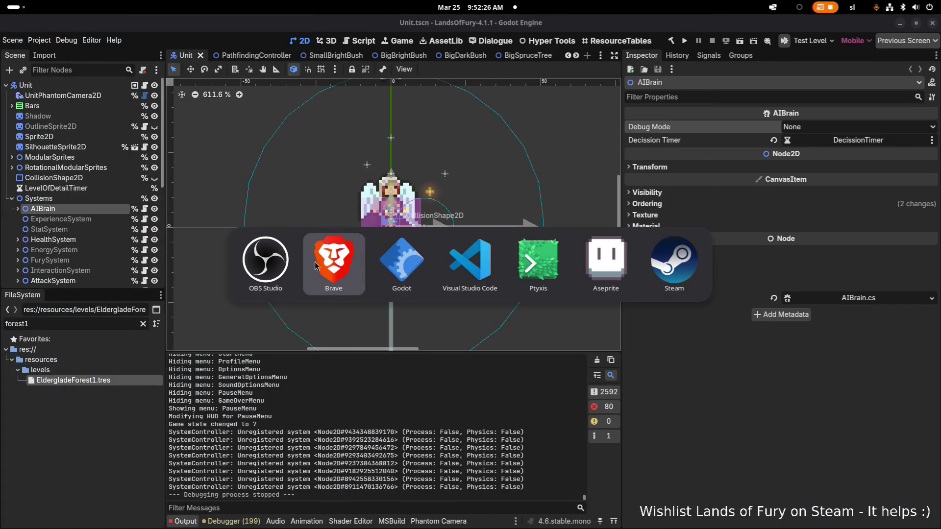
pyautogui.press('Escape')
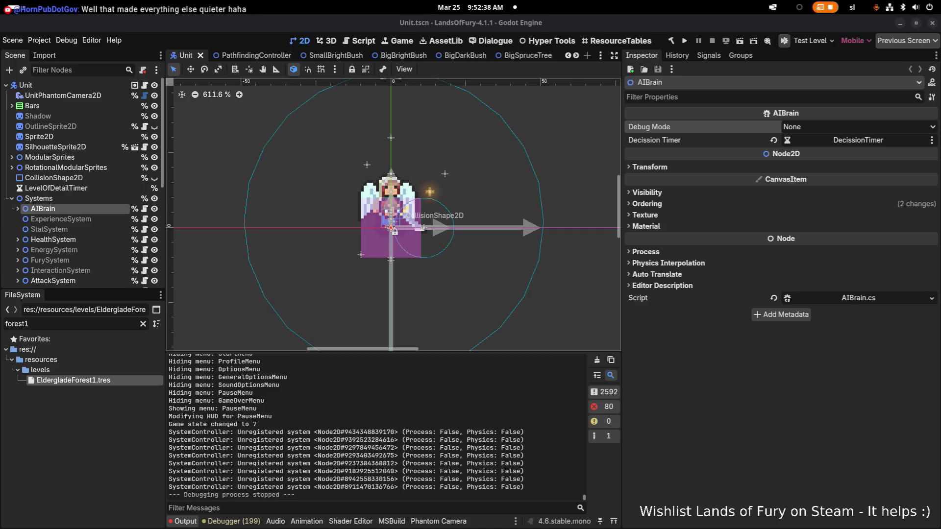
pyautogui.hotkey('alt', 'Tab')
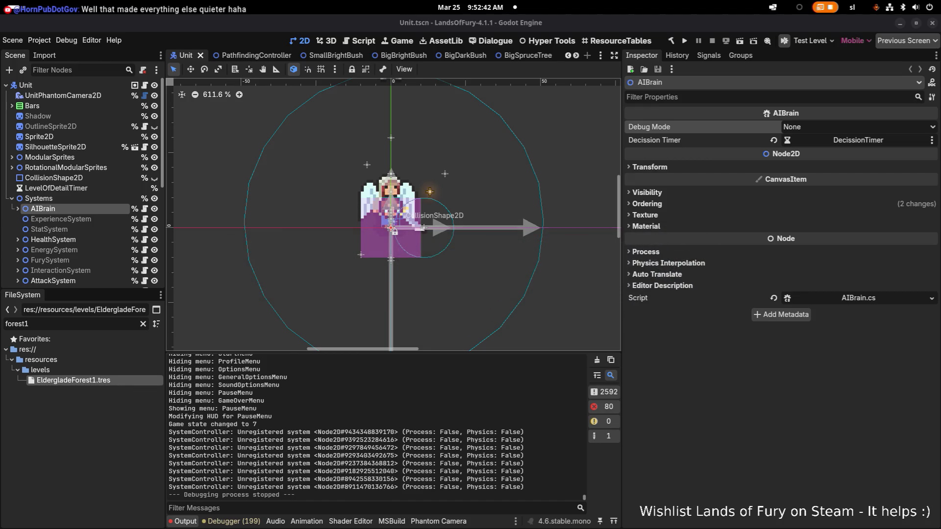
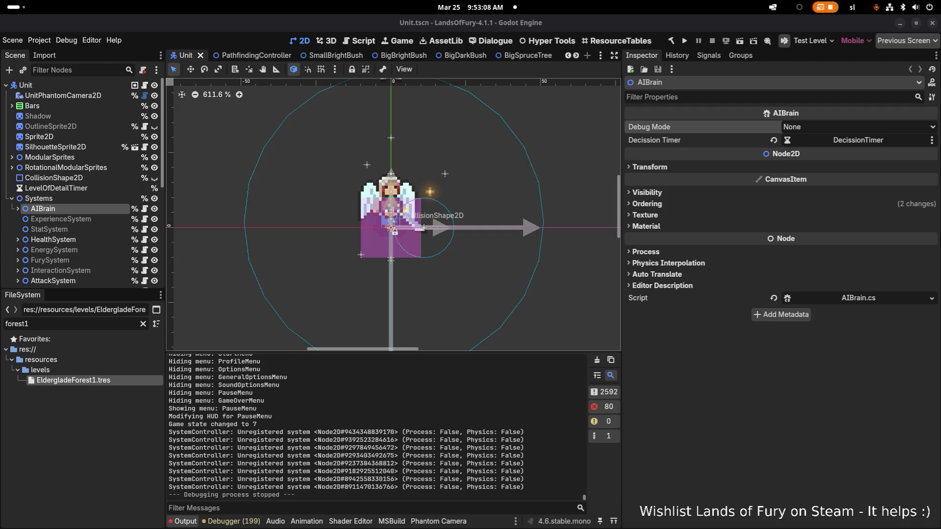
# - Switch from the Godot editor to the OBS Studio window showing the Stream scene
pyautogui.hotkey('alt', 'Tab')
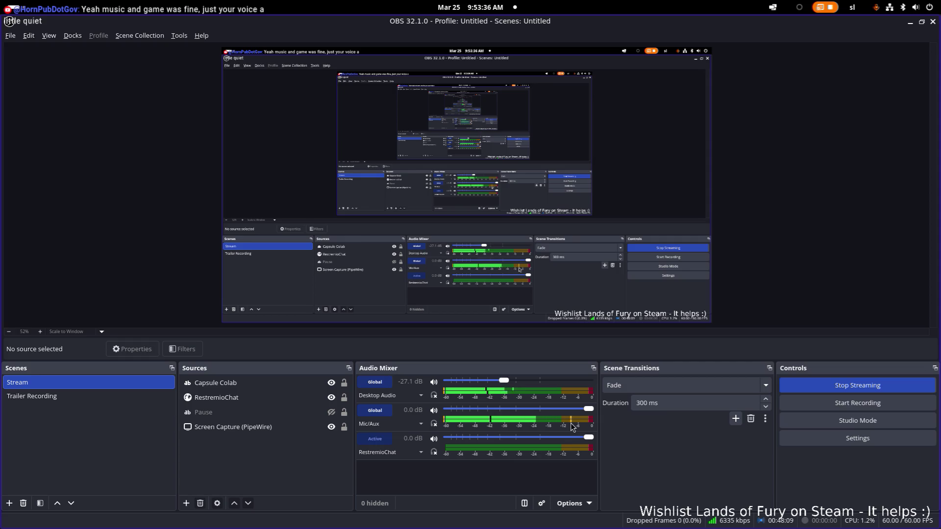
# - Check the Mic/Aux properties, keeping the Meteor condenser microphone as the device
pyautogui.click(422, 424)
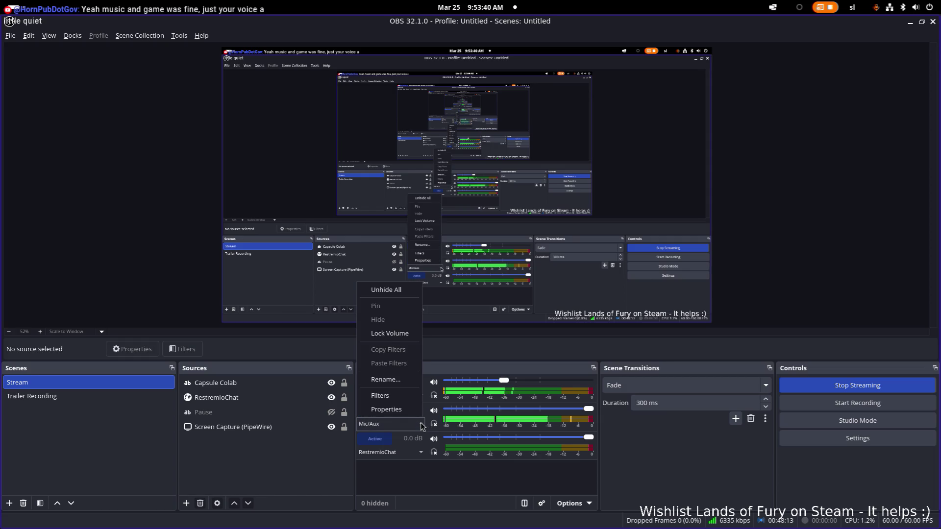
pyautogui.click(411, 413)
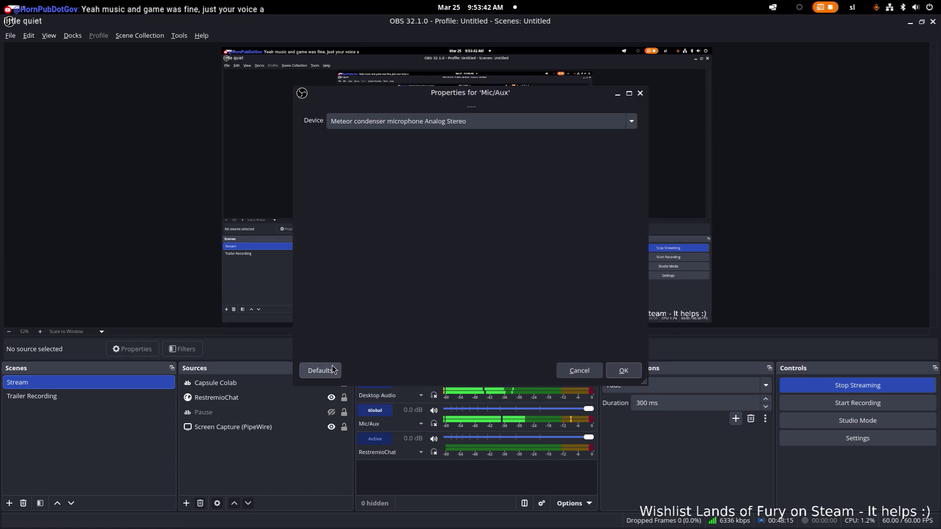
pyautogui.click(630, 123)
pyautogui.click(630, 123)
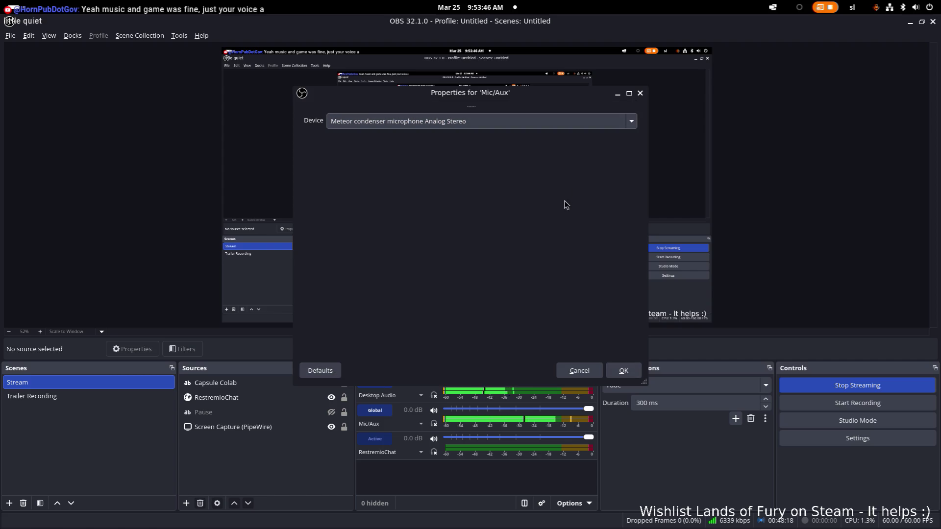
pyautogui.click(640, 94)
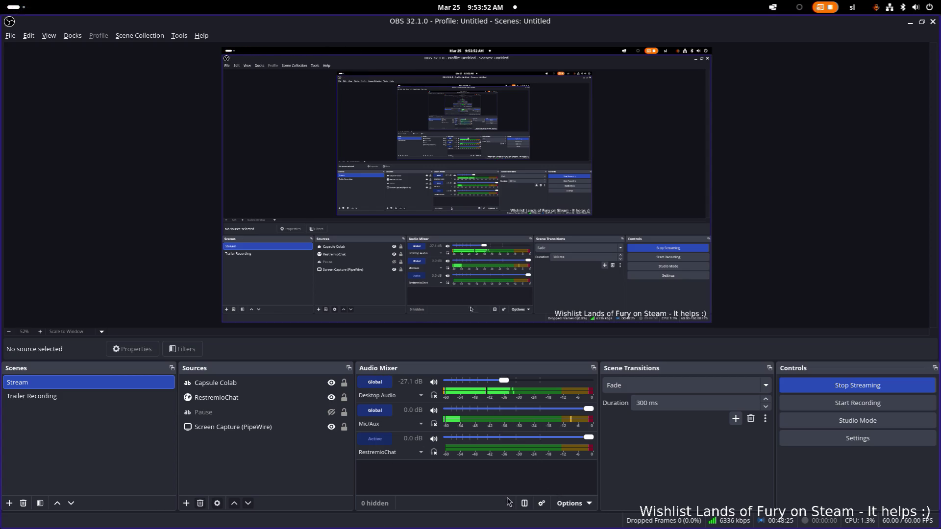
# - Nudge the Mic/Aux volume upward in Advanced Audio Properties
pyautogui.click(543, 504)
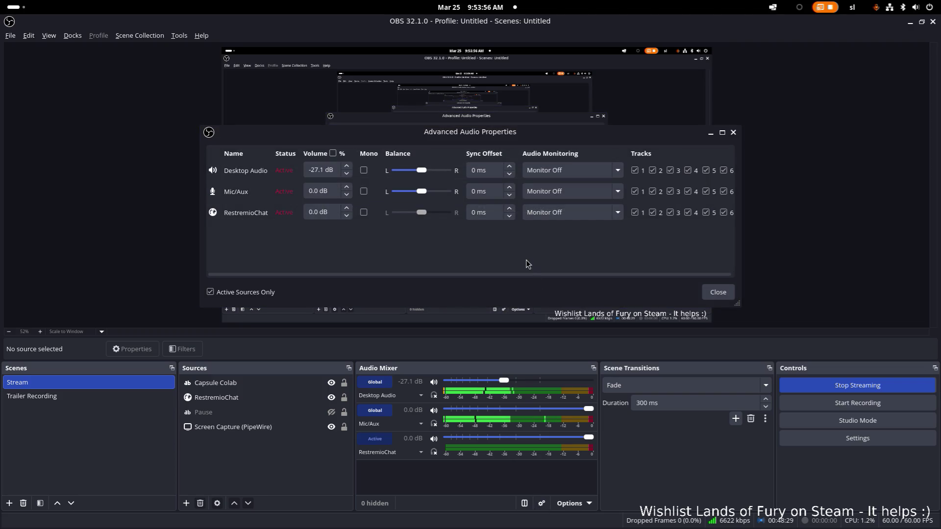
pyautogui.click(347, 188)
pyautogui.click(347, 189)
pyautogui.click(347, 188)
pyautogui.click(347, 189)
pyautogui.click(347, 188)
pyautogui.click(347, 188)
pyautogui.click(347, 188)
pyautogui.click(347, 188)
pyautogui.click(347, 188)
pyautogui.click(348, 188)
pyautogui.click(347, 188)
pyautogui.click(347, 188)
pyautogui.click(347, 189)
pyautogui.click(347, 188)
pyautogui.click(347, 189)
pyautogui.click(348, 188)
pyautogui.click(347, 188)
pyautogui.click(347, 188)
pyautogui.click(347, 188)
pyautogui.click(347, 188)
pyautogui.click(347, 188)
# - Enter exactly 5 dB as the Mic/Aux volume, then minimize OBS
pyautogui.scroll(3, 331, 190)
pyautogui.click(331, 190)
pyautogui.hotkey('ctrl', 'a')
pyautogui.write('5')
pyautogui.press('Return')
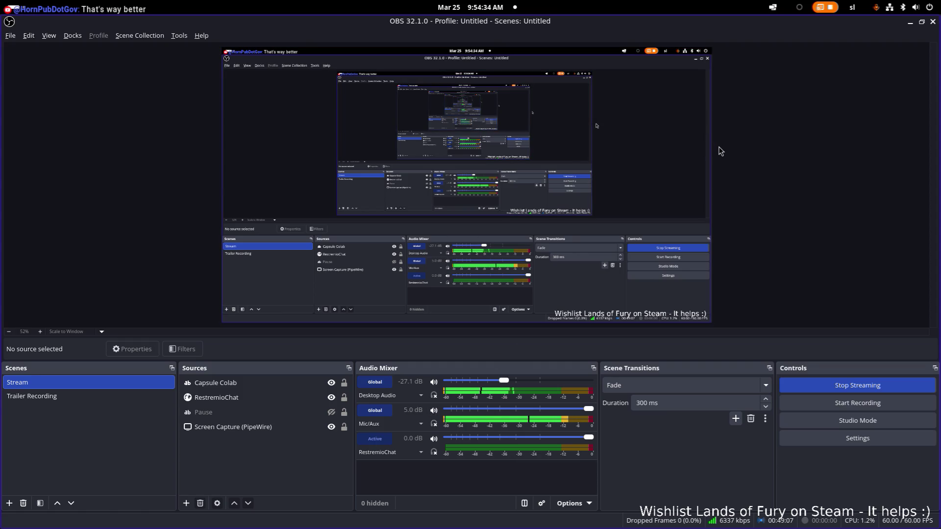
pyautogui.click(911, 22)
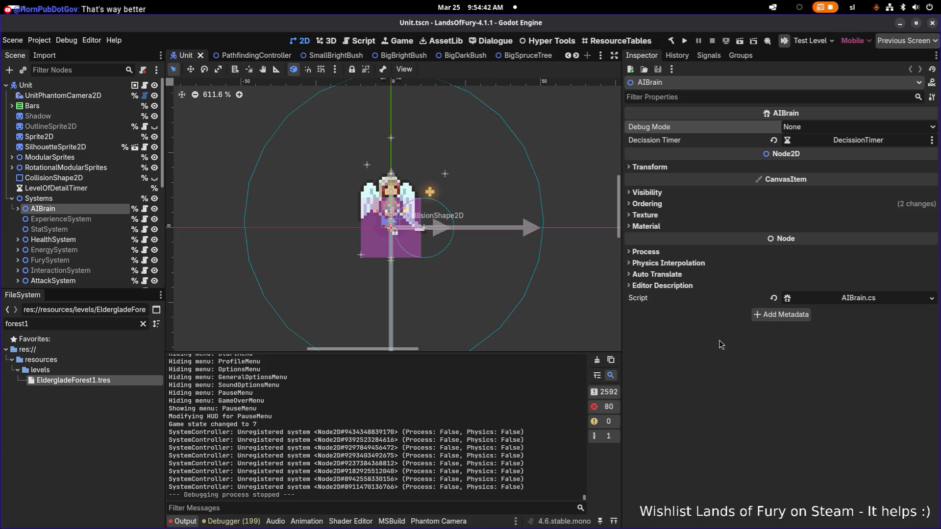
pyautogui.hotkey('alt', 'Tab')
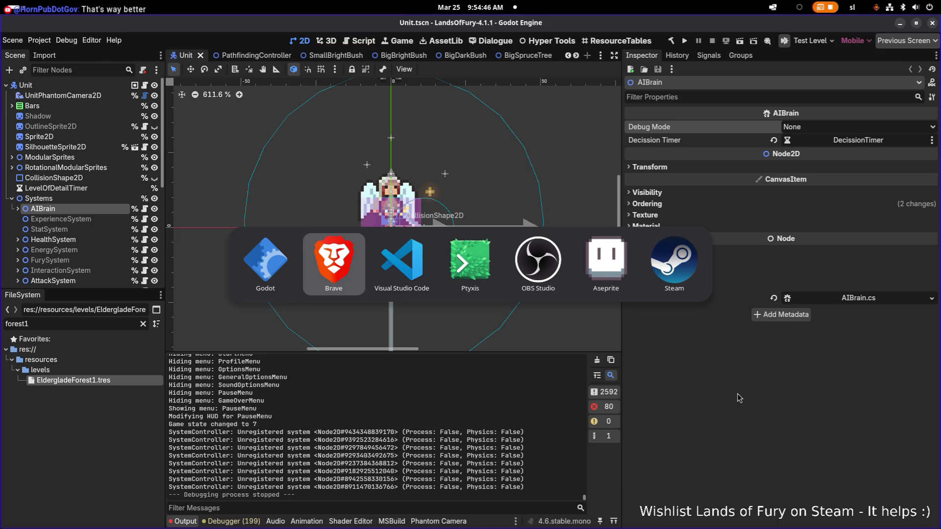
pyautogui.press('Escape')
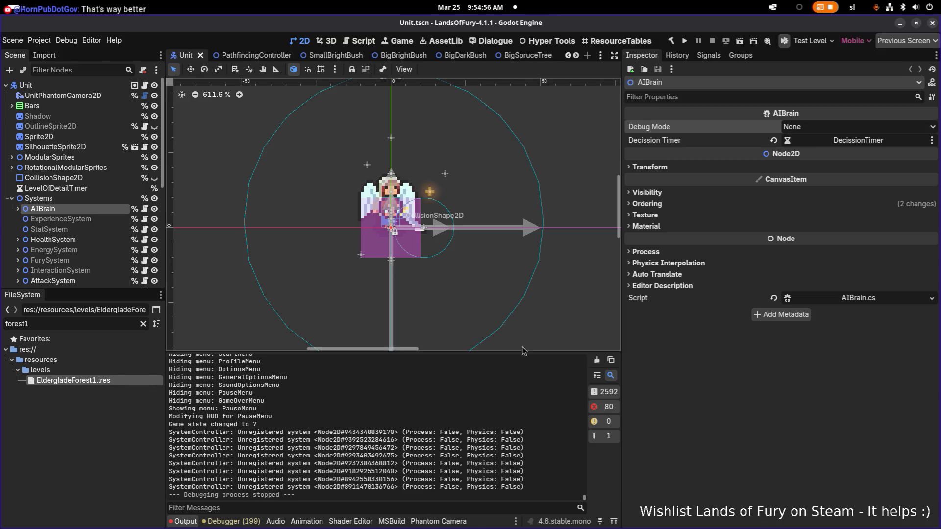
pyautogui.hotkey('alt', 'Tab')
pyautogui.hotkey('alt', 'Tab')
pyautogui.hotkey('alt', 'Tab')
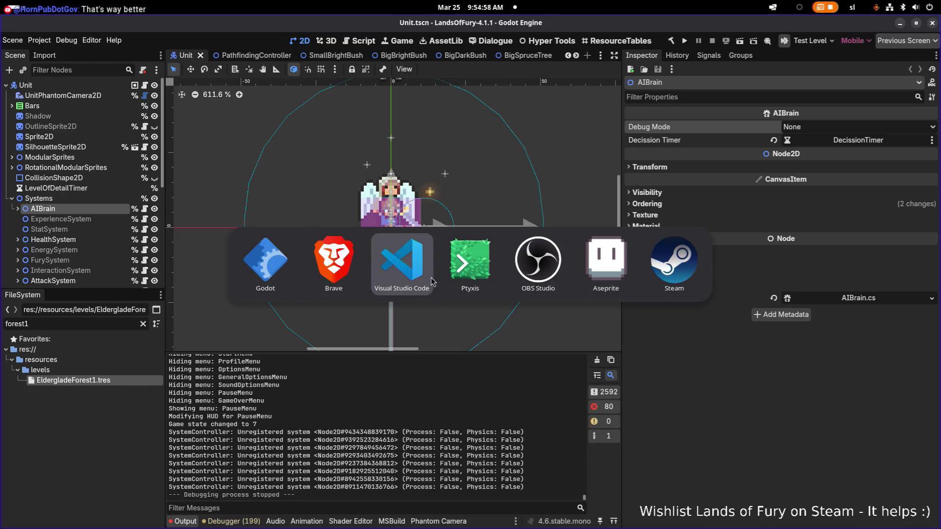
pyautogui.hotkey('alt', 'shift', 'Tab')
pyautogui.press('Escape')
pyautogui.hotkey('alt', 'Tab')
pyautogui.press('Escape')
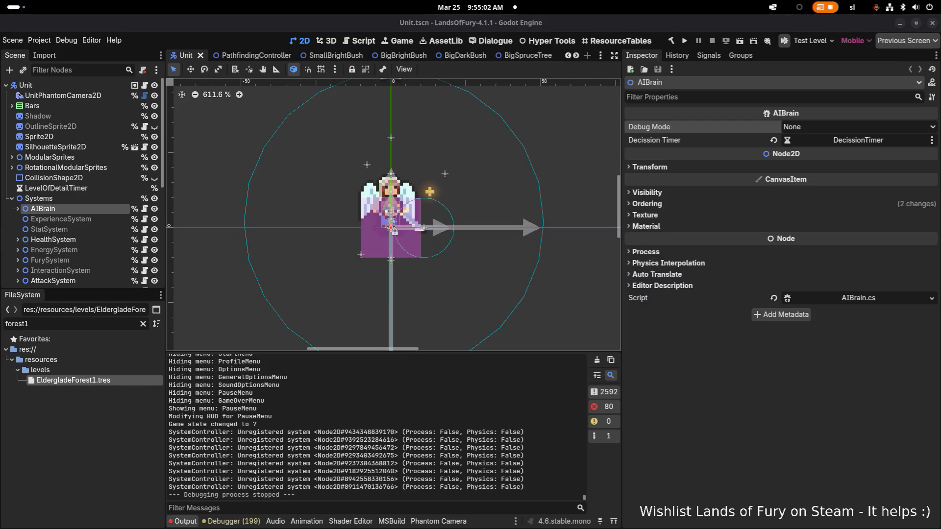
pyautogui.hotkey('alt', 'Tab')
# - Open AlertTrap.cs and jump to the IssueCommand definition in UnitCommandController.cs
pyautogui.click(414, 260)
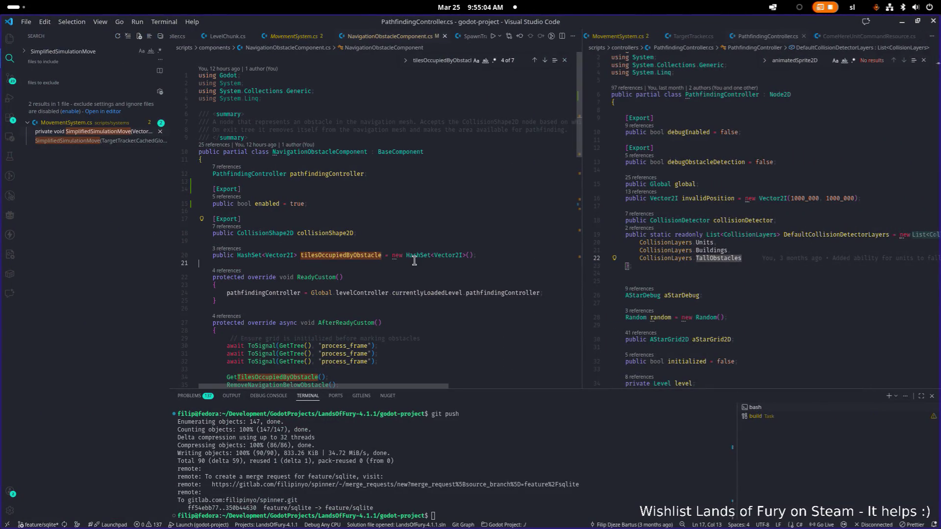
pyautogui.hotkey('ctrl', 'p')
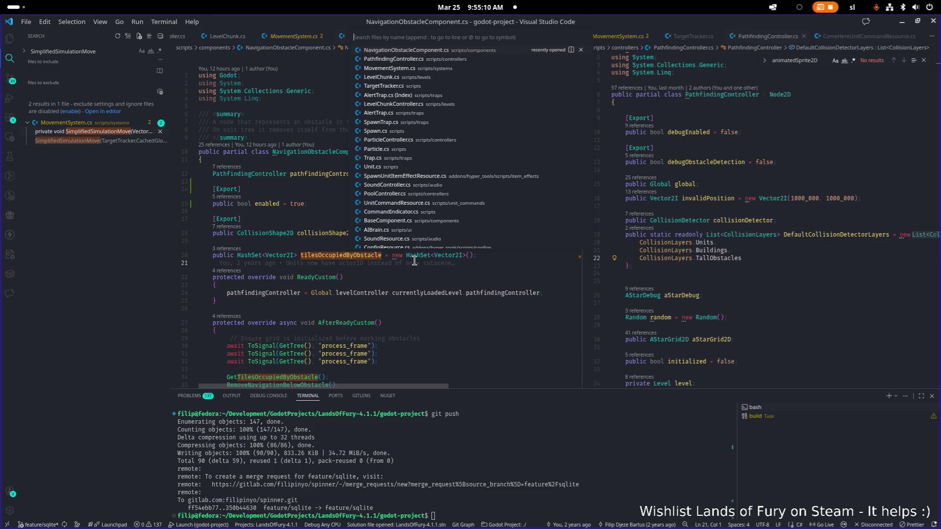
pyautogui.write('alert')
pyautogui.press('Return')
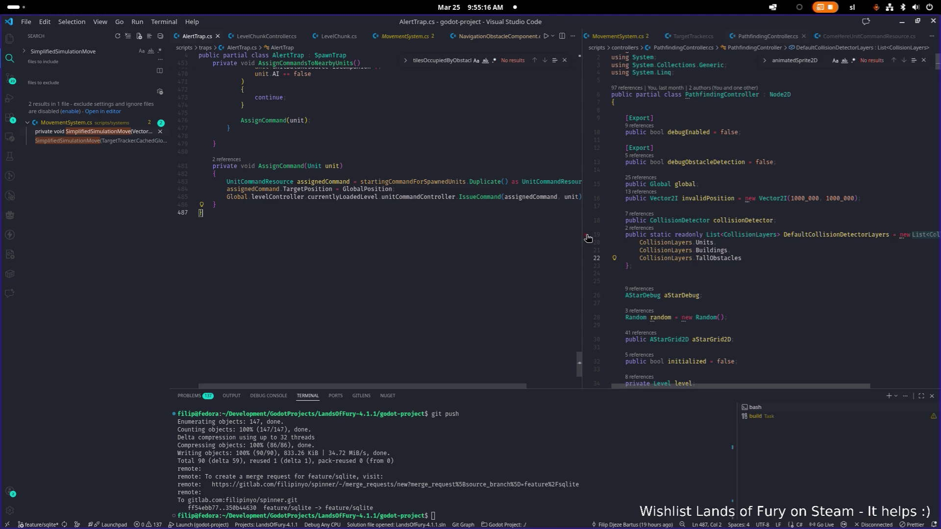
pyautogui.moveTo(582, 236); pyautogui.dragTo(701, 235)
pyautogui.click(504, 197)
pyautogui.click(466, 197)
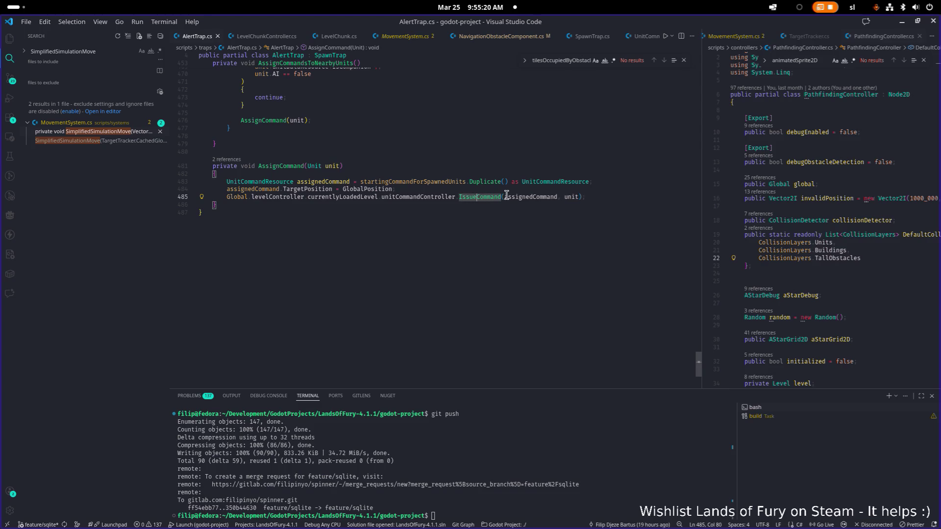
pyautogui.press('F12')
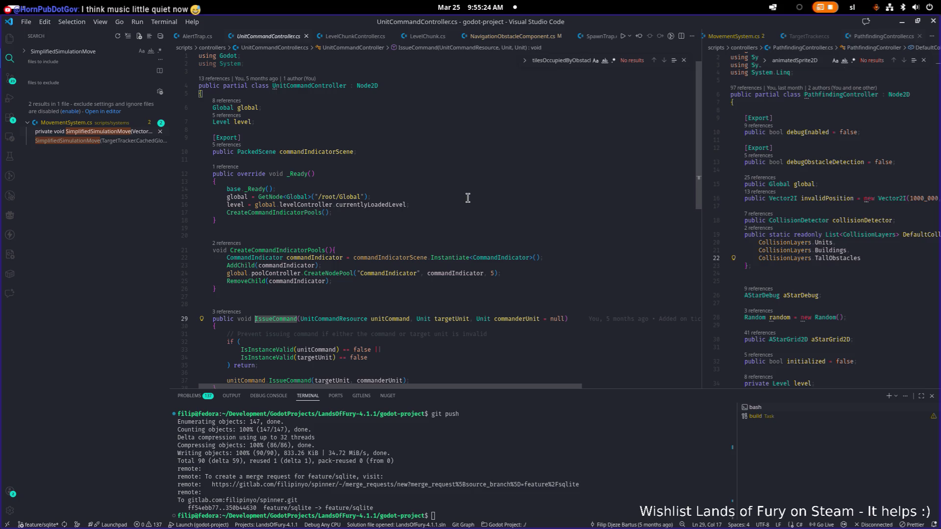
# - In OBS, drag the Desktop Audio slider up to about -17.4 dB
pyautogui.hotkey('alt', 'Tab')
pyautogui.click(536, 265)
pyautogui.moveTo(503, 380); pyautogui.dragTo(522, 382)
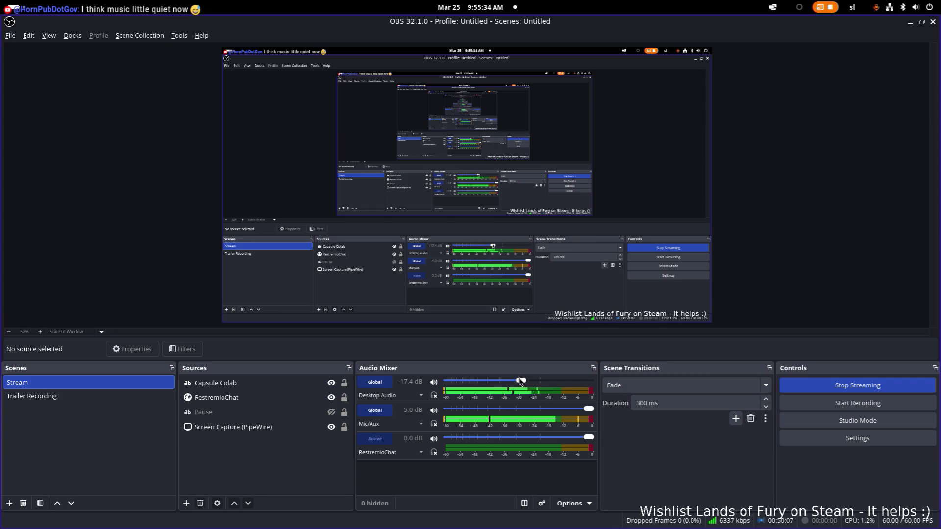
# - Nudge Desktop Audio to -18.1 dB and look through its options and properties without changes
pyautogui.click(519, 380)
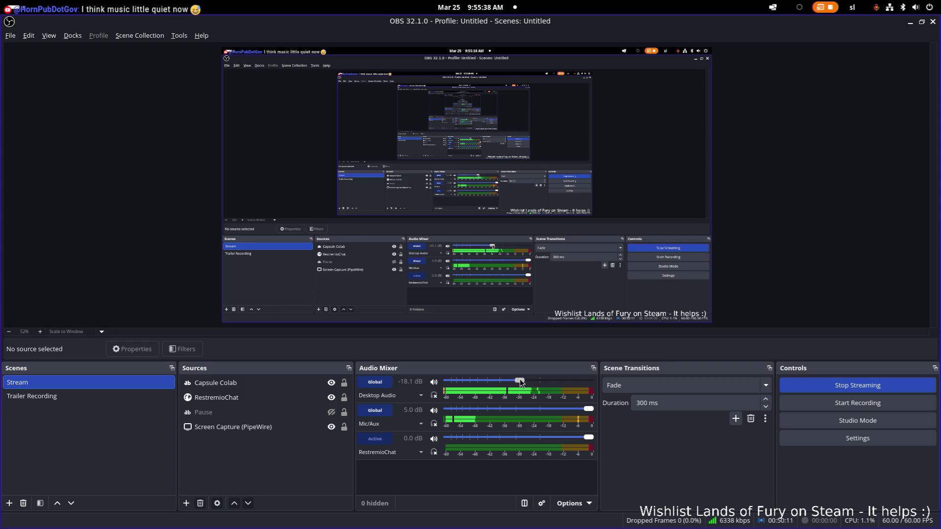
pyautogui.scroll(1, 521, 382)
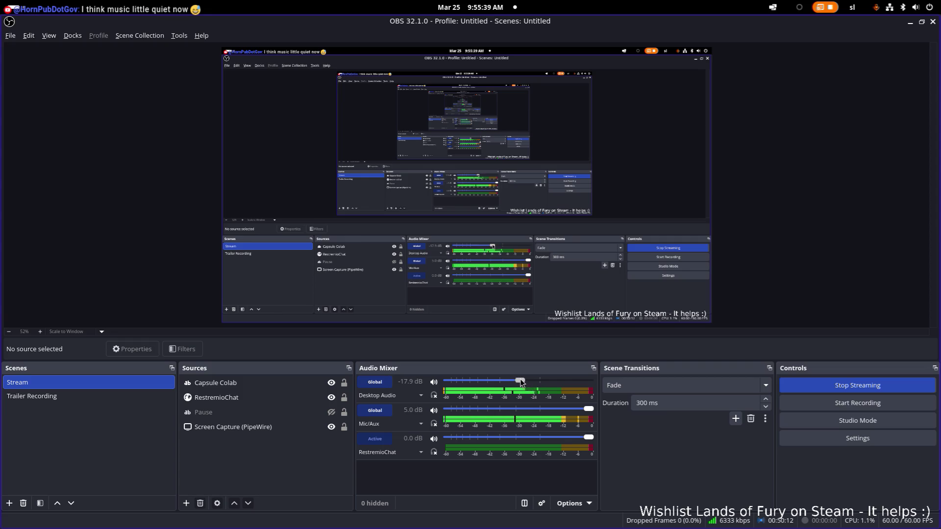
pyautogui.click(422, 396)
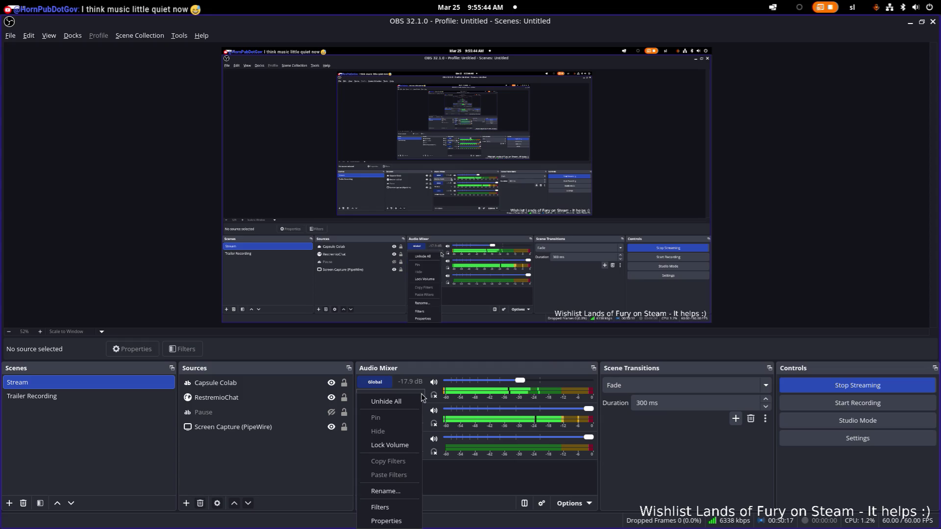
pyautogui.click(472, 488)
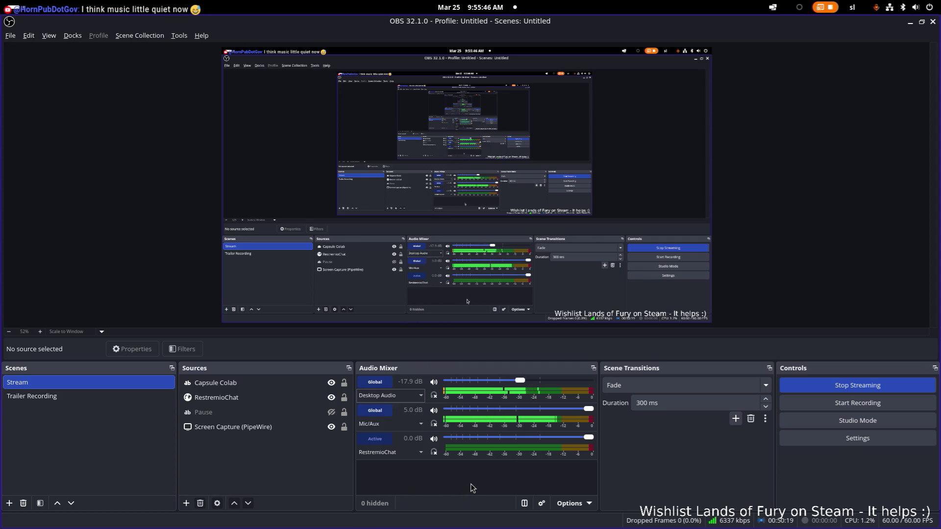
pyautogui.rightClick(415, 384)
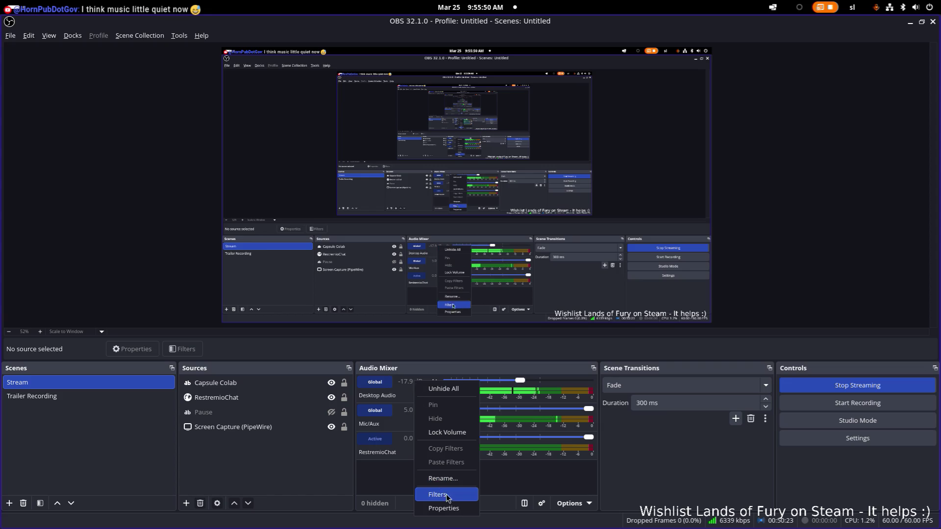
pyautogui.click(377, 399)
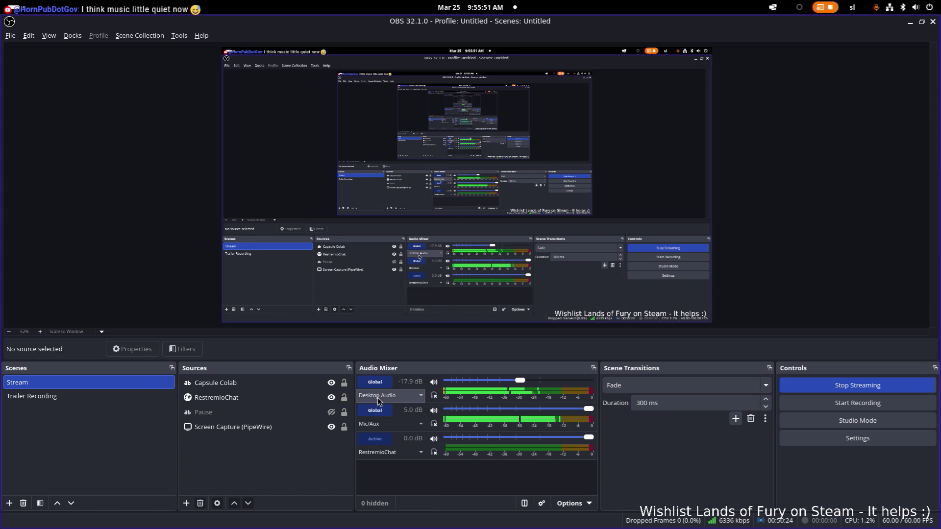
pyautogui.rightClick(404, 393)
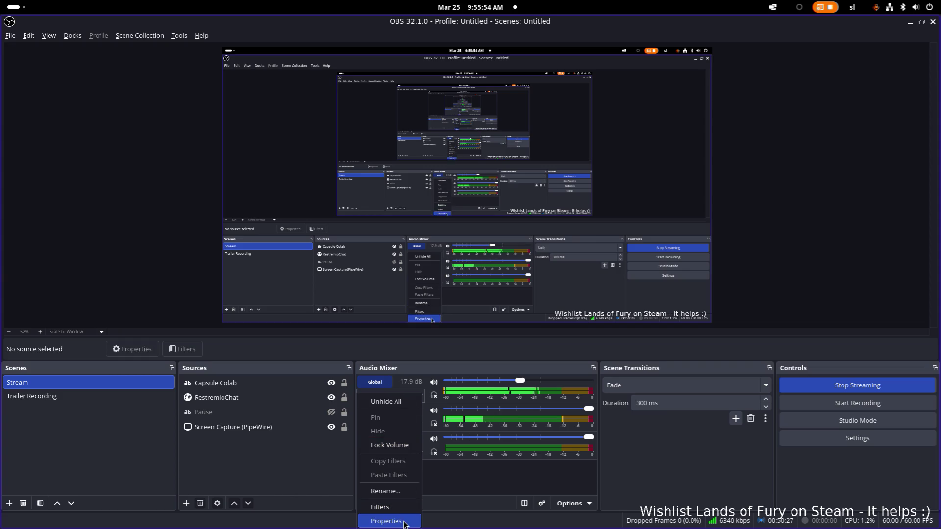
pyautogui.click(392, 521)
pyautogui.click(594, 375)
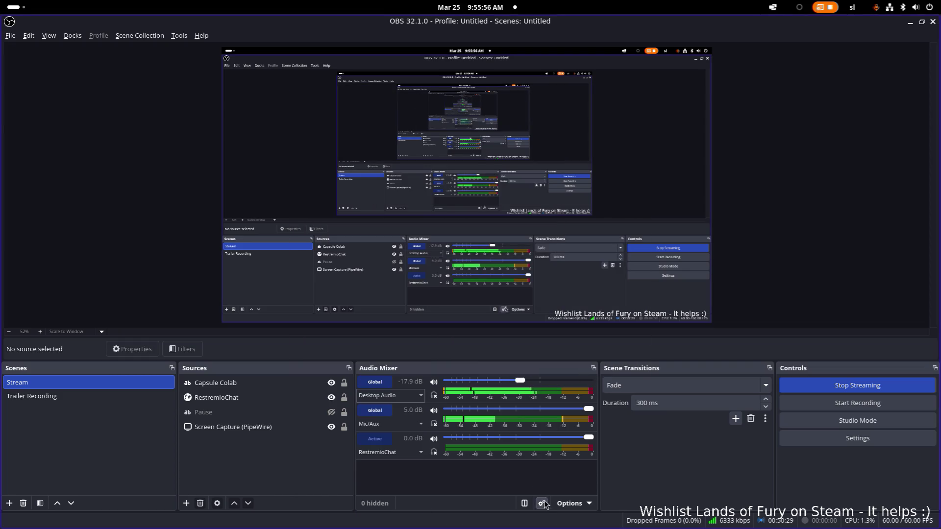
# - In Advanced Audio Properties, edit the Desktop Audio volume to -18.0 dB and close
pyautogui.click(541, 504)
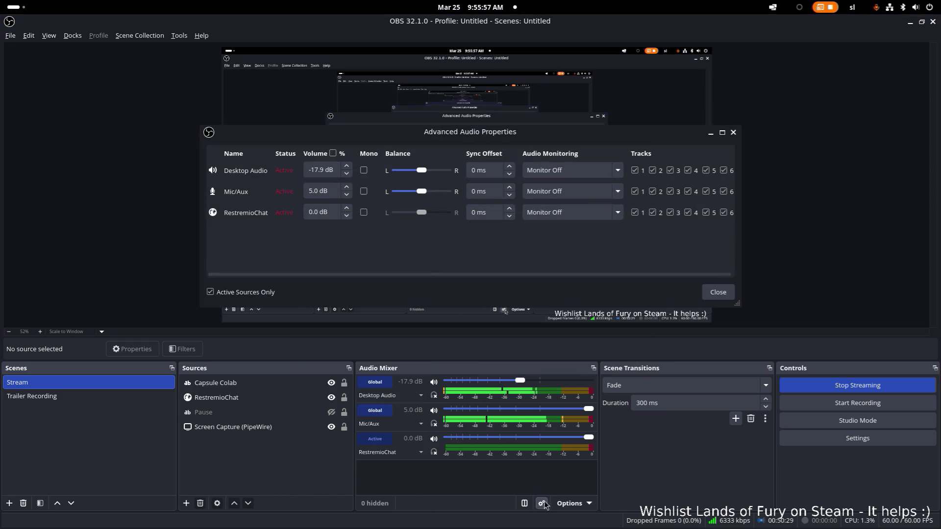
pyautogui.click(318, 172)
pyautogui.press('Right')
pyautogui.press('BackSpace')
pyautogui.write('8')
pyautogui.press('Delete')
pyautogui.write('0')
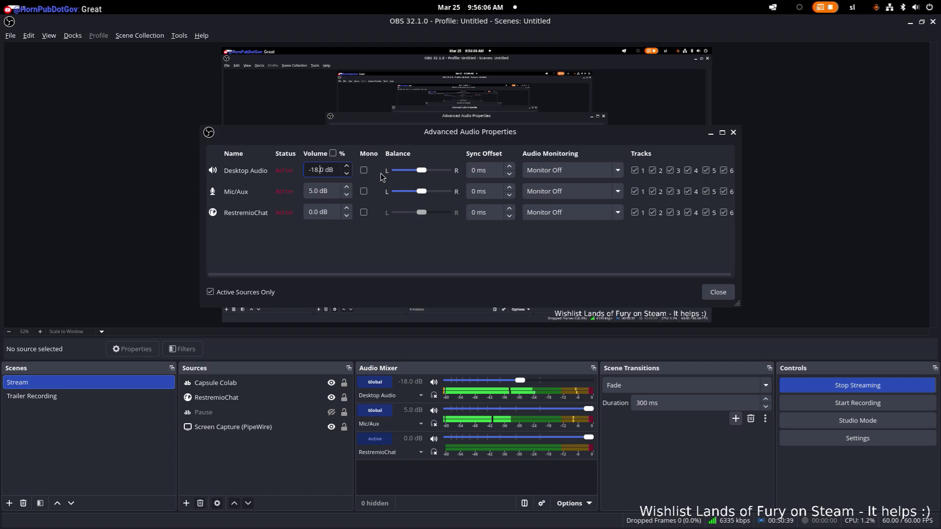
pyautogui.click(723, 296)
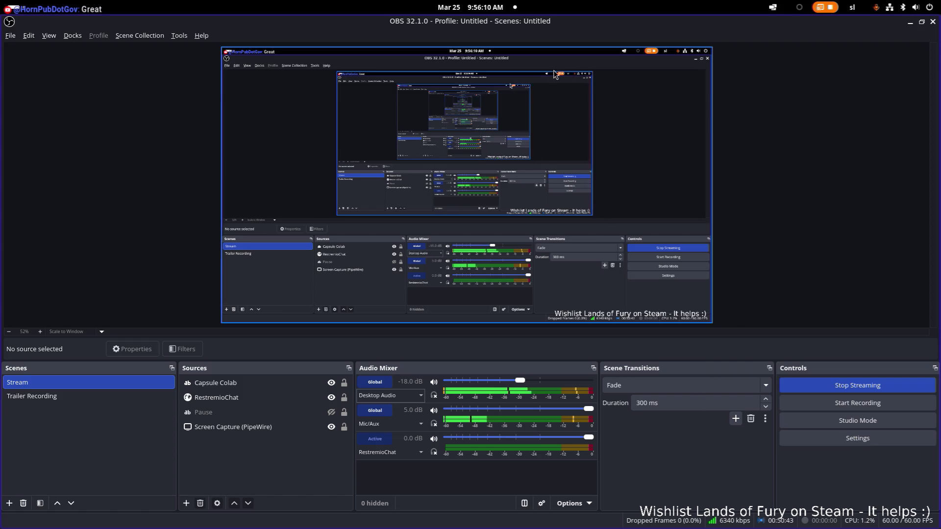
# - Back in VS Code, go to the IssueCommand definition and search the project for SetCommandIndicator
pyautogui.hotkey('alt', 'Tab')
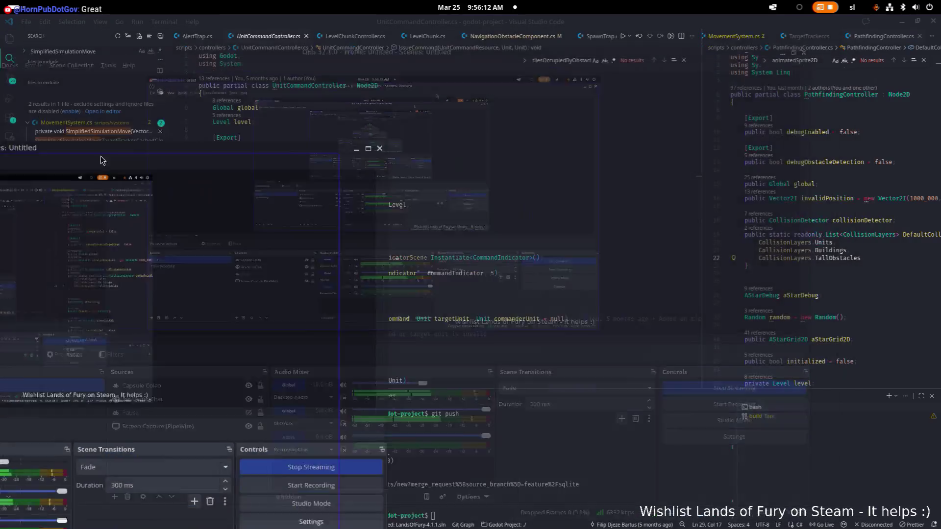
pyautogui.click(507, 189)
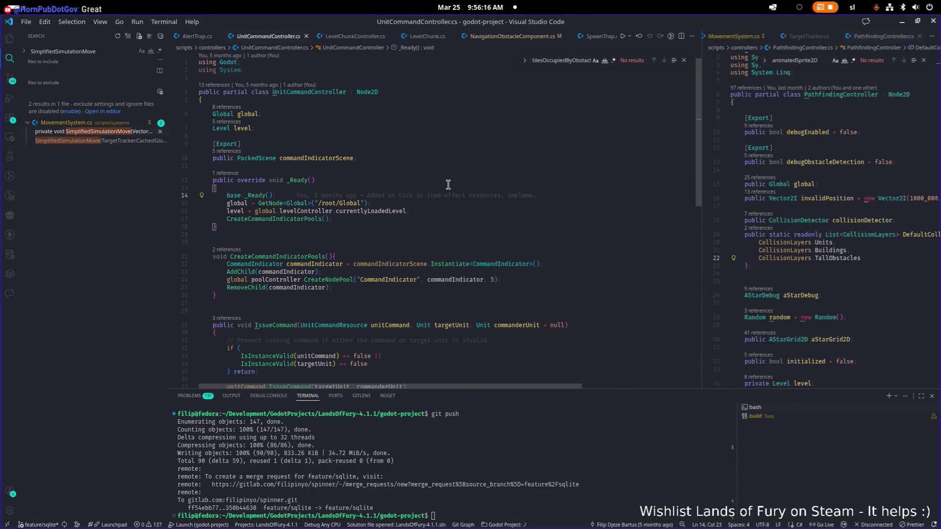
pyautogui.scroll(-3, 448, 184)
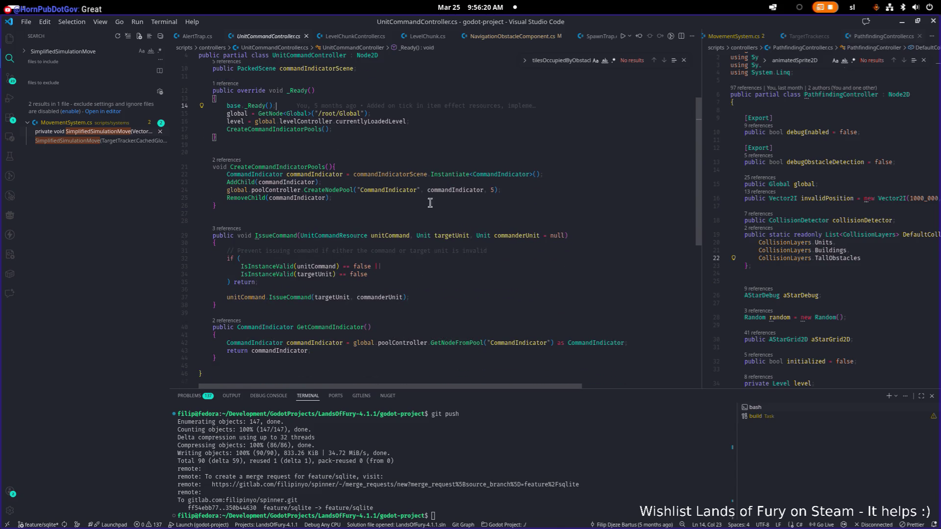
pyautogui.click(292, 300)
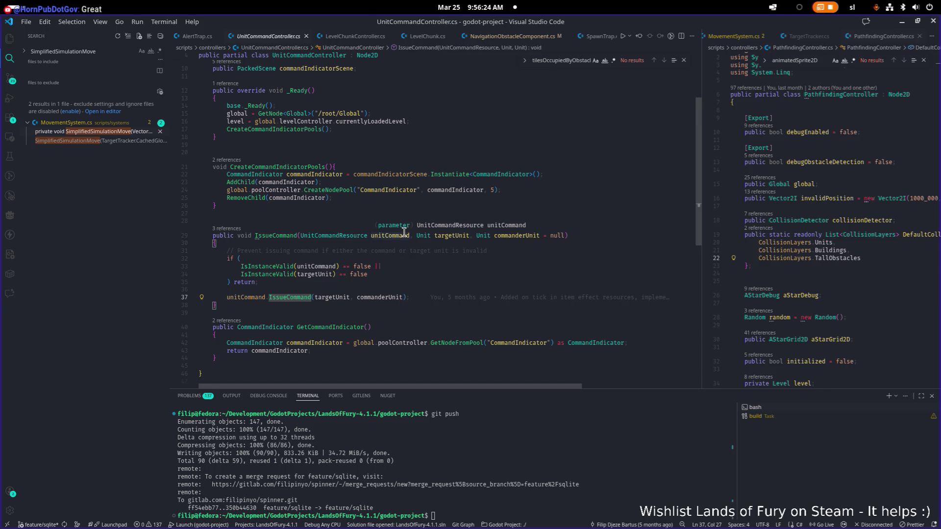
pyautogui.press('F12')
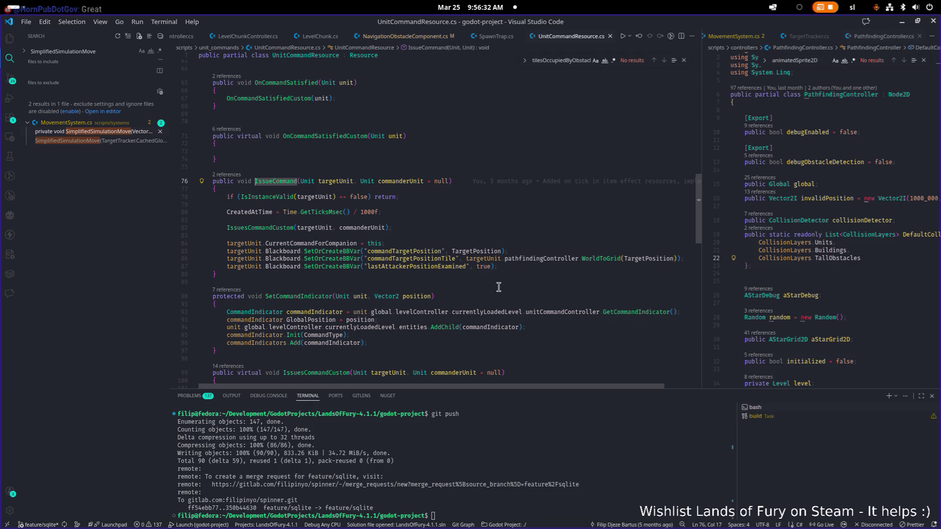
pyautogui.scroll(-2, 499, 286)
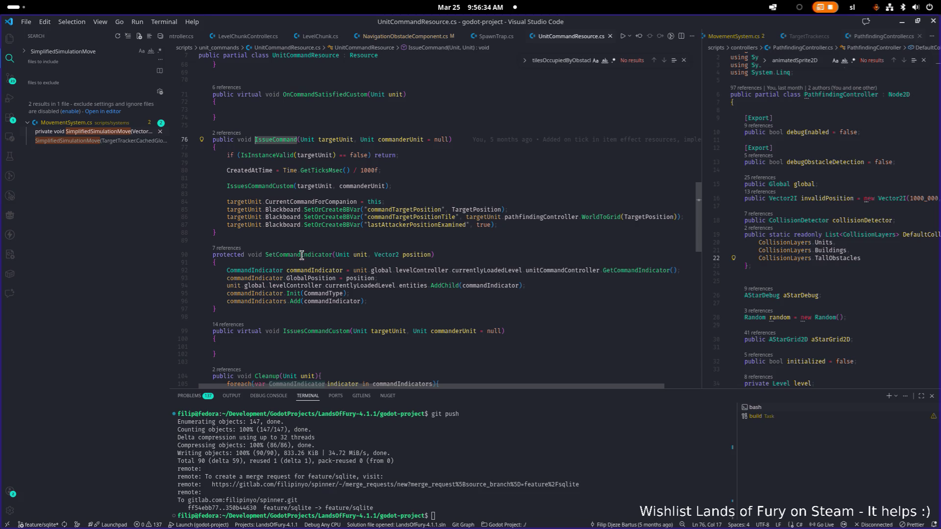
pyautogui.click(460, 318)
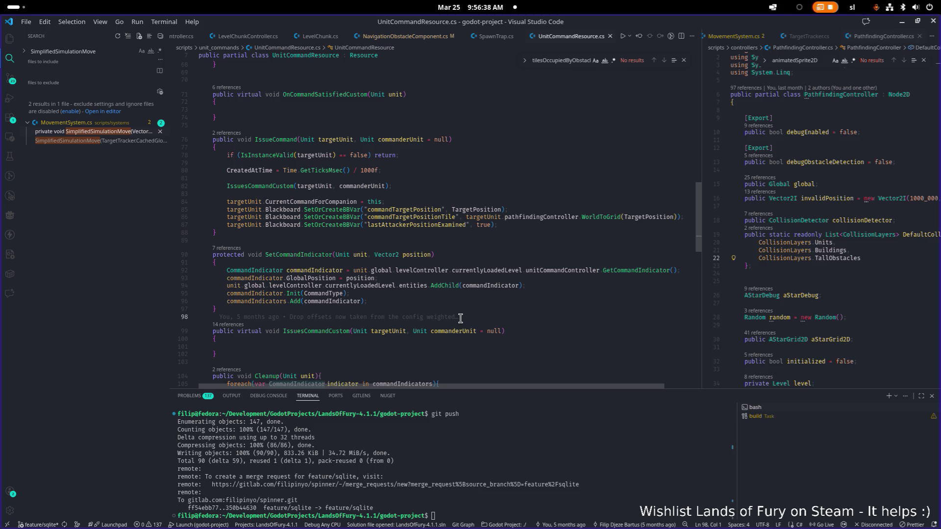
pyautogui.doubleClick(299, 255)
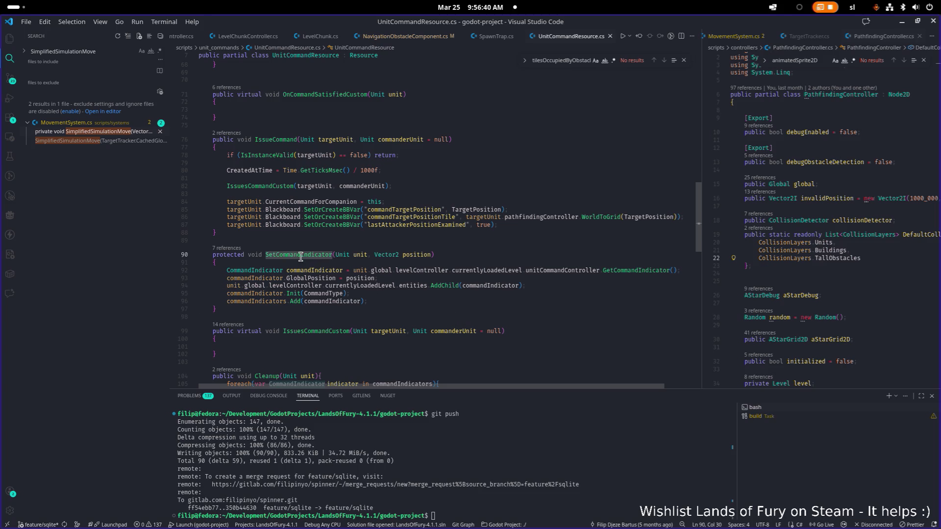
pyautogui.hotkey('ctrl', 'f')
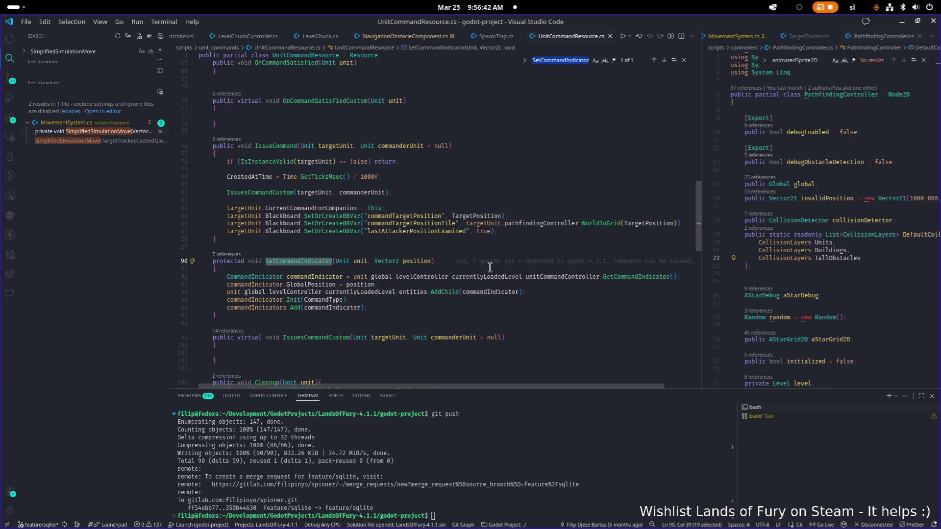
pyautogui.hotkey('ctrl', 'shift', 'f')
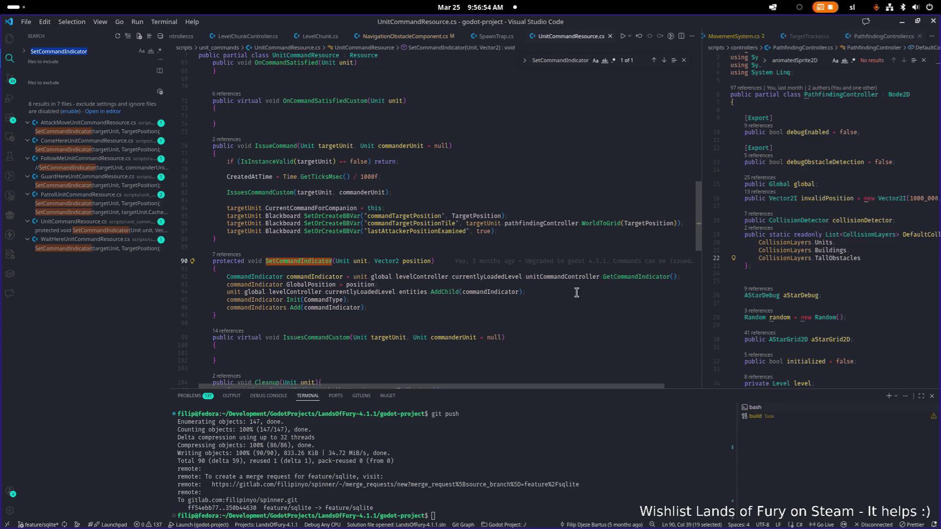
# - Open UnitCommandController.cs in the right-hand editor pane
pyautogui.click(623, 278)
pyautogui.click(829, 279)
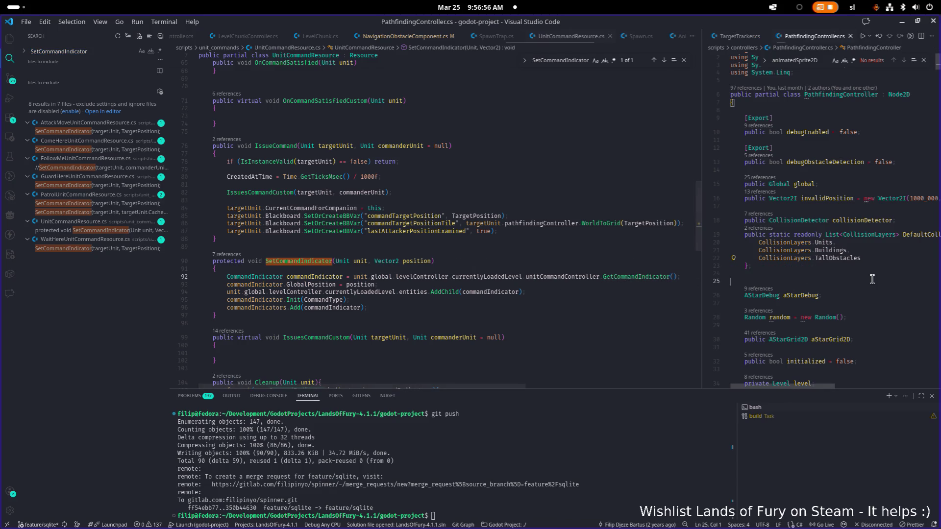
pyautogui.hotkey('ctrl', 'p')
pyautogui.write('u')
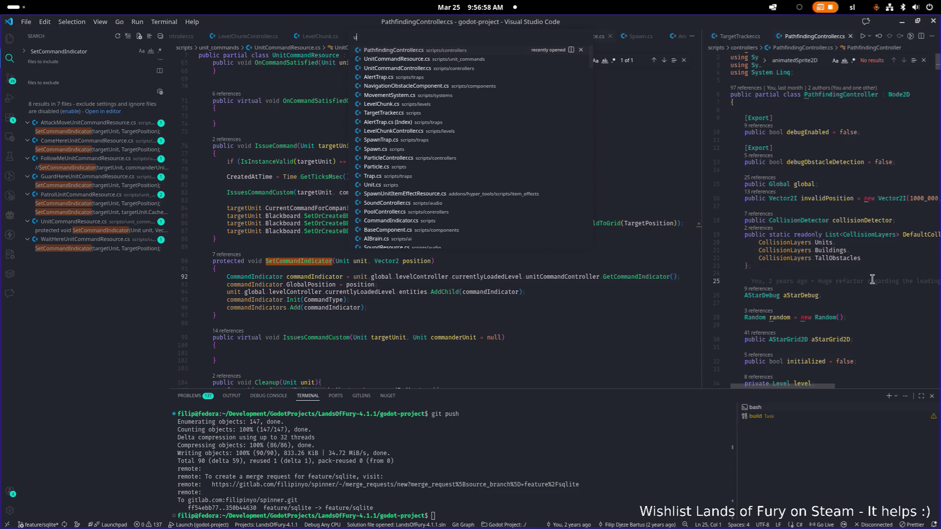
pyautogui.write('nitcommandco')
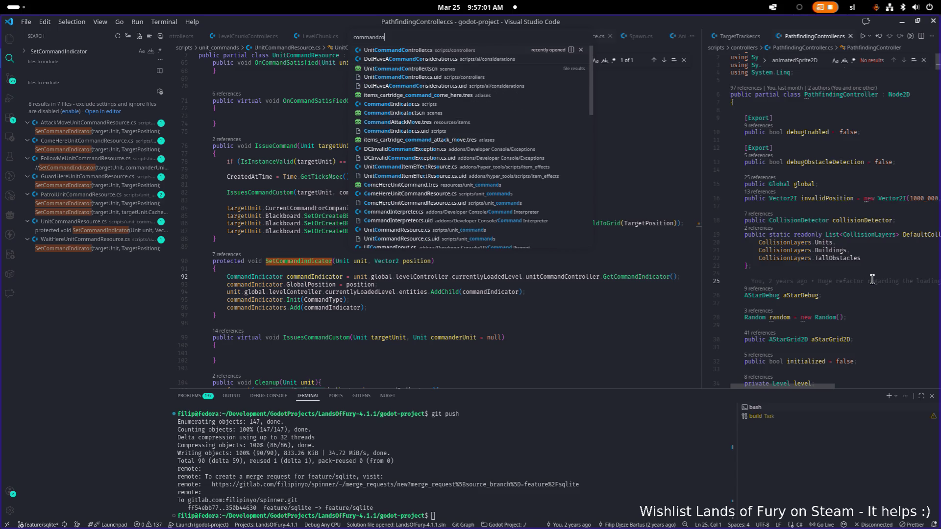
pyautogui.press('Return')
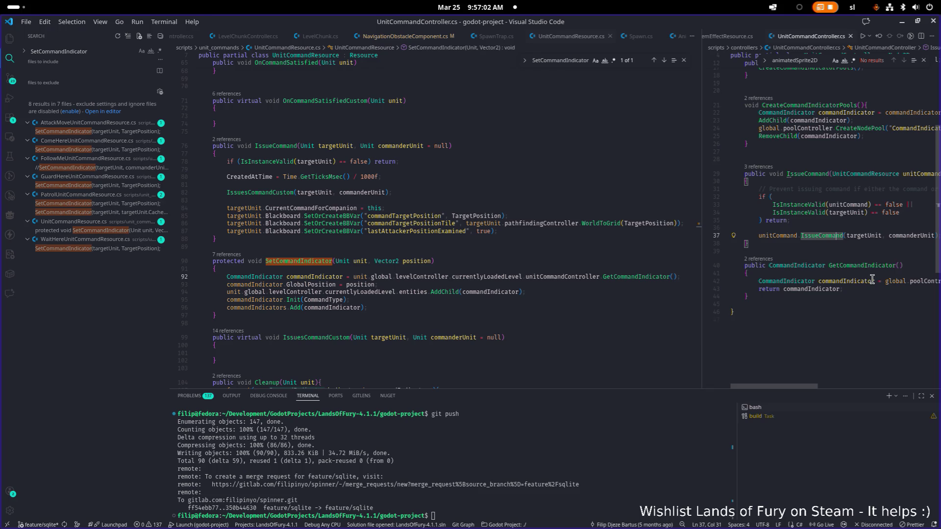
pyautogui.moveTo(810, 386)
pyautogui.mouseDown()
pyautogui.moveTo(905, 387)
pyautogui.moveTo(794, 384)
pyautogui.mouseUp()
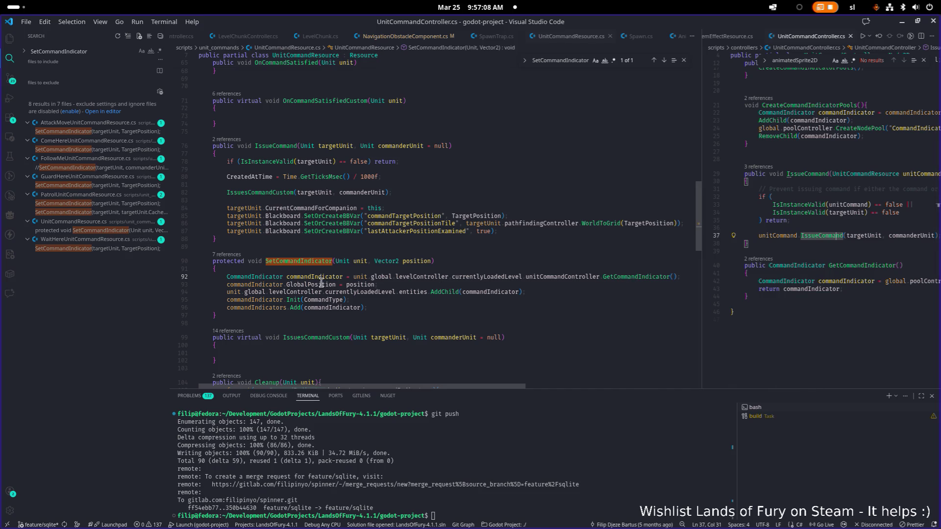
# - Inspect the commandIndicators field, then open the AttackMoveUnitCommandResource.cs search result
pyautogui.moveTo(321, 284)
pyautogui.moveTo(363, 295)
pyautogui.doubleClick(282, 309)
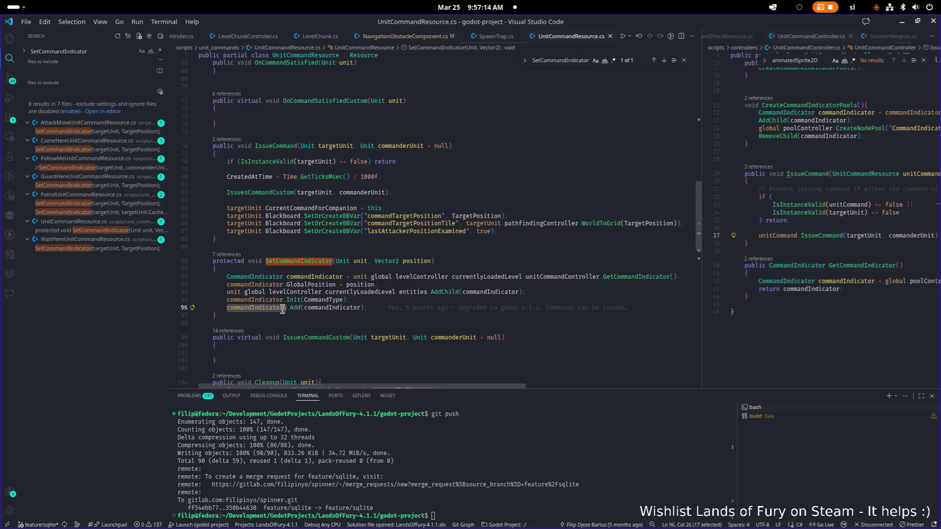
pyautogui.moveTo(286, 310)
pyautogui.click(389, 323)
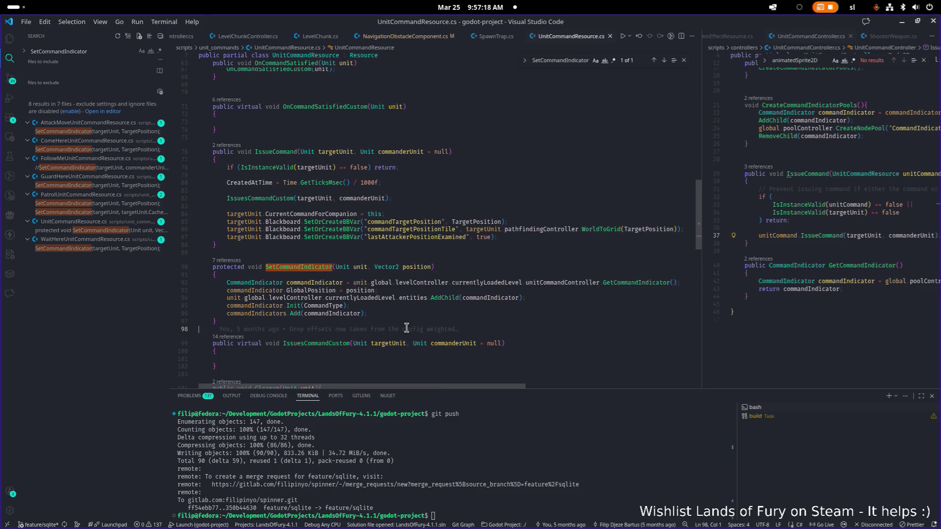
pyautogui.click(320, 268)
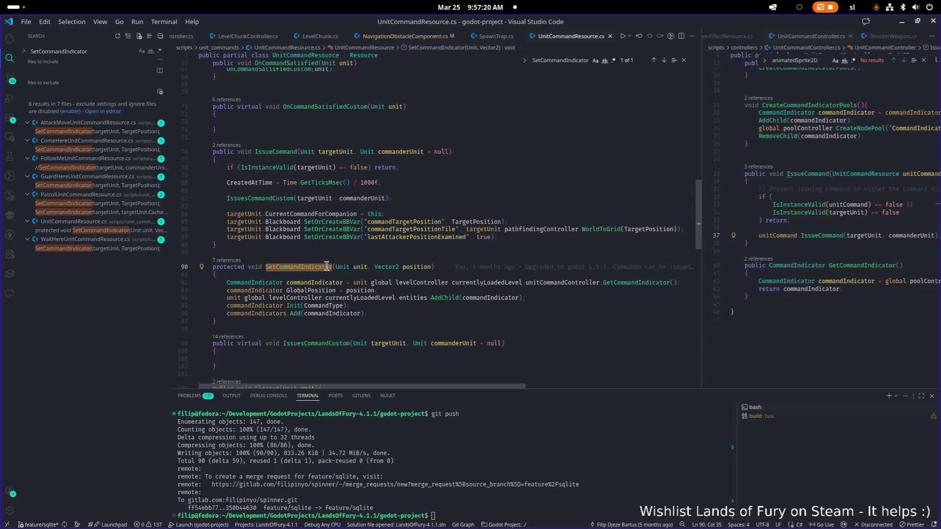
pyautogui.scroll(1, 422, 310)
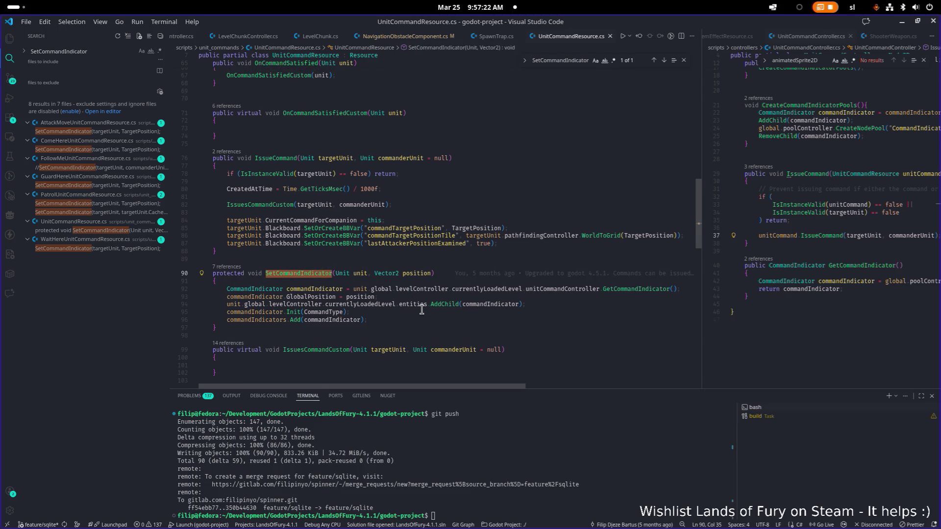
pyautogui.click(93, 132)
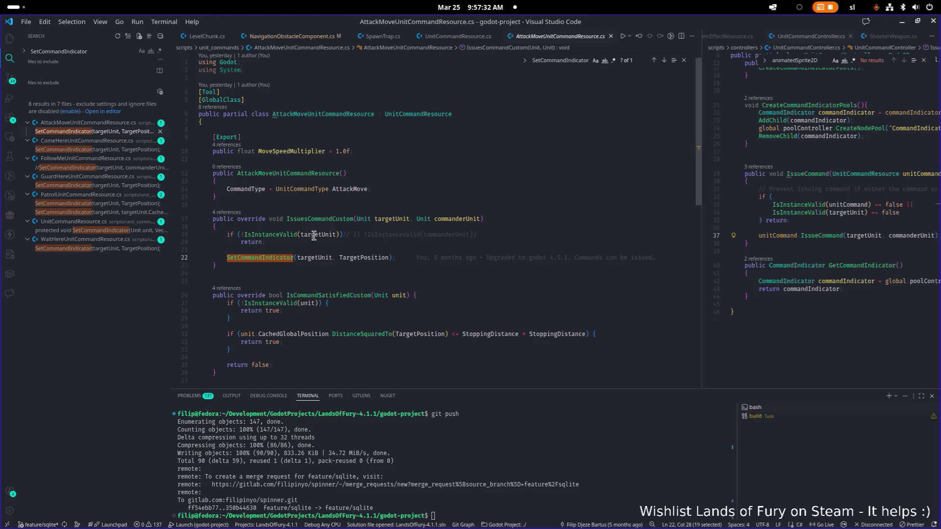
# - Add the condition if (targetUnit.unitDataResource.IsCompanion) above the SetCommandIndicator call
pyautogui.click(274, 258)
pyautogui.moveTo(280, 256)
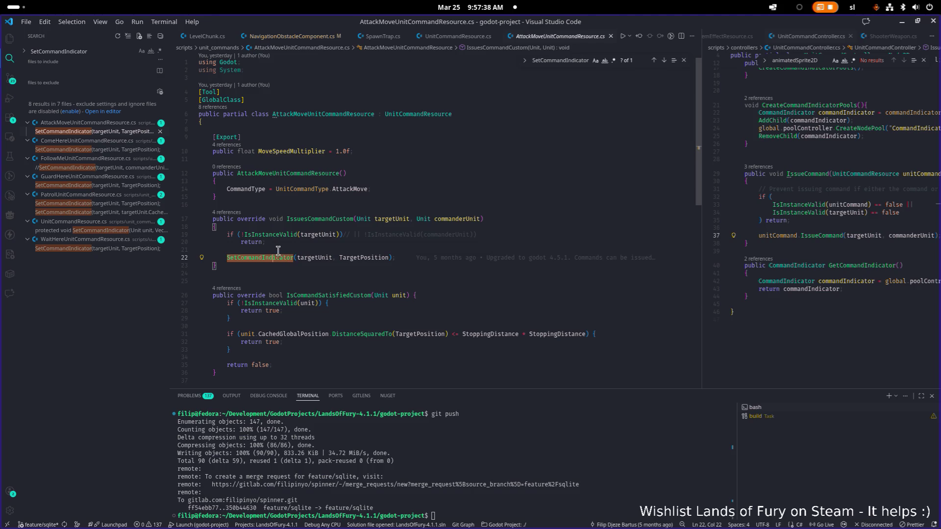
pyautogui.click(299, 249)
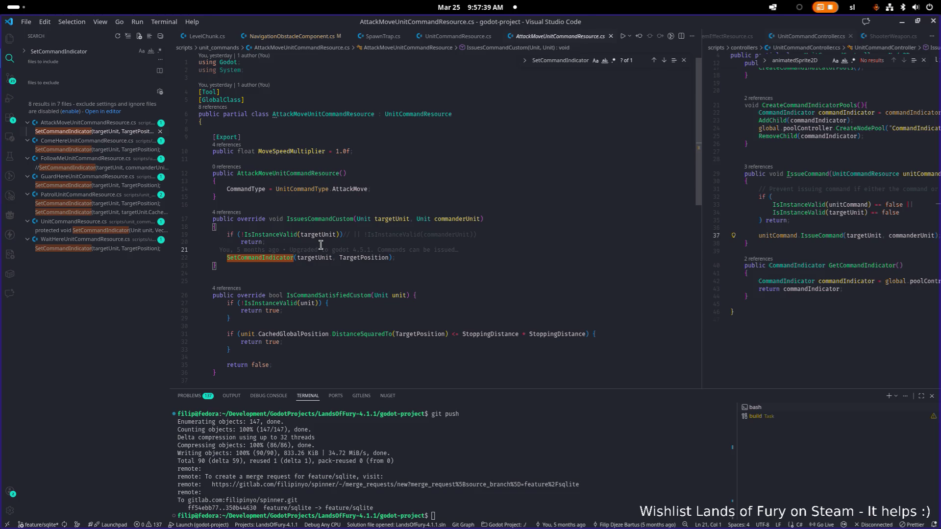
pyautogui.press('Return')
pyautogui.press('Return')
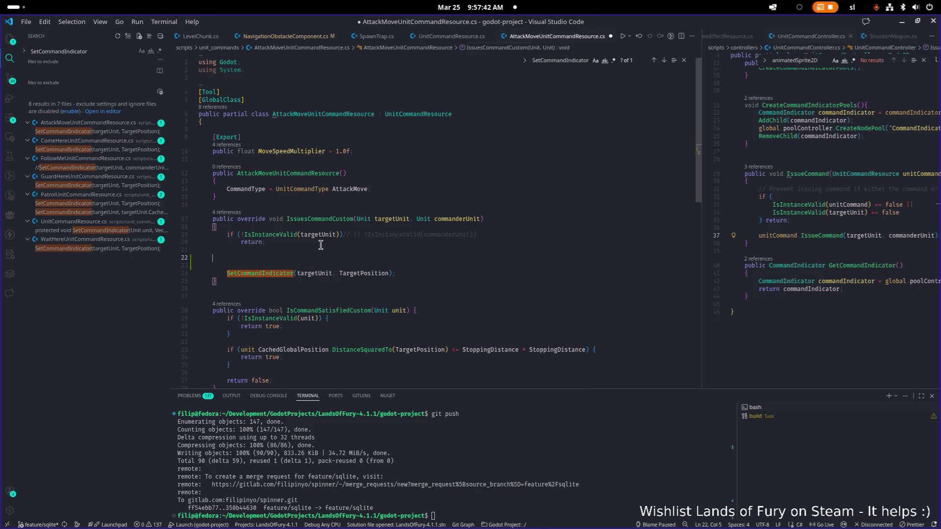
pyautogui.press('Delete')
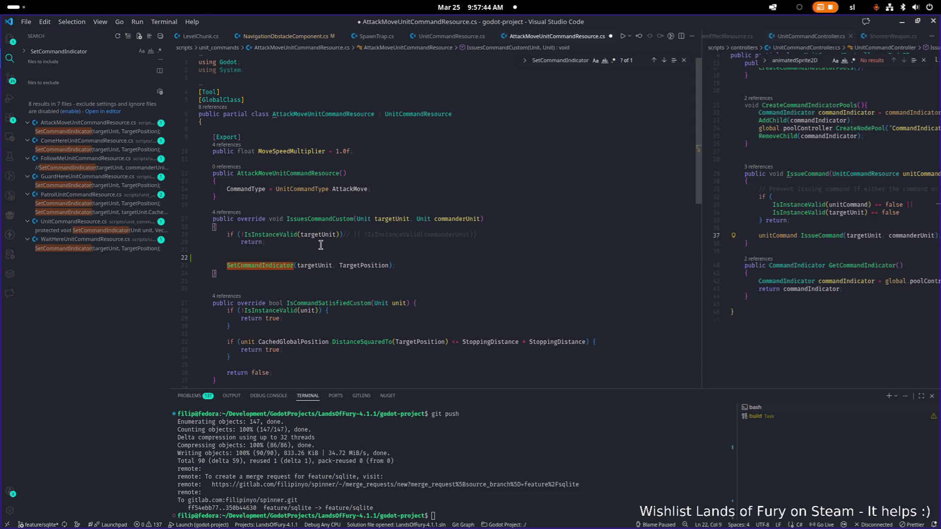
pyautogui.write('if(')
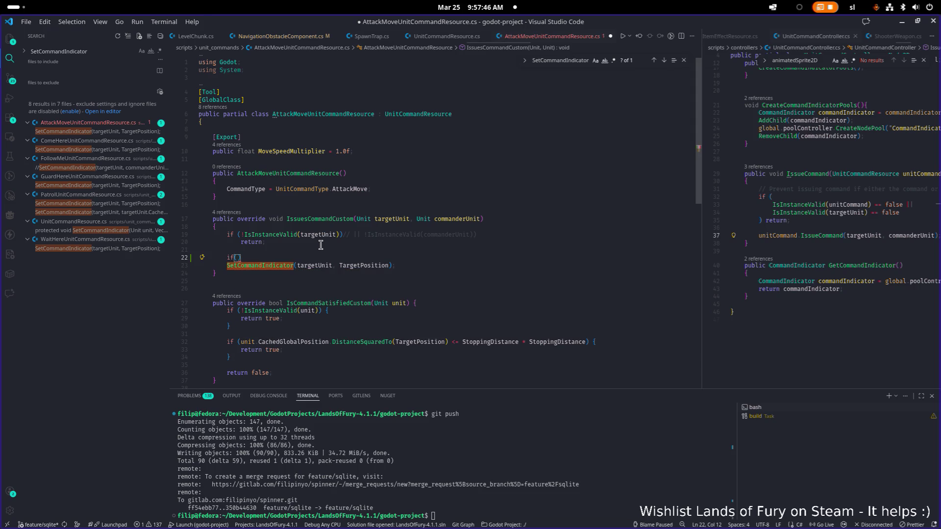
pyautogui.write('targetUnit.un')
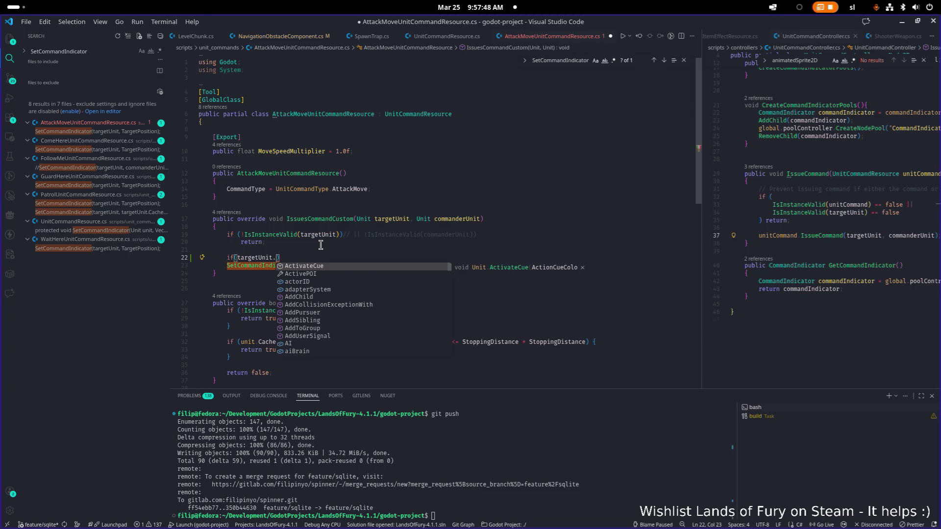
pyautogui.write('itDataResource.')
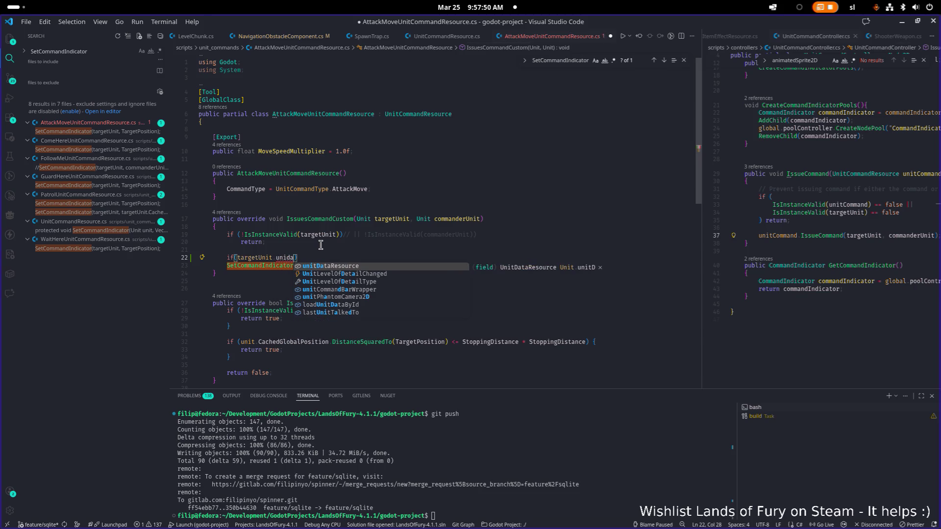
pyautogui.write('is')
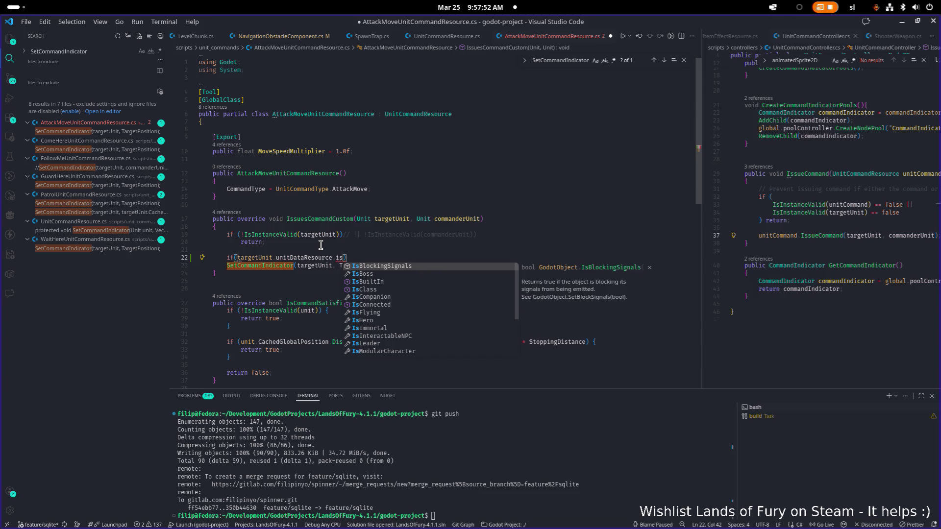
pyautogui.write('co')
pyautogui.press('Return')
pyautogui.write('(')
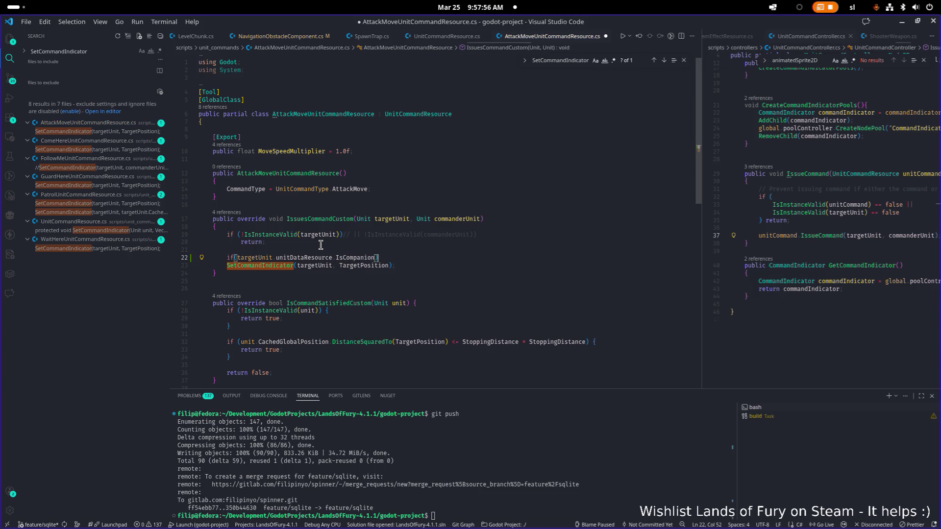
# - Move the SetCommandIndicator call into a braced block under the condition and save
pyautogui.press('End')
pyautogui.press('Return')
pyautogui.write('{')
pyautogui.press('Return')
pyautogui.press('Down')
pyautogui.press('Down')
pyautogui.hotkey('alt', 'Up')
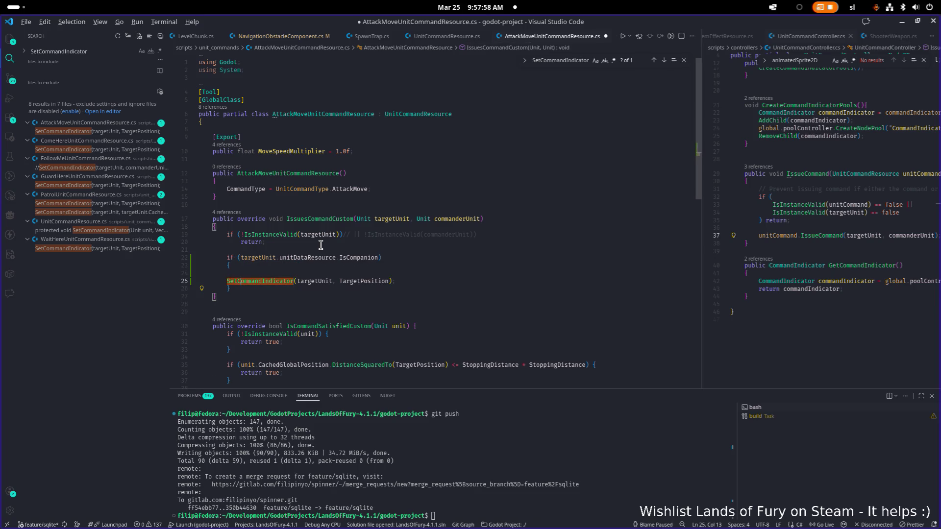
pyautogui.hotkey('ctrl', 's')
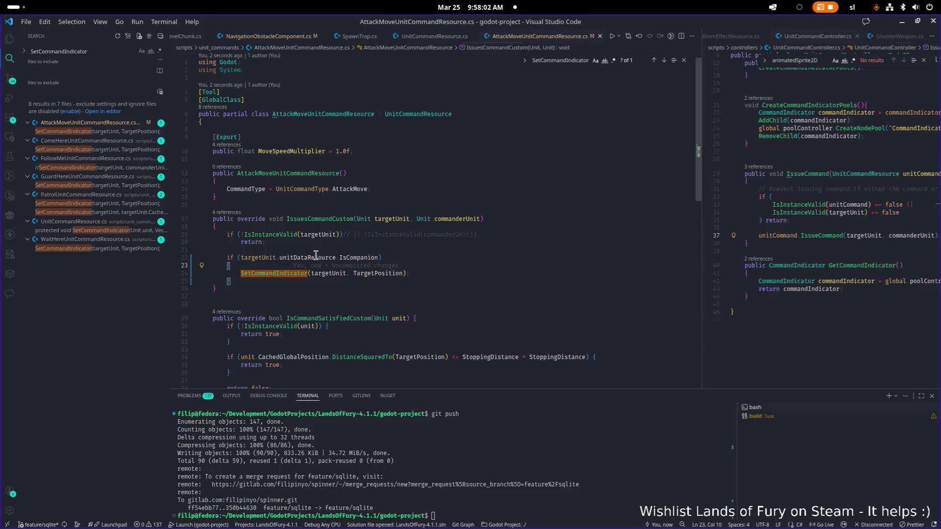
# - Go to the SetCommandIndicator definition and search for the commandIndicators field
pyautogui.scroll(-1, 297, 272)
pyautogui.click(290, 254)
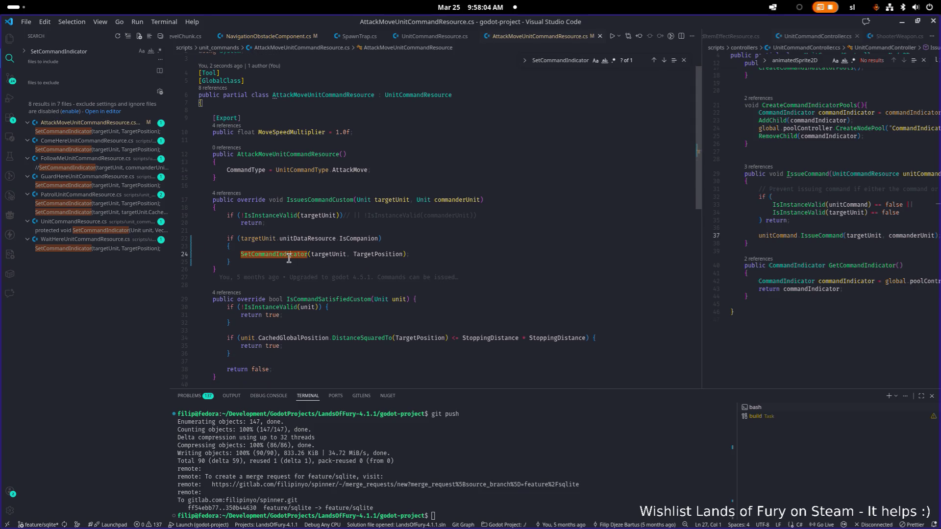
pyautogui.keyDown('ctrl'); pyautogui.click(303, 251); pyautogui.keyUp('ctrl')
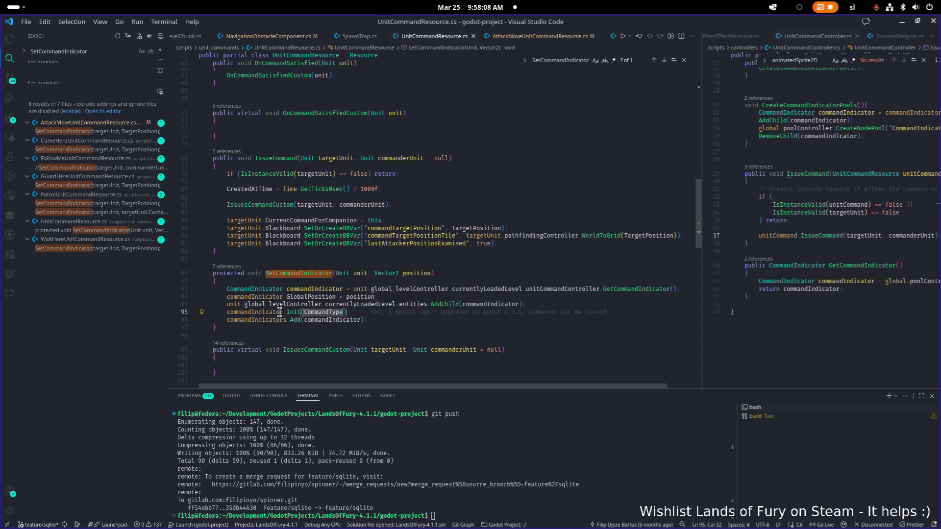
pyautogui.click(266, 312)
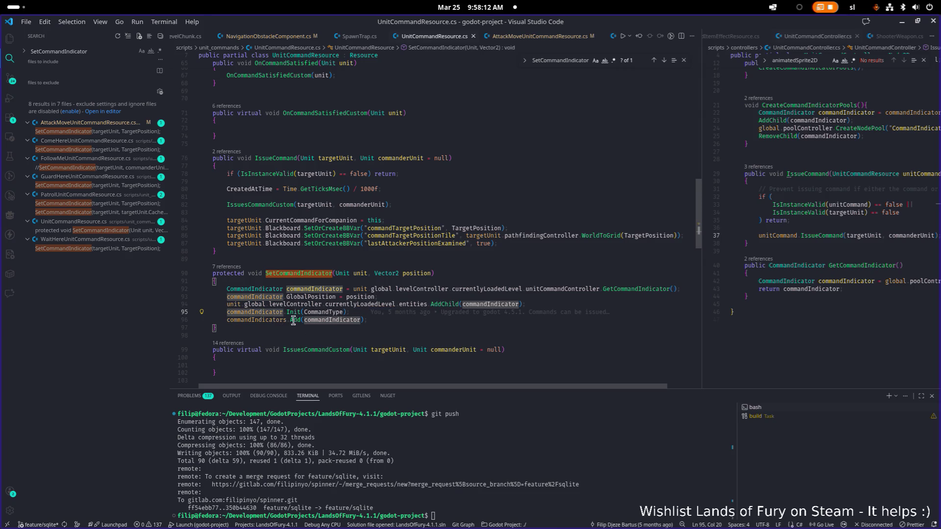
pyautogui.doubleClick(269, 319)
pyautogui.hotkey('ctrl', 'f')
pyautogui.press('Return')
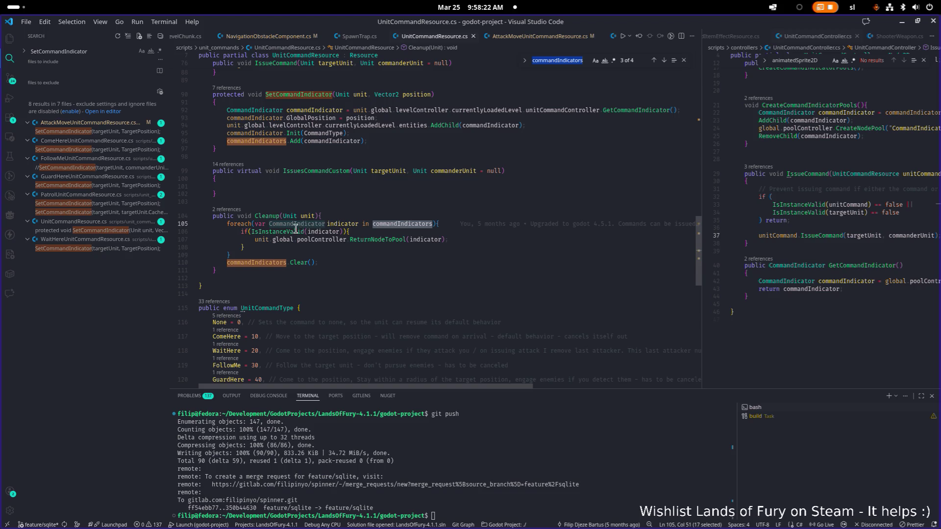
# - Step through the commandIndicators matches, including its clear call
pyautogui.scroll(1, 391, 279)
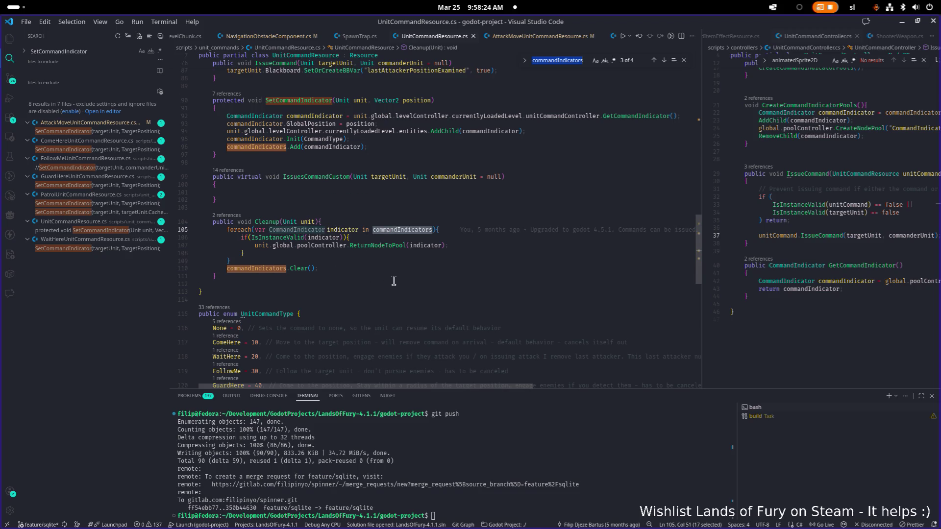
pyautogui.click(266, 270)
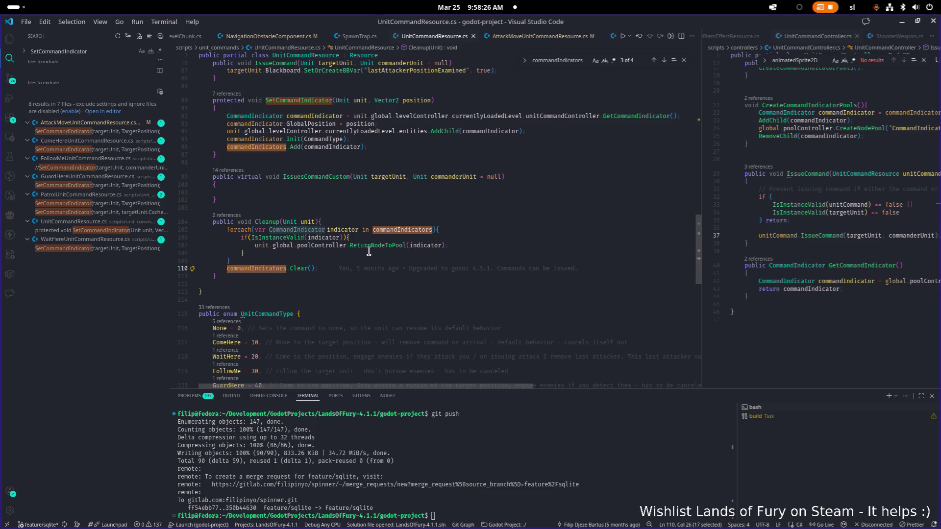
pyautogui.hotkey('ctrl', 'f')
pyautogui.press('Return')
pyautogui.press('Return')
pyautogui.press('Return')
pyautogui.press('Return')
pyautogui.scroll(-2, 370, 249)
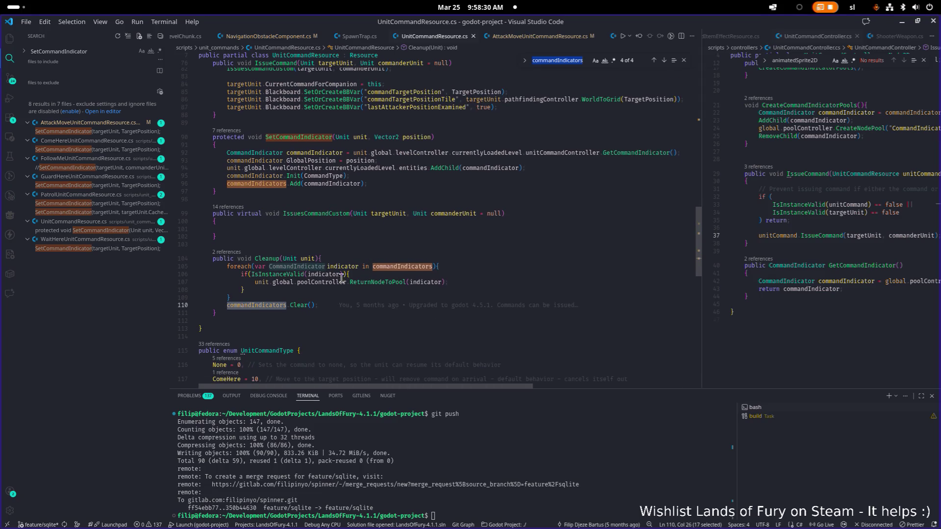
# - Look at targetUnit in IssuesCommandCustom, then minimize VS Code to show Godot
pyautogui.moveTo(310, 306)
pyautogui.click(341, 228)
pyautogui.click(355, 288)
pyautogui.click(401, 216)
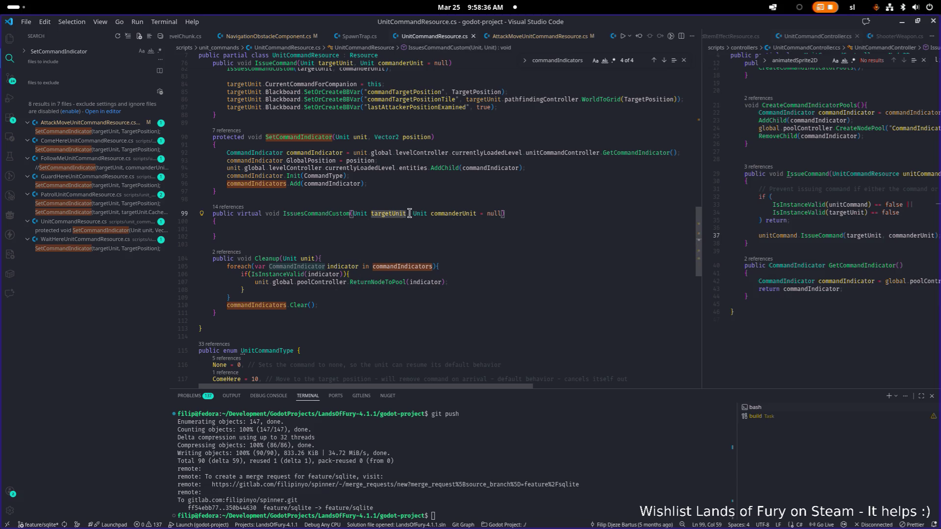
pyautogui.click(902, 22)
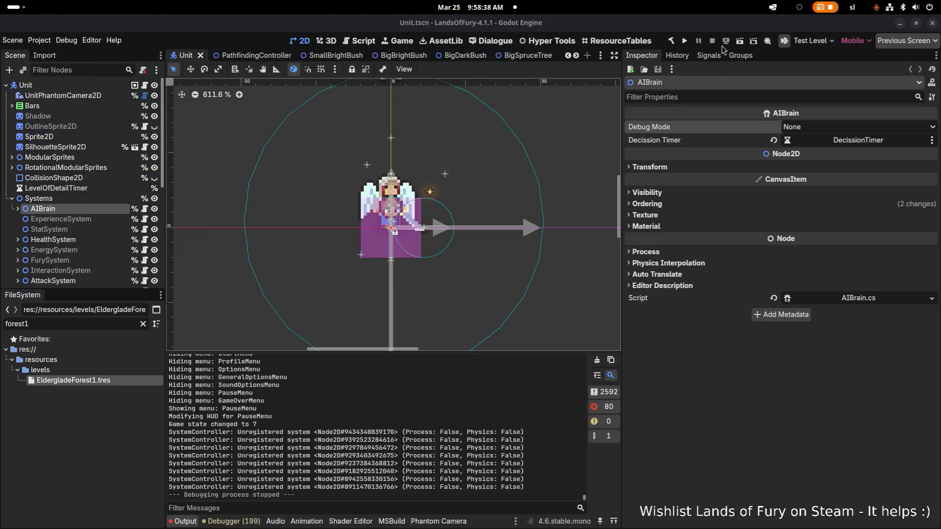
# - Run the Lands of Fury project and start a new game from its main menu
pyautogui.click(684, 42)
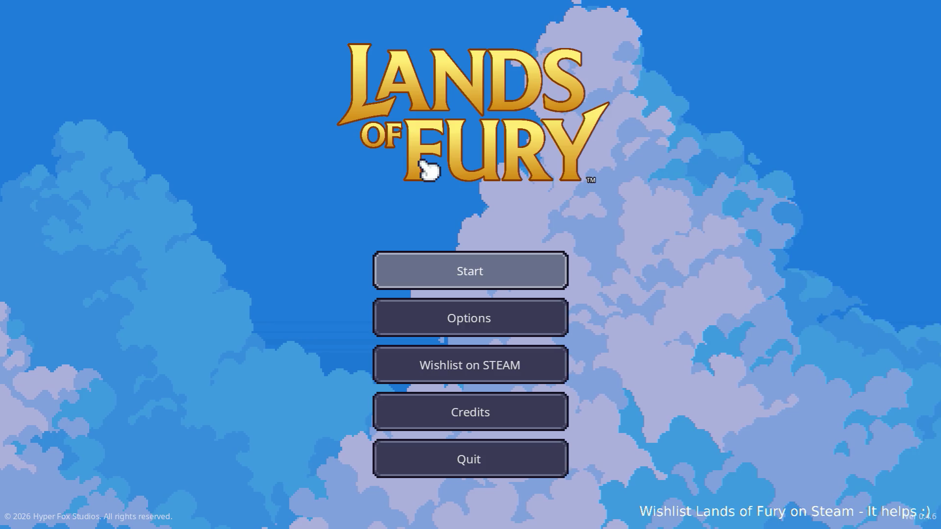
pyautogui.click(470, 273)
# - Load the first player profile and move the player across the Glade toward the red-aura enemy
pyautogui.click(442, 275)
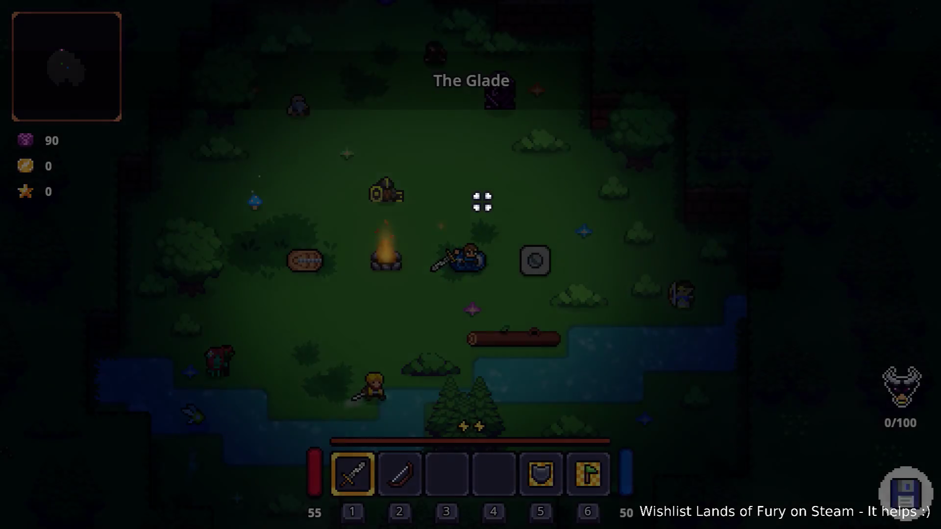
pyautogui.press('w')
pyautogui.press('d')
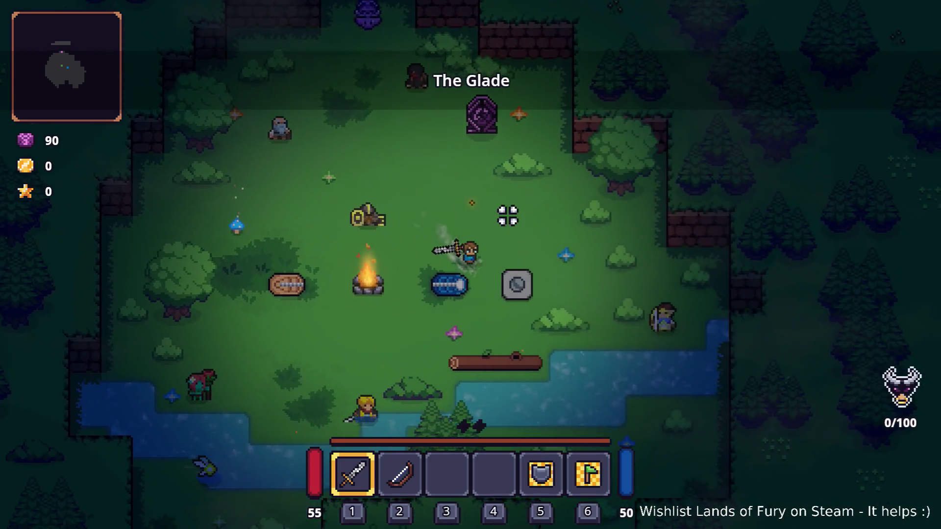
pyautogui.press('space')
pyautogui.press('d')
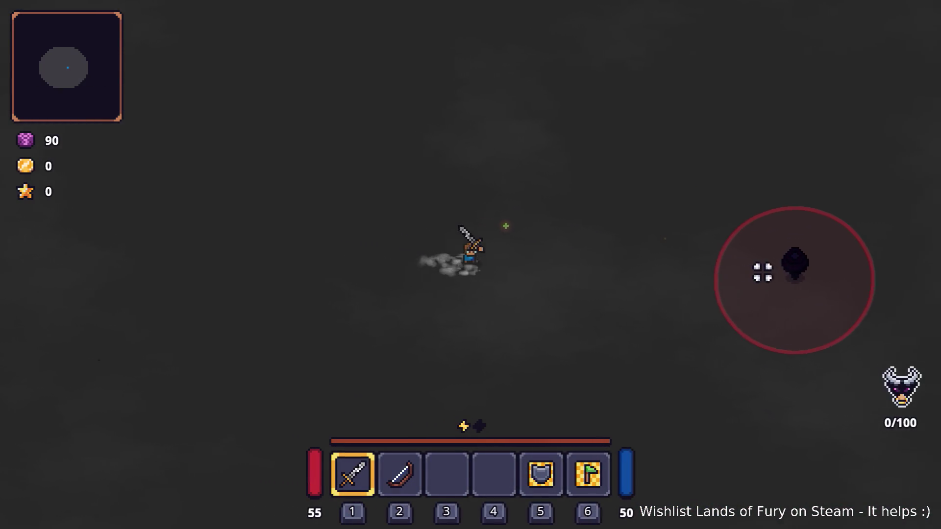
pyautogui.press('d')
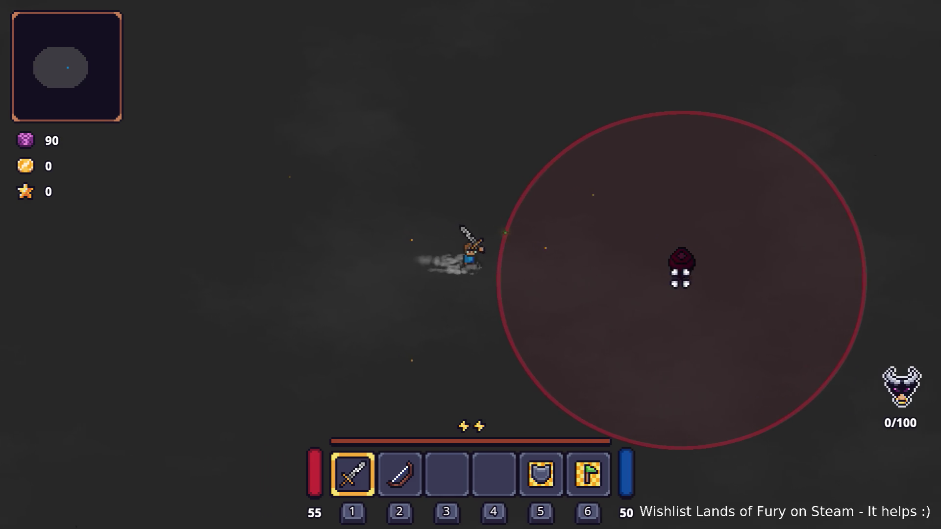
pyautogui.press('d')
pyautogui.press('s')
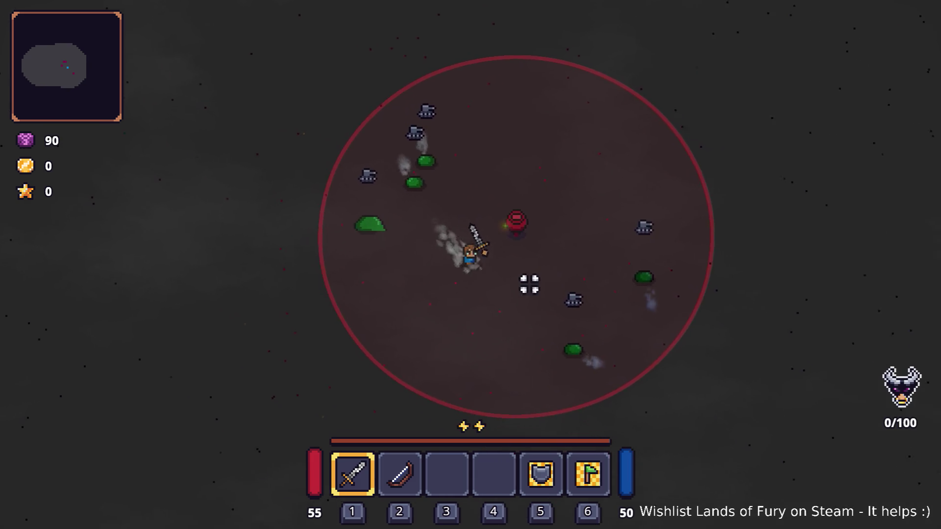
pyautogui.press('d')
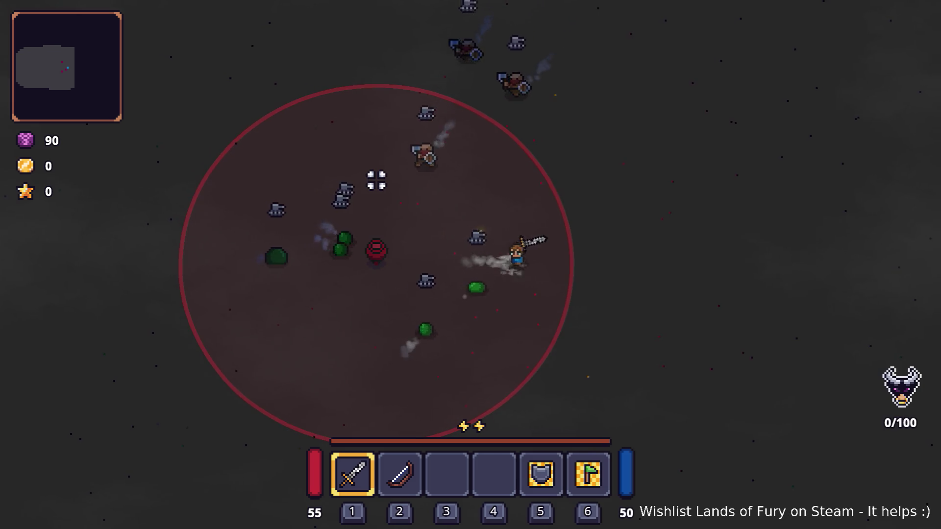
pyautogui.press('d')
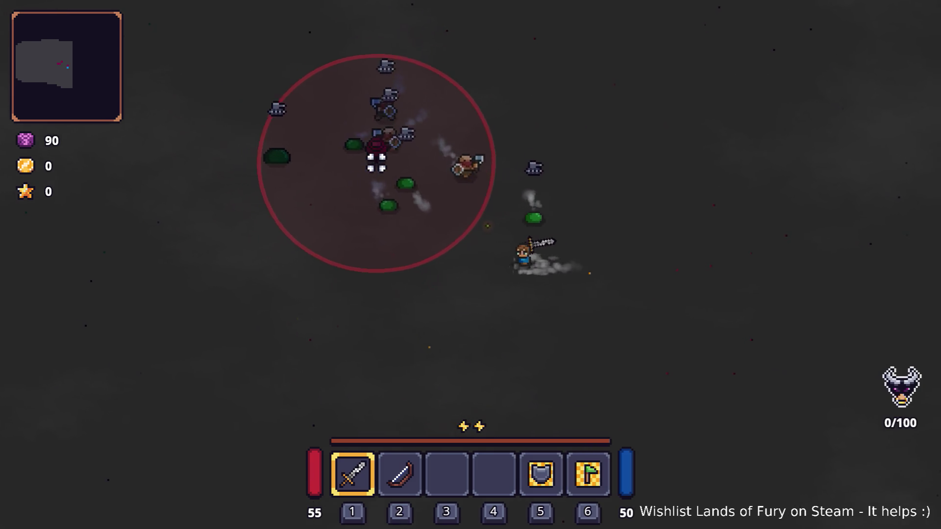
pyautogui.press('a')
pyautogui.press('w')
pyautogui.press('w')
pyautogui.press('d')
pyautogui.press('space')
# - Slash the nearby enemies with the sword while moving left and down
pyautogui.press('s')
pyautogui.click(380, 197)
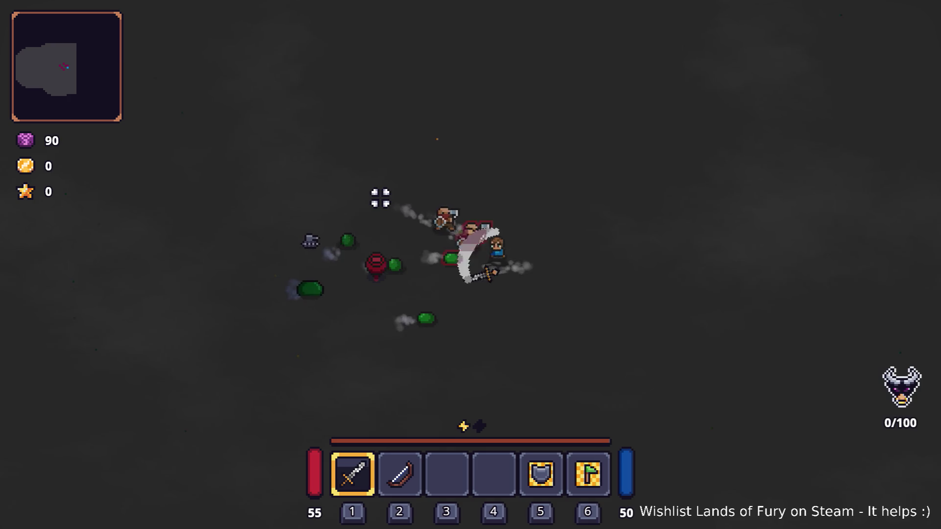
pyautogui.click(372, 255)
pyautogui.press('a')
pyautogui.click(391, 319)
pyautogui.click(420, 343)
pyautogui.click(460, 334)
pyautogui.press('a')
pyautogui.press('s')
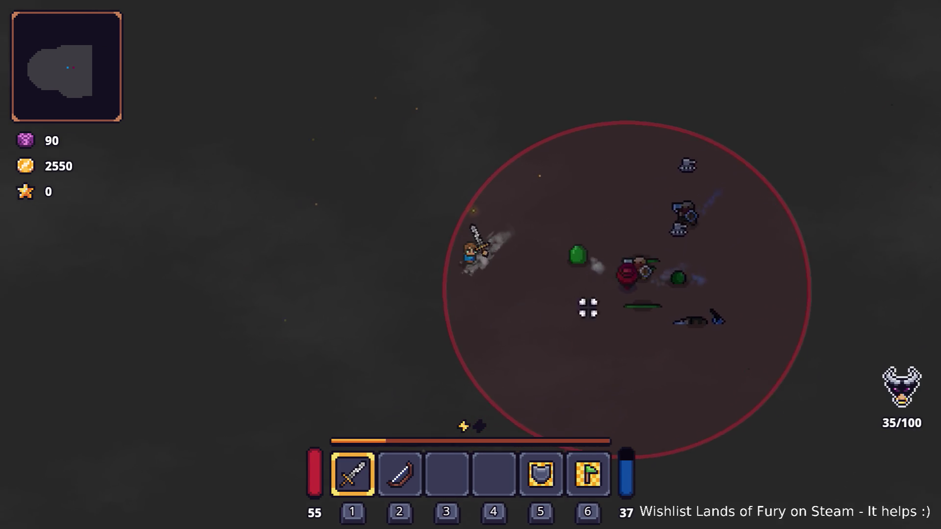
# - Keep slashing the remaining enemies while moving right
pyautogui.press('d')
pyautogui.click(576, 185)
pyautogui.click(534, 217)
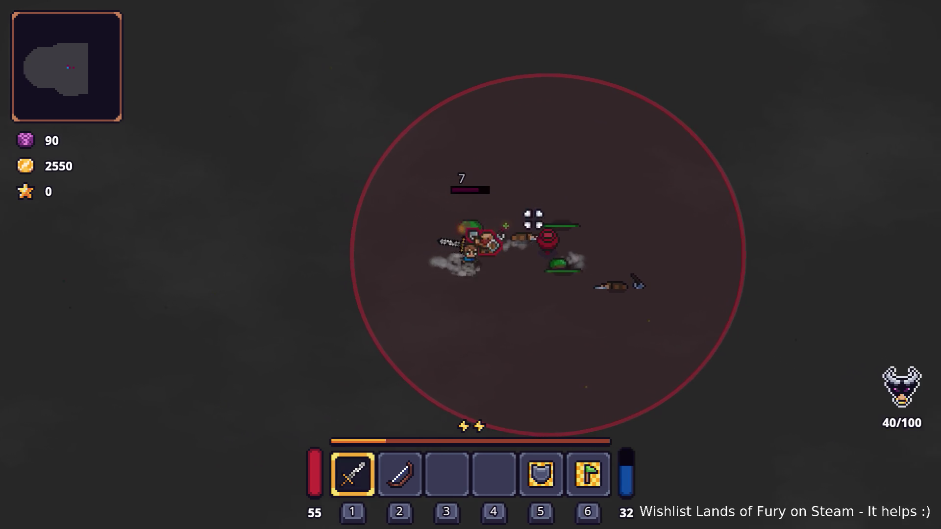
pyautogui.click(519, 212)
pyautogui.click(515, 229)
pyautogui.press('d')
pyautogui.click(411, 185)
pyautogui.click(412, 212)
pyautogui.click(409, 217)
# - Pause the game, quit to the desktop, and bring up the window switcher
pyautogui.press('Escape')
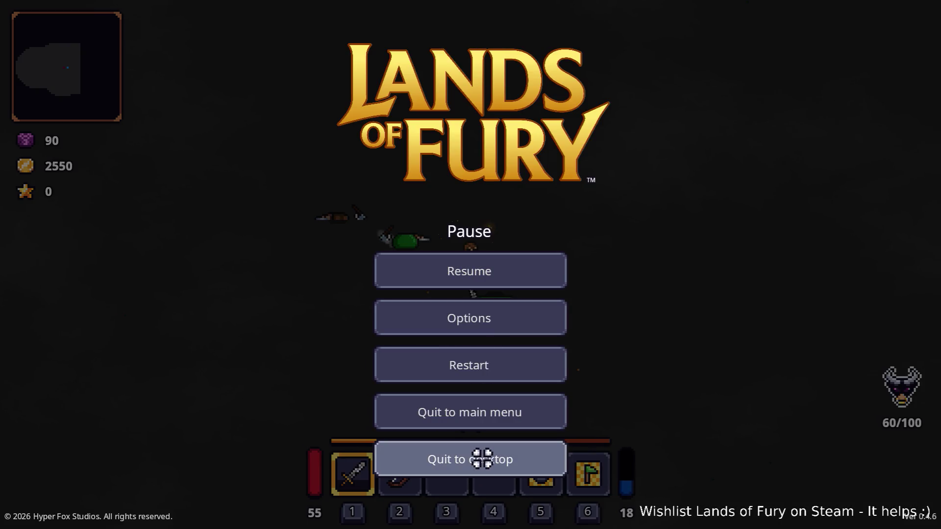
pyautogui.click(484, 455)
pyautogui.hotkey('alt', 'Tab')
pyautogui.hotkey('alt', 'Tab')
pyautogui.hotkey('alt', 'Tab')
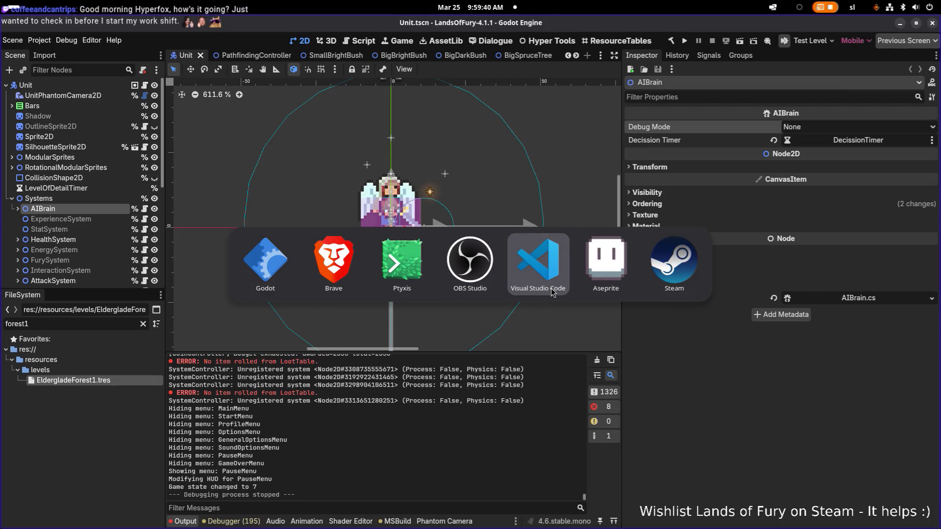
pyautogui.press('Escape')
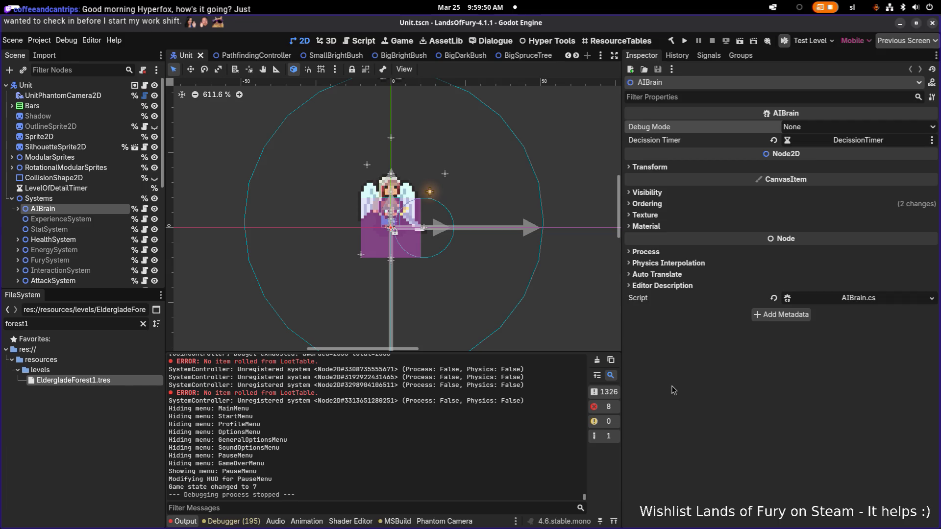
pyautogui.hotkey('alt', 'Tab')
pyautogui.hotkey('alt', 'Tab')
pyautogui.click(686, 40)
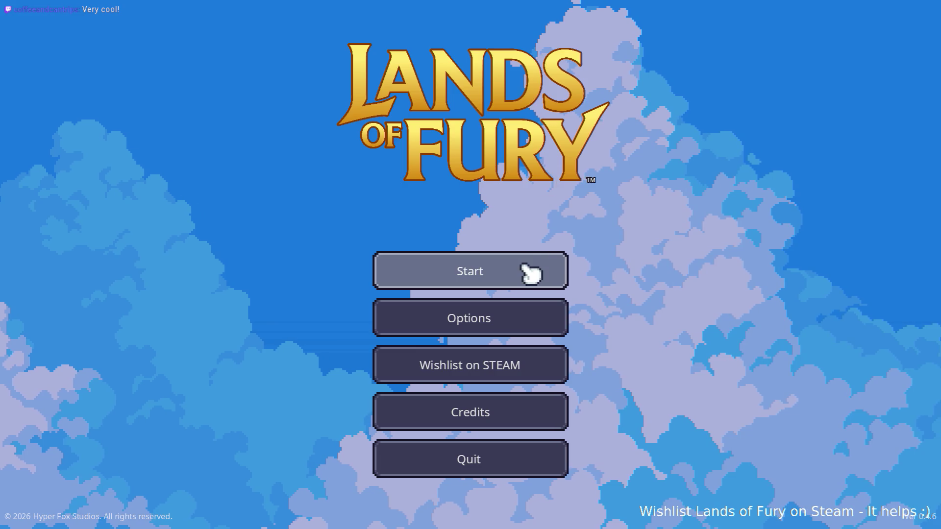
# - Start a new game with a player profile and move away from the red-aura creature
pyautogui.click(527, 269)
pyautogui.click(465, 260)
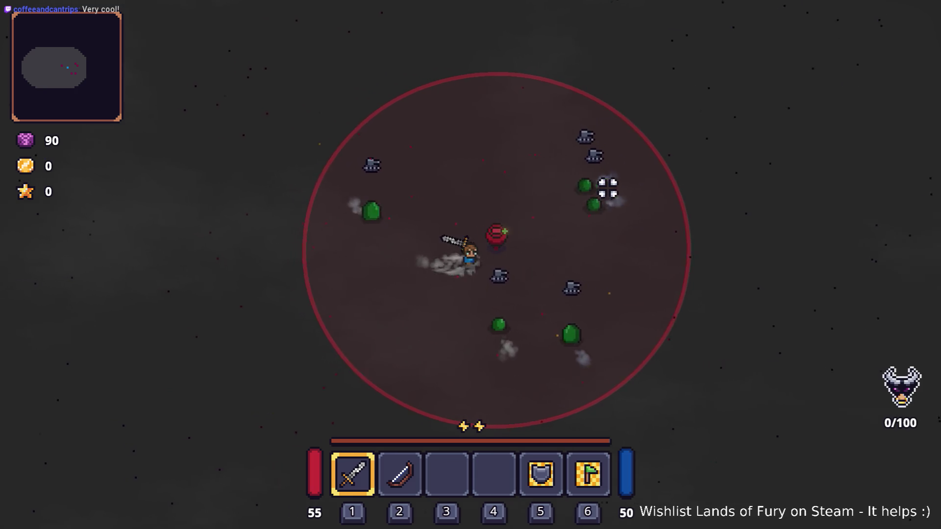
pyautogui.press('d')
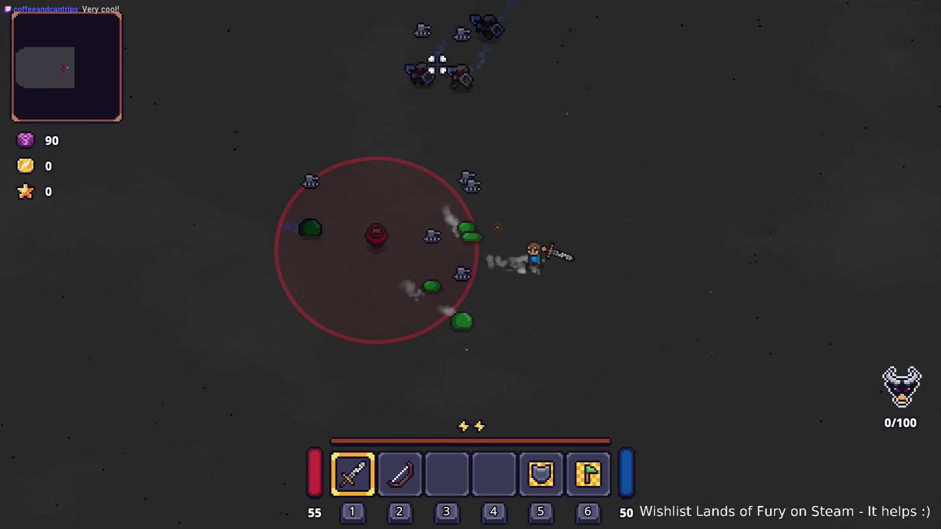
# - Fight the nearby enemies with dashes and attacks, then pause and quit back to the editor
pyautogui.click(427, 159)
pyautogui.press('a')
pyautogui.click(425, 193)
pyautogui.click(444, 204)
pyautogui.click(456, 157)
pyautogui.press('space')
pyautogui.click(554, 124)
pyautogui.click(508, 147)
pyautogui.click(574, 167)
pyautogui.click(571, 200)
pyautogui.press('Escape')
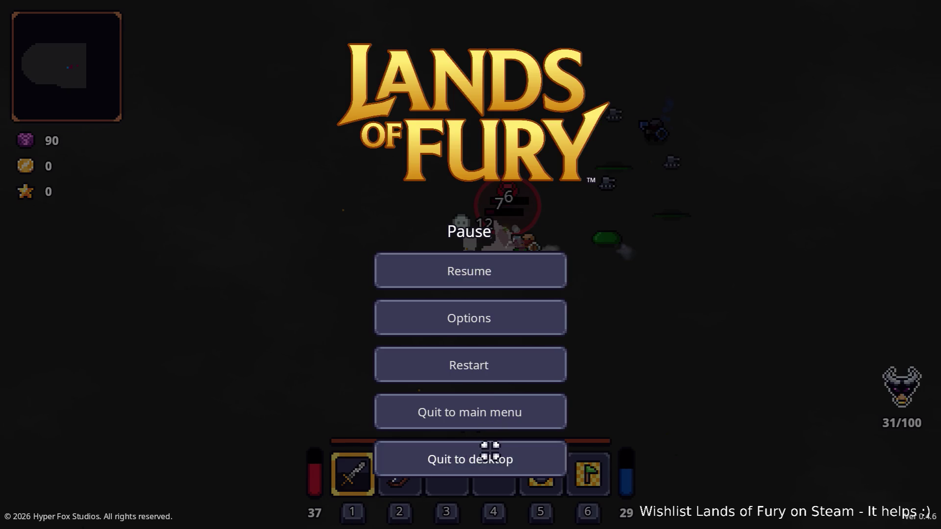
pyautogui.click(490, 451)
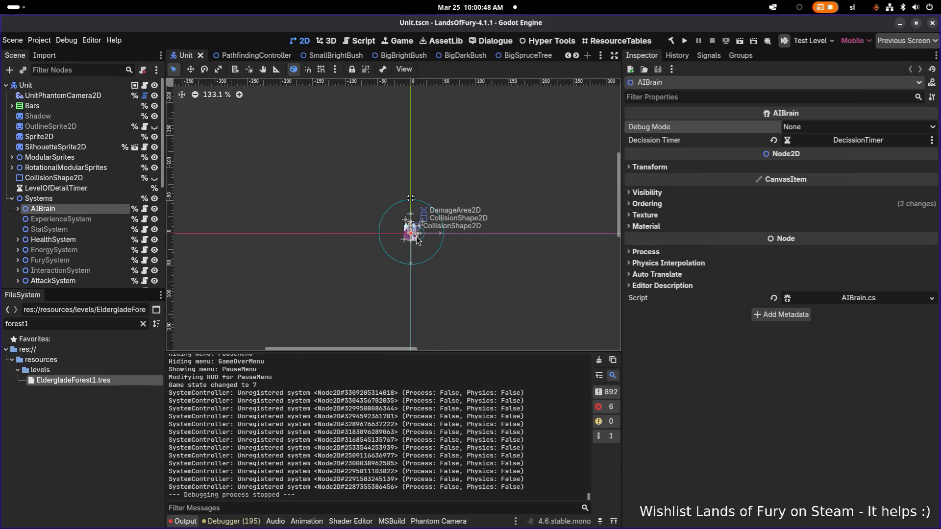
# - Bring Aseprite to the front, showing the TinyReynard sprite file
pyautogui.click(126, 323)
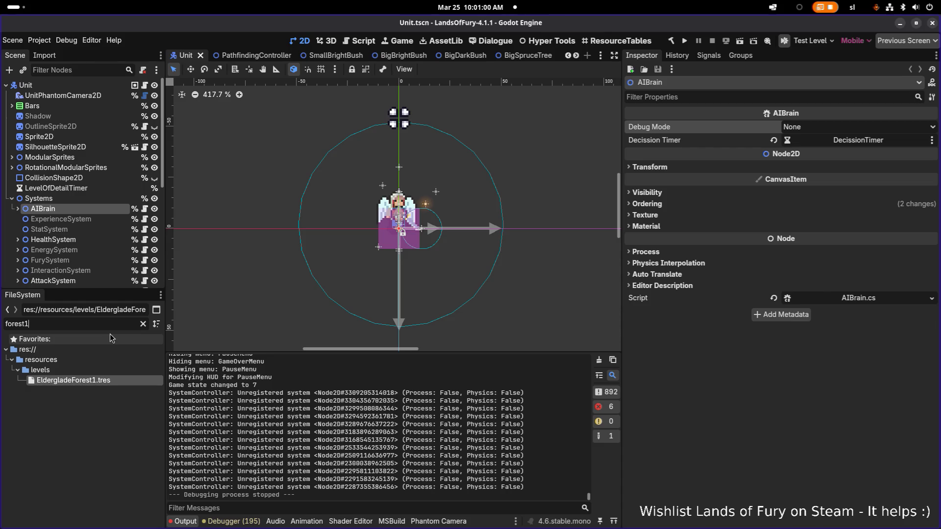
pyautogui.hotkey('alt', 'Tab')
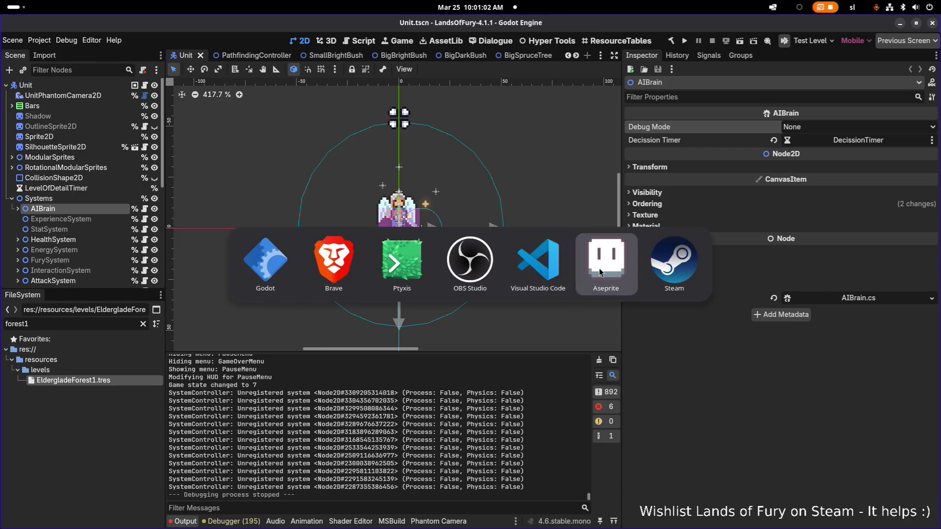
pyautogui.click(600, 272)
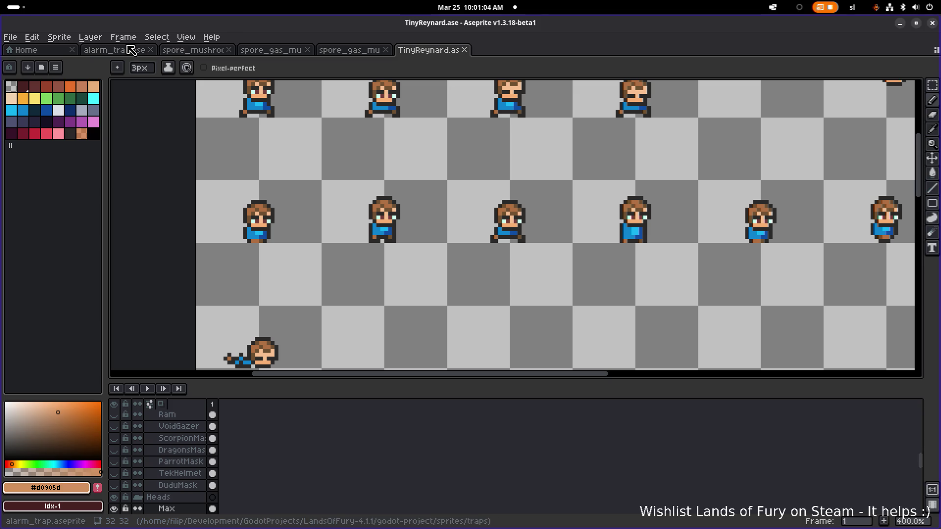
# - Open the spore_gas_mushroom sprite, play its animation and zoom in on the purple mushroom
pyautogui.click(194, 50)
pyautogui.click(270, 50)
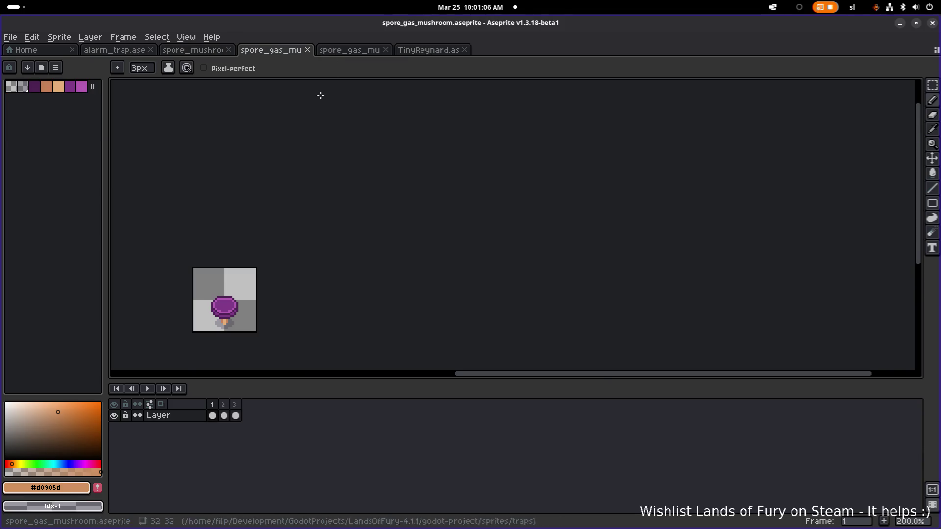
pyautogui.click(147, 388)
pyautogui.moveTo(260, 317)
pyautogui.mouseDown()
pyautogui.moveTo(381, 289)
pyautogui.moveTo(374, 301)
pyautogui.mouseUp()
pyautogui.scroll(2, 374, 301)
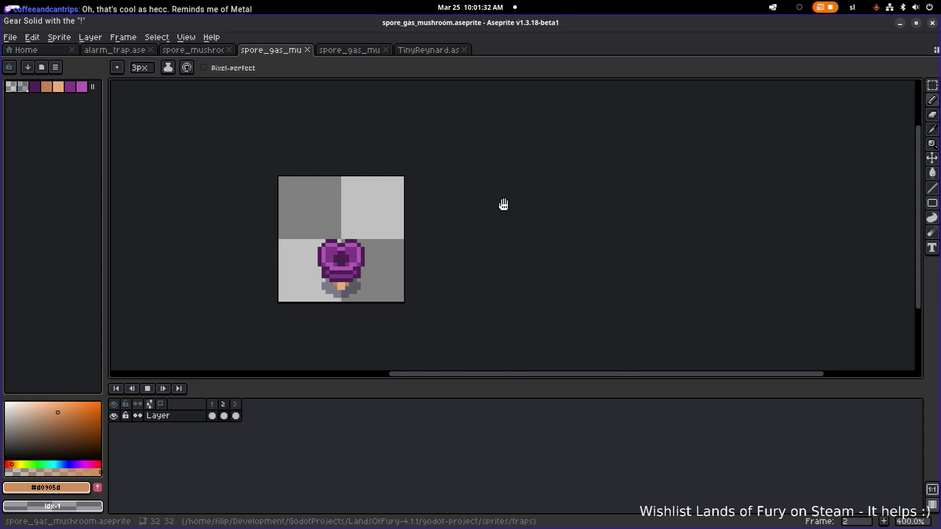
pyautogui.scroll(1, 617, 116)
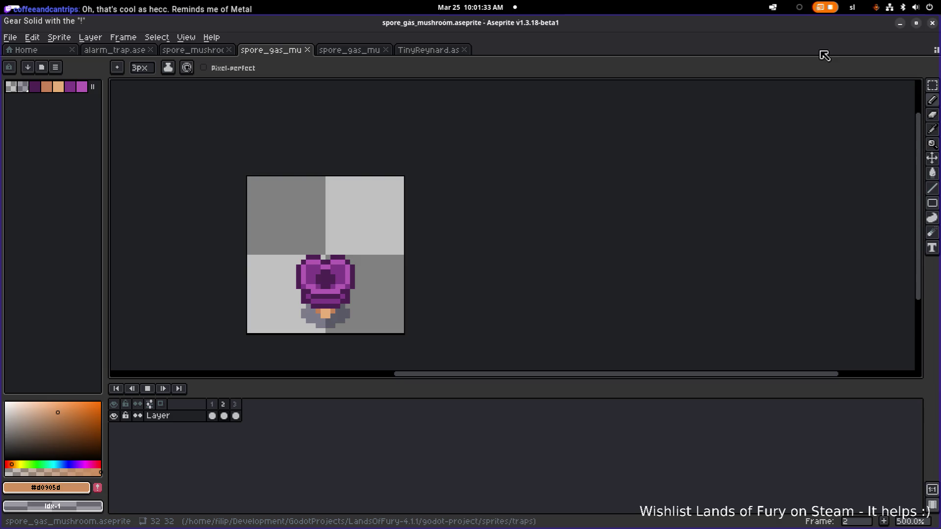
# - Minimize Aseprite to return to Godot's Unit scene
pyautogui.click(901, 24)
pyautogui.scroll(5, 407, 232)
pyautogui.scroll(-1, 407, 229)
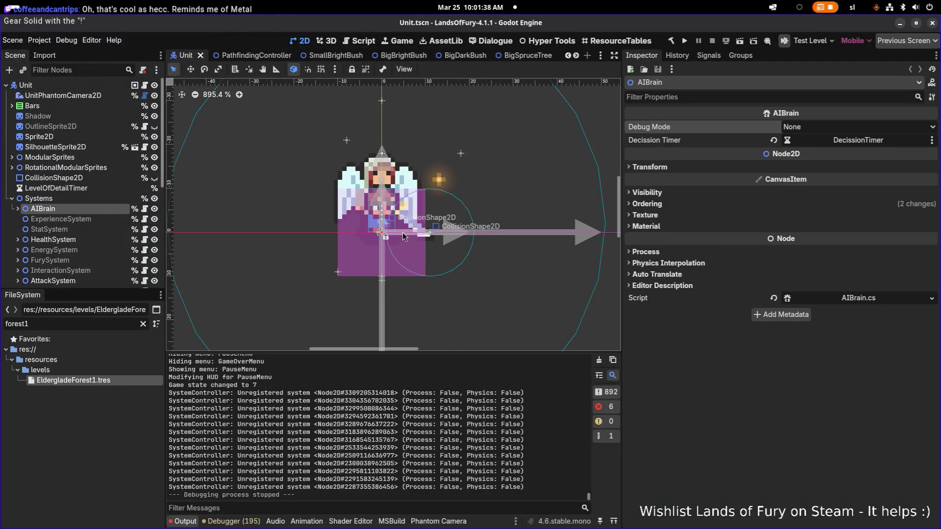
# - Select the Systems node, then bring up Visual Studio Code showing UnitCommandResource.cs
pyautogui.click(79, 199)
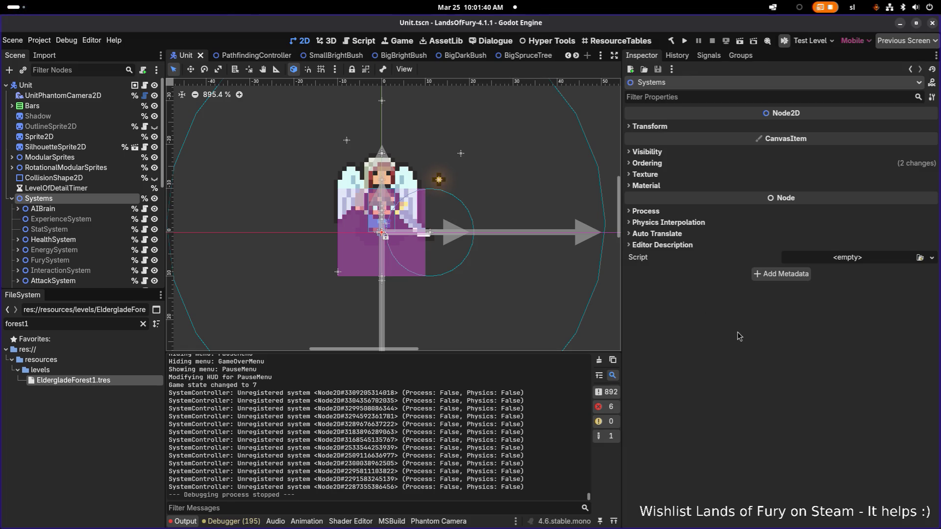
pyautogui.hotkey('alt', 'Tab')
pyautogui.click(612, 274)
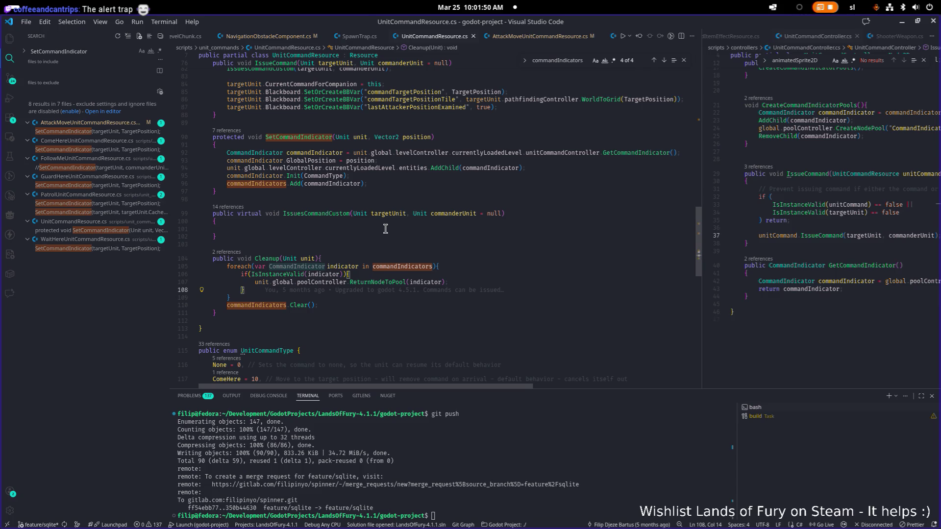
# - Place the caret at the end of line 107, then minimize Visual Studio Code
pyautogui.click(489, 283)
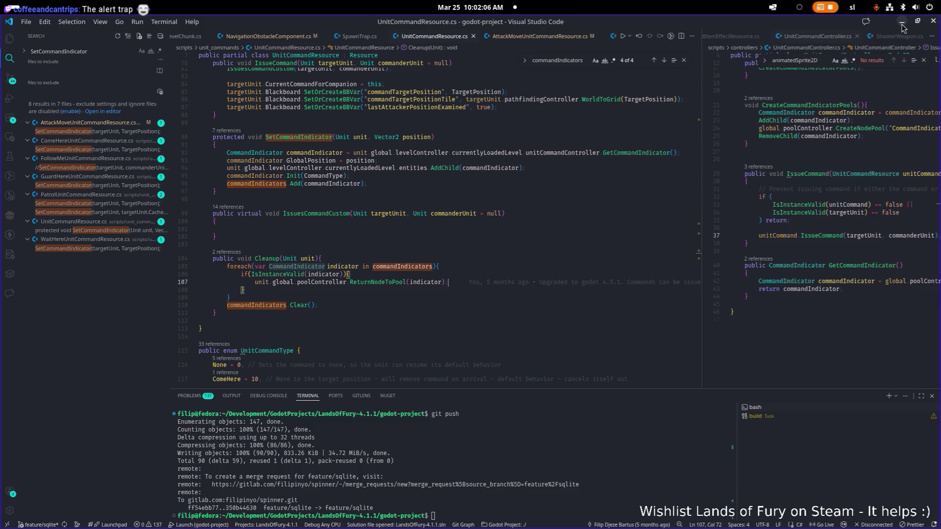
pyautogui.click(903, 25)
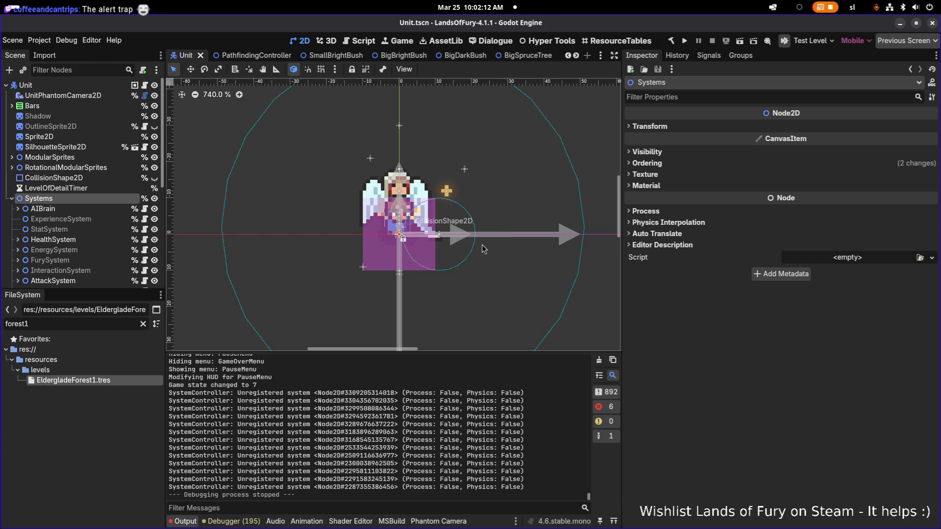
pyautogui.scroll(-3, 452, 240)
pyautogui.scroll(3, 456, 241)
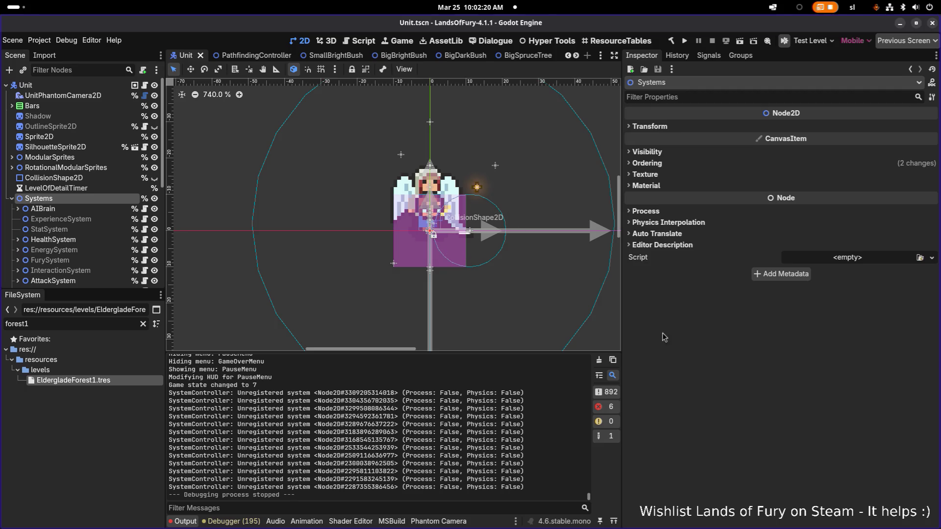
pyautogui.scroll(-1, 370, 212)
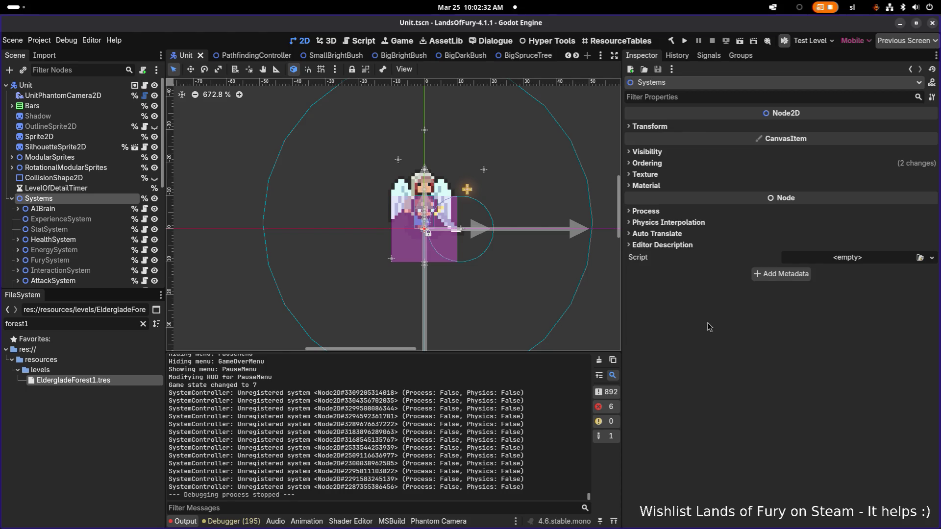
pyautogui.scroll(-2, 433, 185)
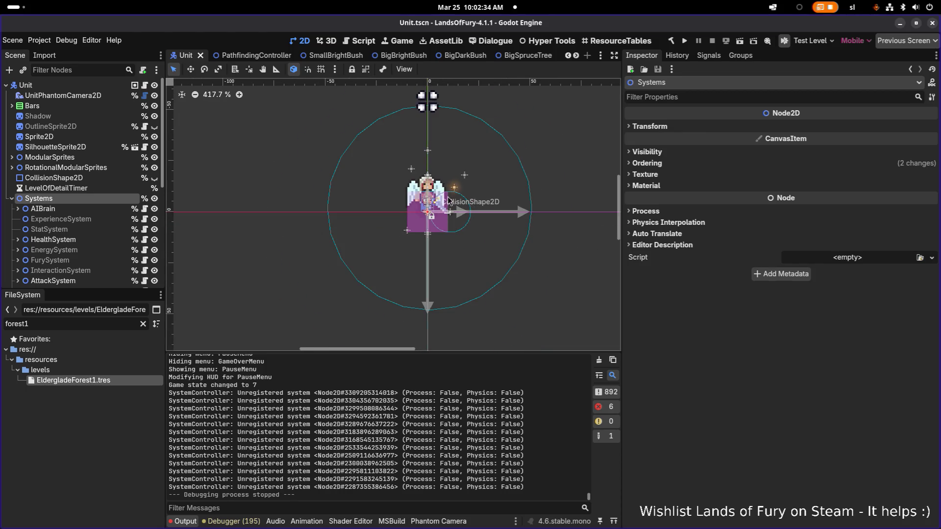
pyautogui.hotkey('alt', 'Tab')
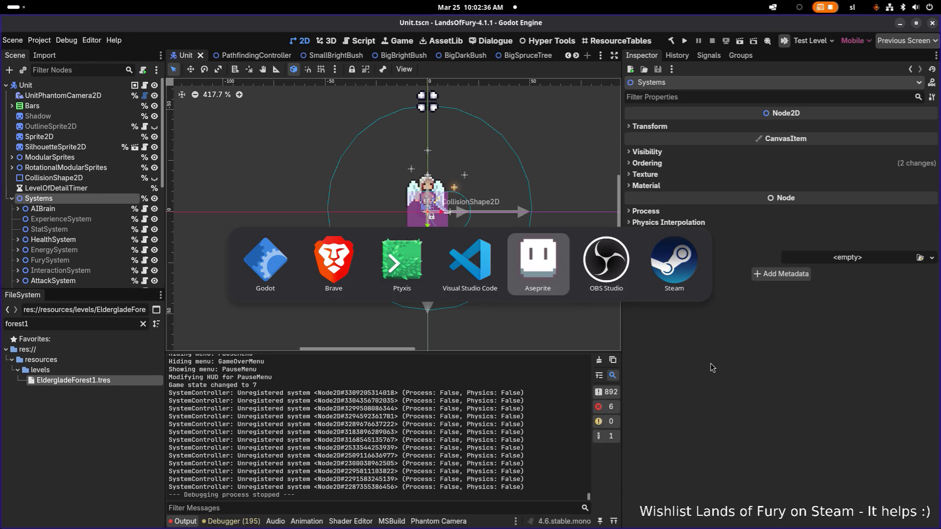
pyautogui.press('Escape')
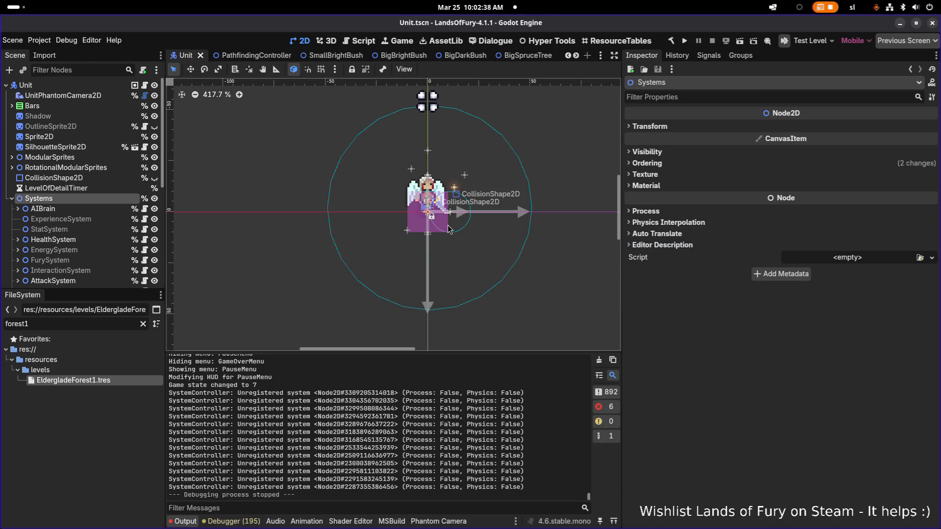
pyautogui.click(45, 466)
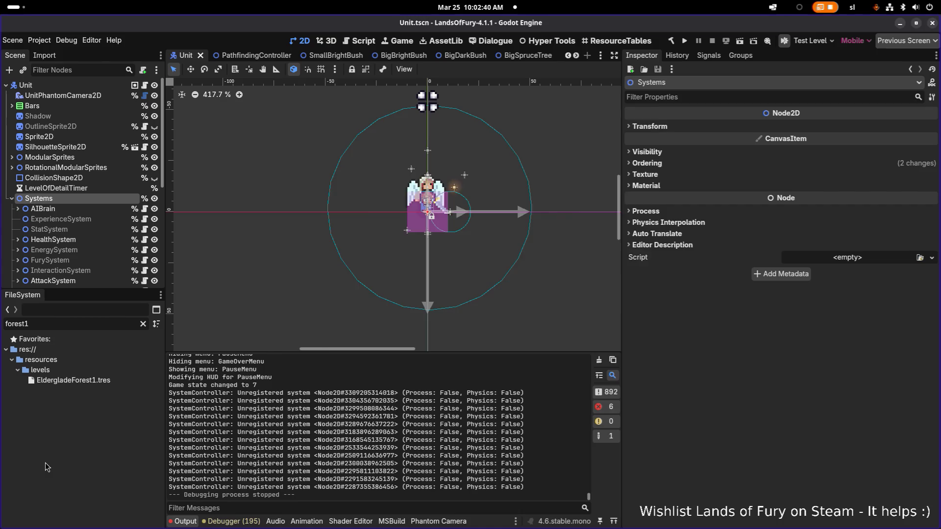
pyautogui.hotkey('ctrl', 'shift', 'o')
pyautogui.write('alert')
# - Open AlertTrap, set the SpawnComponent Amount to 0, save the scene, and run the game
pyautogui.press('Return')
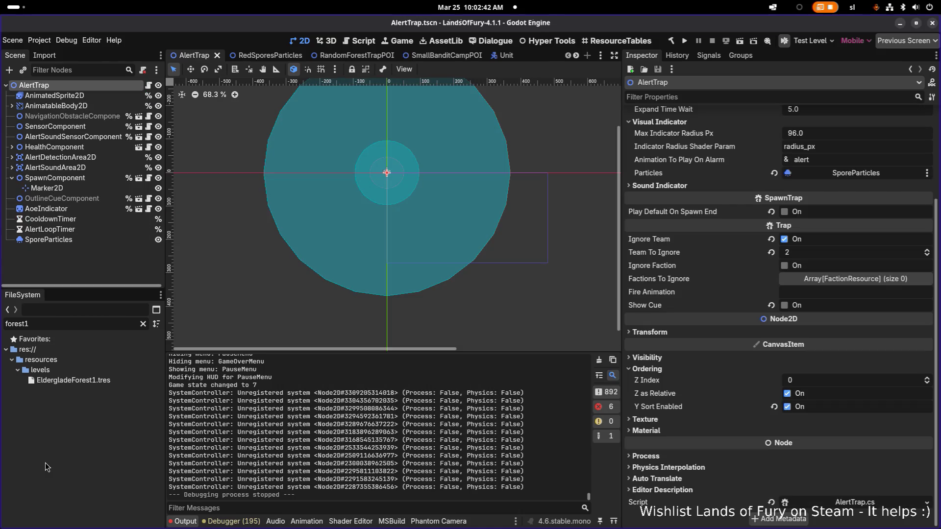
pyautogui.click(49, 178)
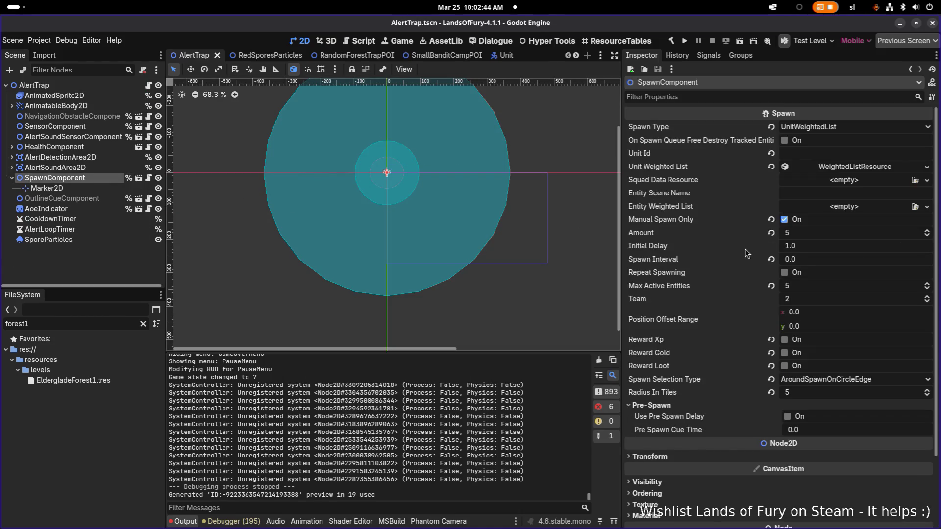
pyautogui.click(822, 234)
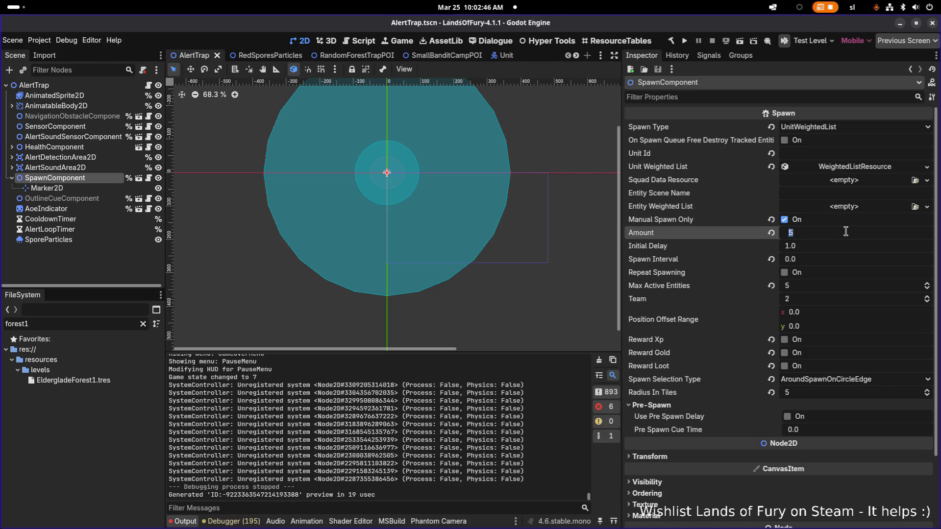
pyautogui.write('0')
pyautogui.press('Return')
pyautogui.hotkey('ctrl', 's')
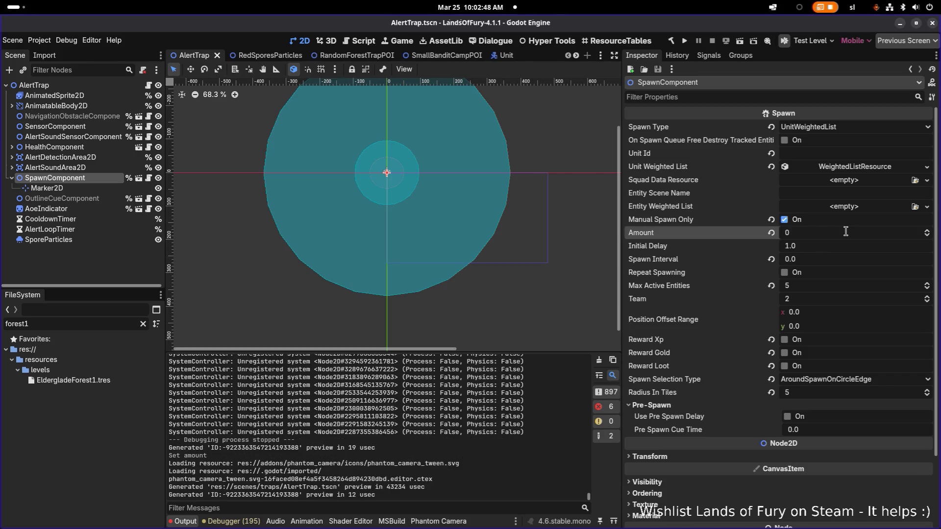
pyautogui.click(688, 41)
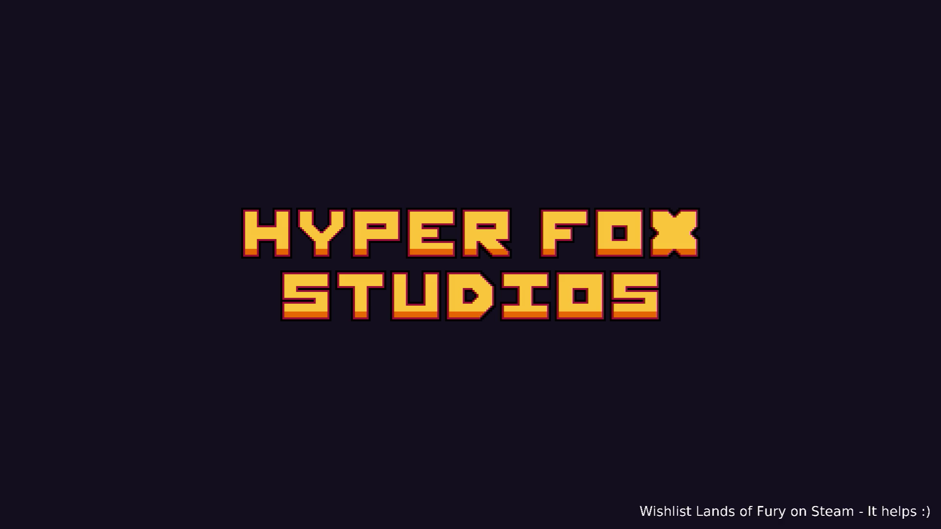
# - Start the game, run the player toward the trap, and swing the sword at the enemy group
pyautogui.press('Return')
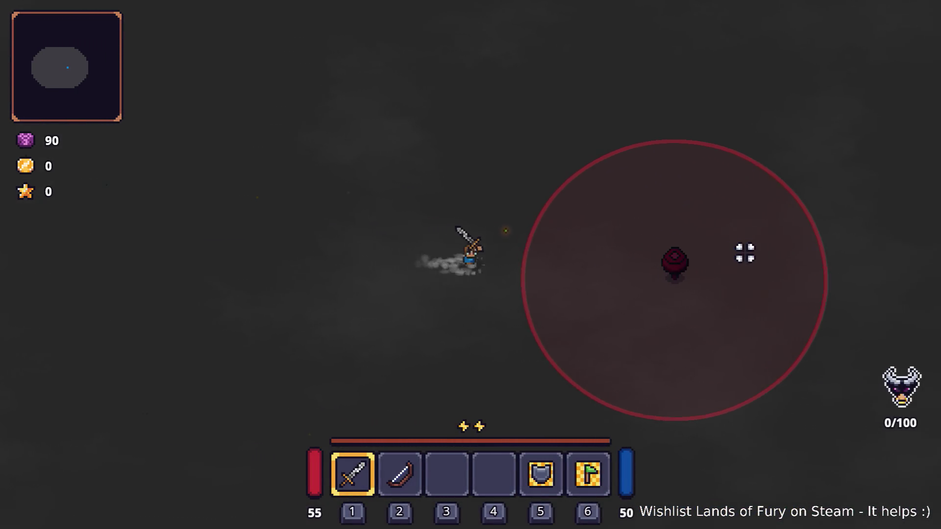
pyautogui.press('d')
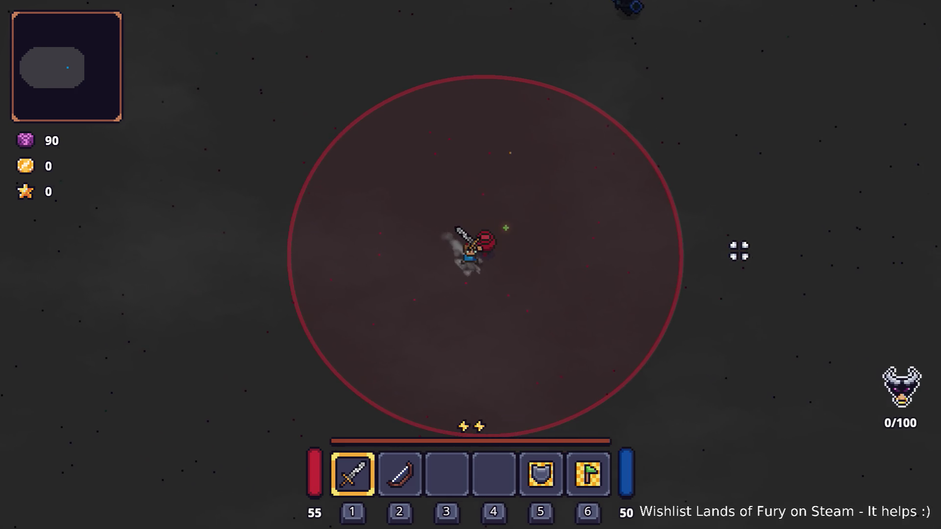
pyautogui.press('w')
pyautogui.press('d')
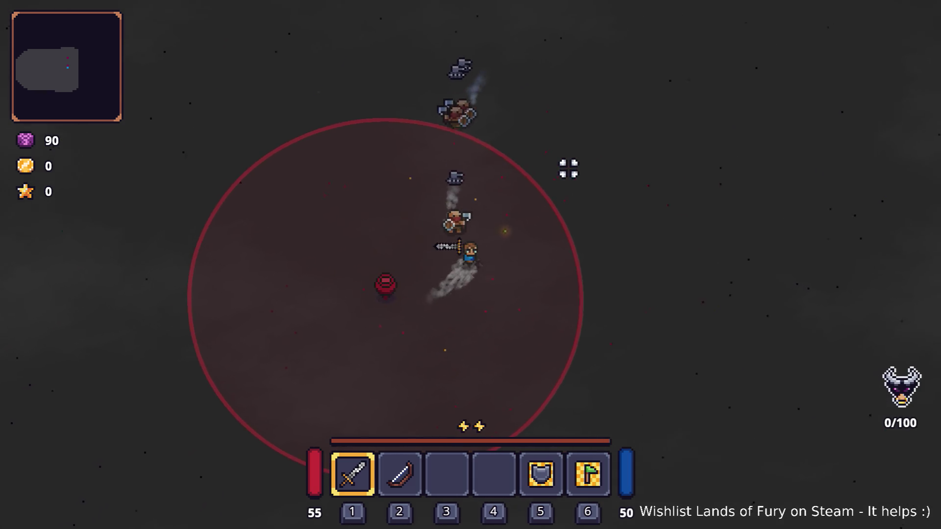
pyautogui.click(443, 217)
pyautogui.click(506, 204)
pyautogui.click(714, 242)
pyautogui.click(620, 210)
# - Keep attacking the remaining enemies, then pause and switch back to Godot
pyautogui.click(652, 206)
pyautogui.click(442, 185)
pyautogui.click(427, 227)
pyautogui.click(651, 156)
pyautogui.press('Escape')
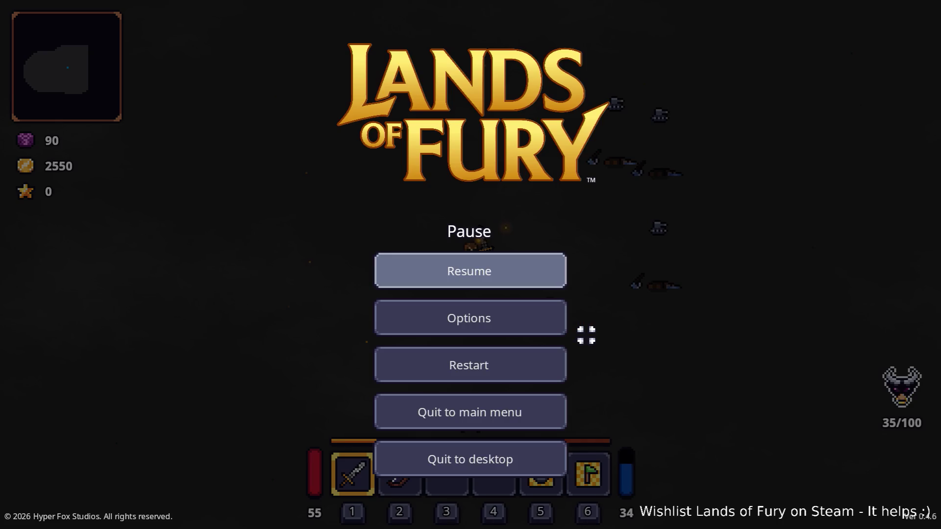
pyautogui.hotkey('alt', 'Tab')
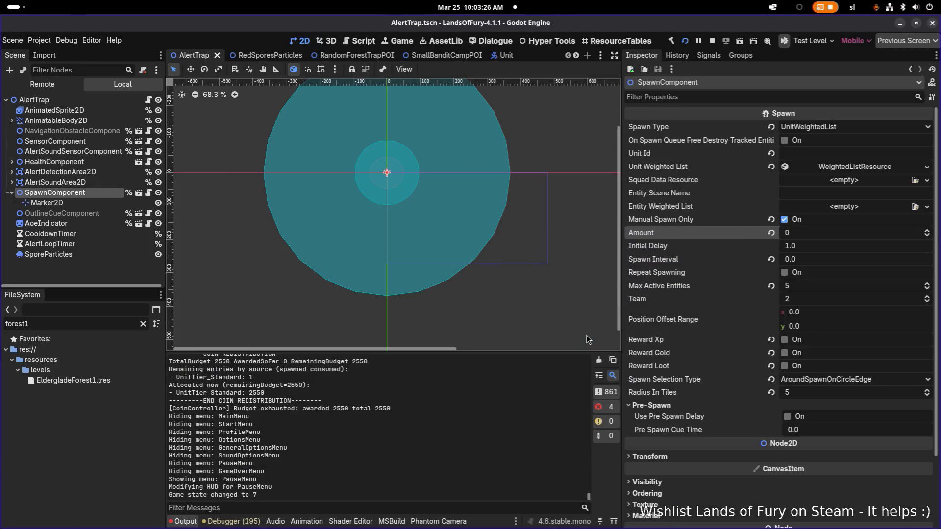
# - Stop the running game and clear the forest1 filter in the FileSystem panel
pyautogui.click(712, 41)
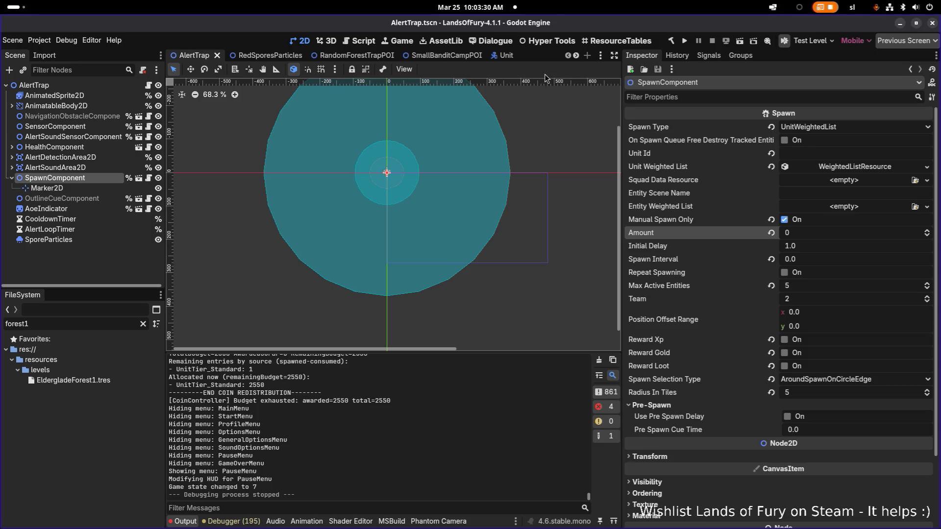
pyautogui.scroll(-7, 491, 156)
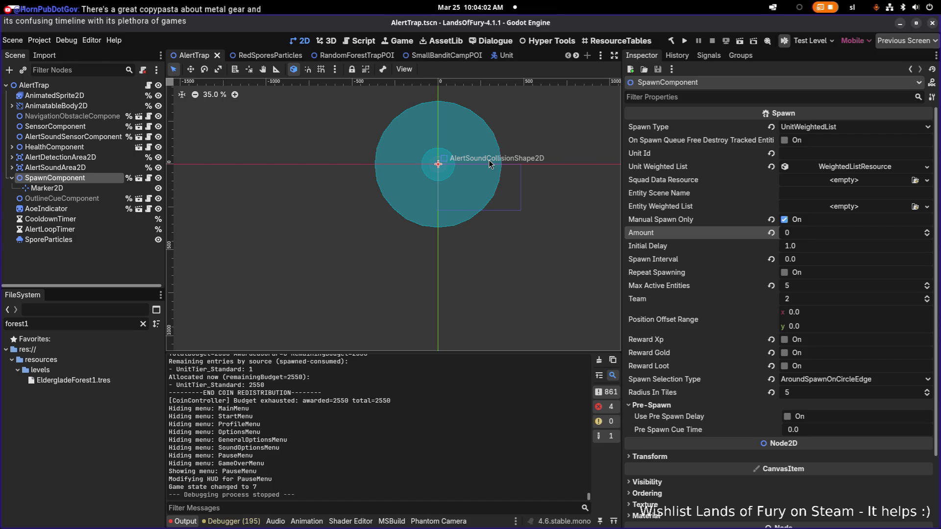
pyautogui.hotkey('alt', 'Tab')
pyautogui.hotkey('alt', 'Tab')
pyautogui.hotkey('alt', 'Tab')
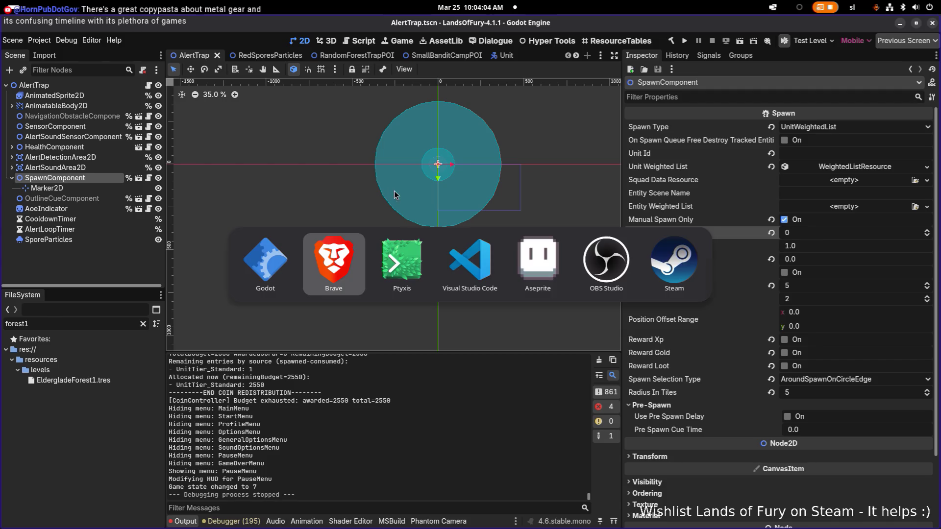
pyautogui.press('Escape')
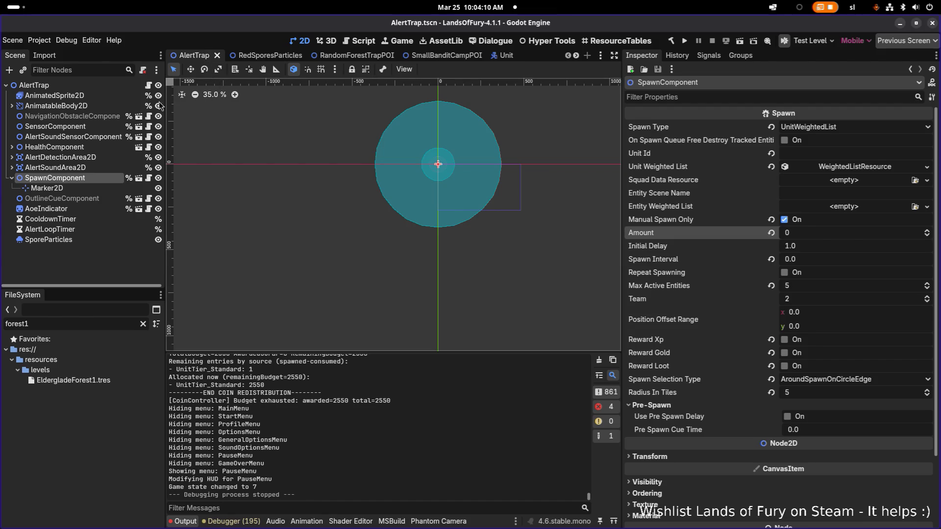
pyautogui.click(141, 324)
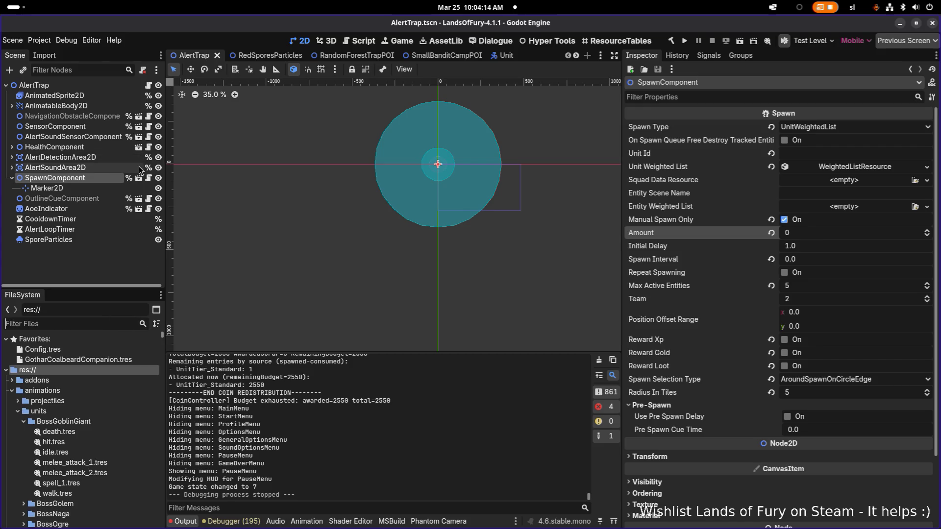
# - Reveal the AlertTrap root node's scene in FileSystem and select AlertTrap.tscn
pyautogui.click(83, 86)
pyautogui.rightClick(83, 86)
pyautogui.click(155, 230)
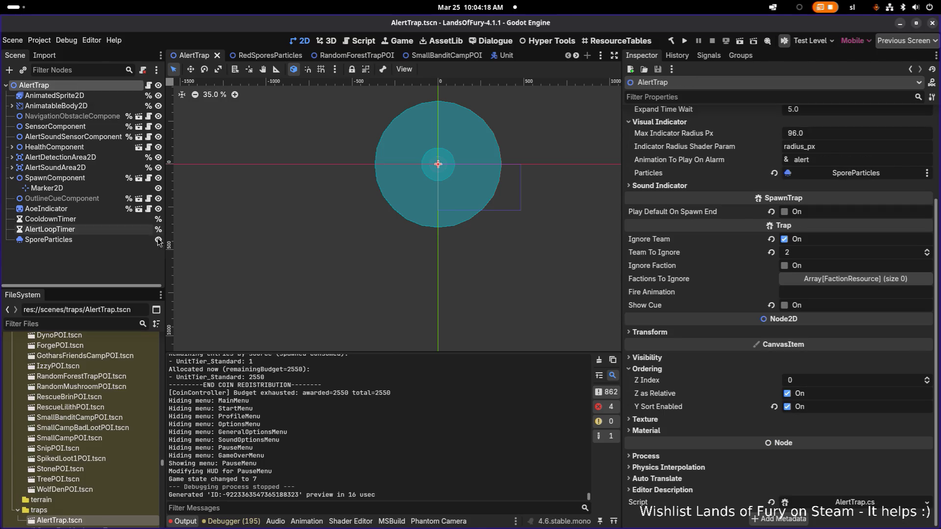
pyautogui.click(96, 439)
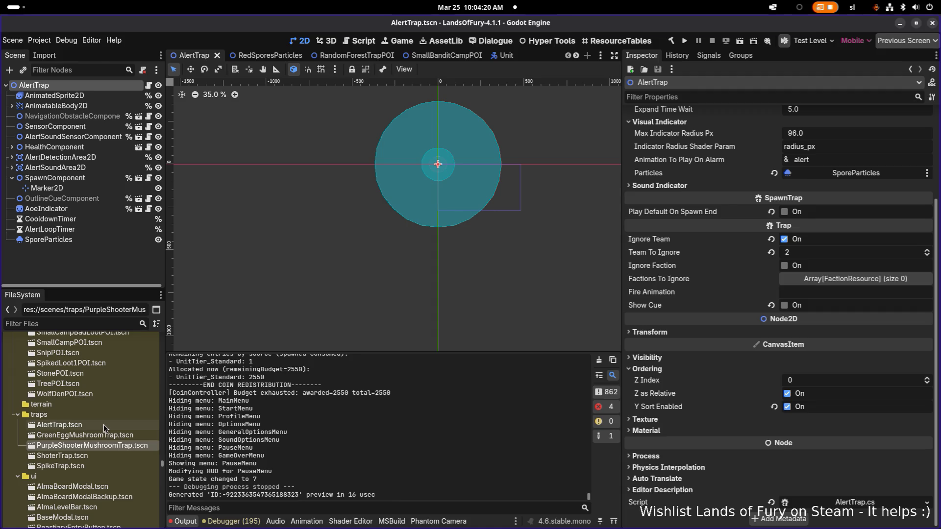
pyautogui.click(104, 425)
# - Duplicate AlertTrap.tscn, rename the copy RedSporeAlertTrap.tscn, and open it in its own tab
pyautogui.hotkey('ctrl', 'd')
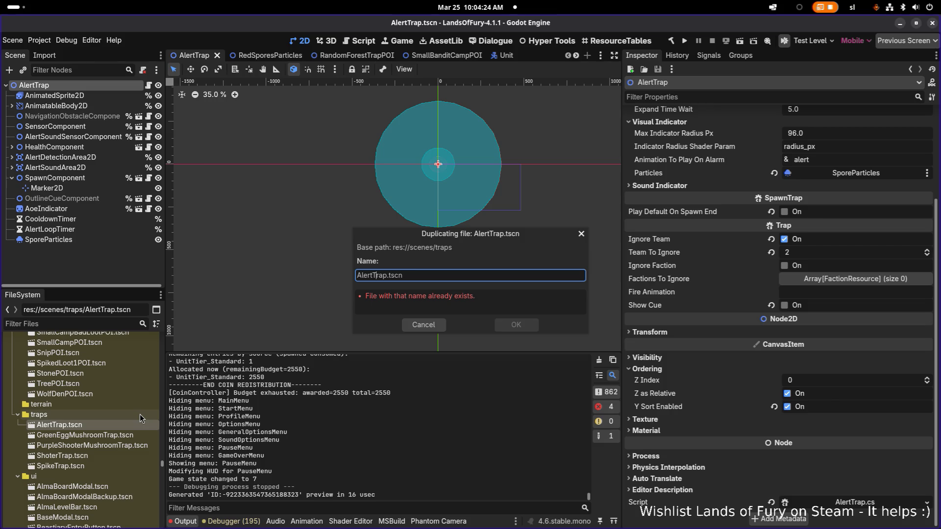
pyautogui.hotkey('shift', 'Home')
pyautogui.write('RedSpo')
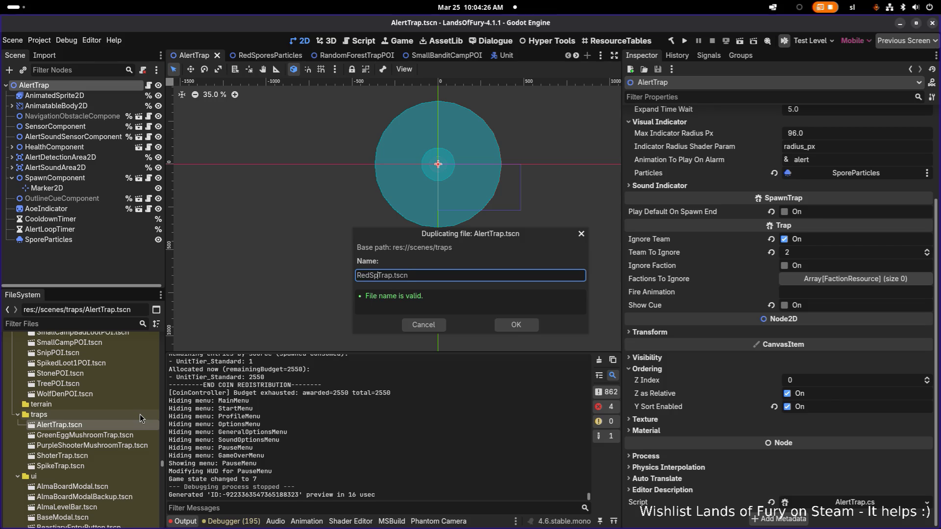
pyautogui.write('re')
pyautogui.write('A')
pyautogui.write('lert')
pyautogui.click(515, 327)
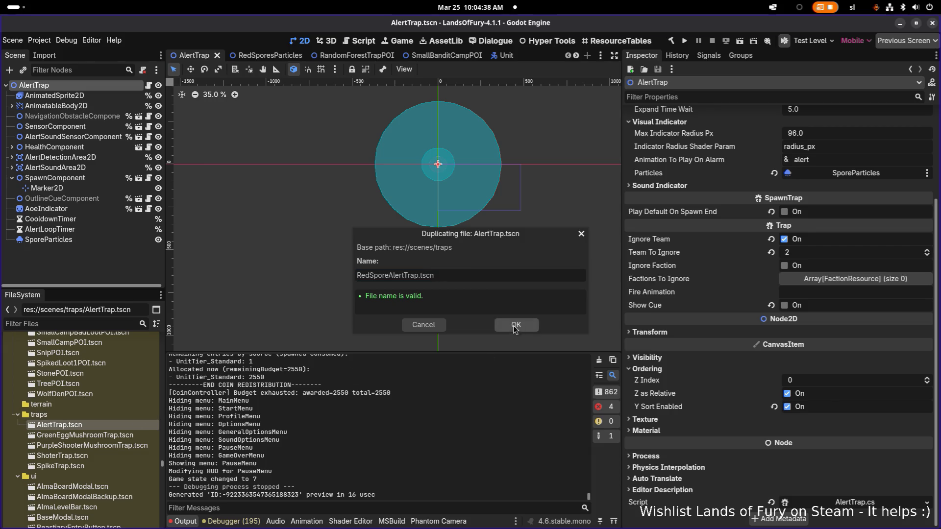
pyautogui.doubleClick(91, 455)
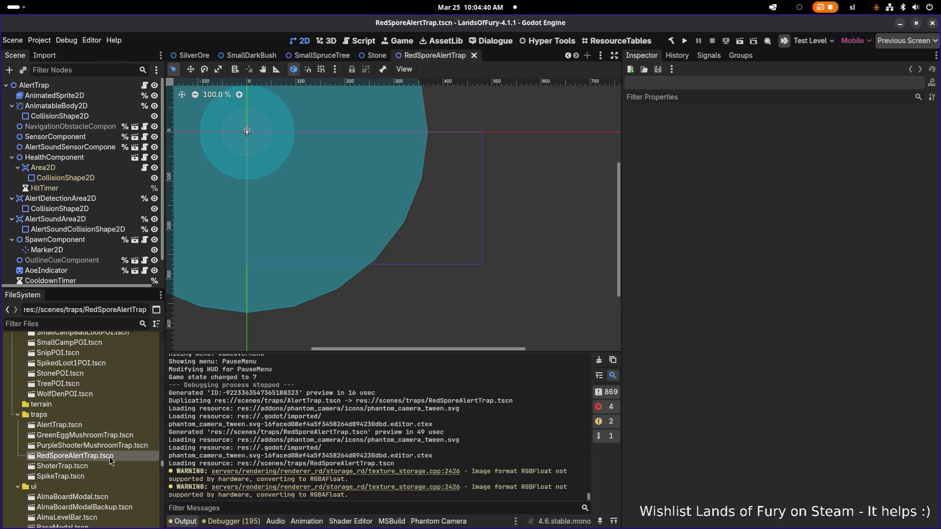
# - Rename the duplicated scene's root node to RedSporeAlertTrap
pyautogui.click(94, 425)
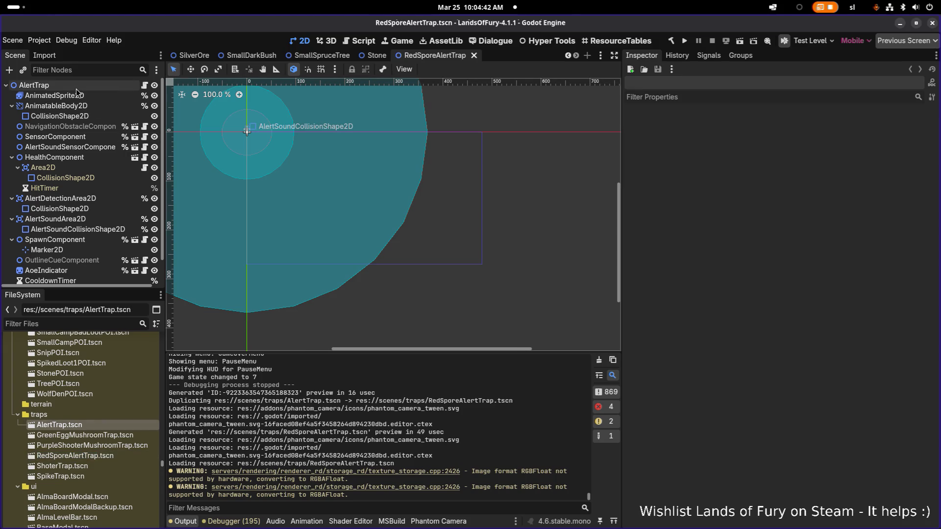
pyautogui.click(76, 87)
pyautogui.write('RedSporeAlertTrap')
pyautogui.press('Return')
# - Review the root's Inspector properties, then the AlertSoundSensorComponent and HealthComponent settings
pyautogui.click(60, 115)
pyautogui.click(91, 86)
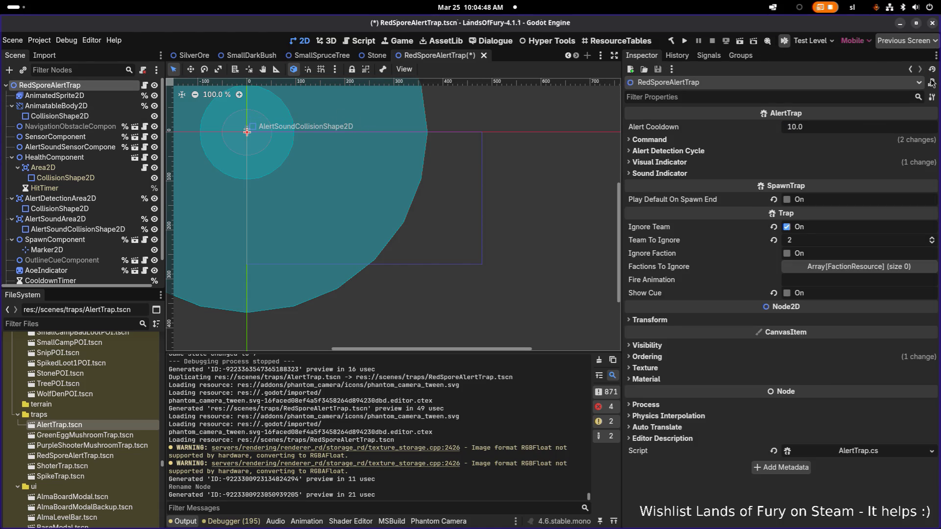
pyautogui.click(932, 97)
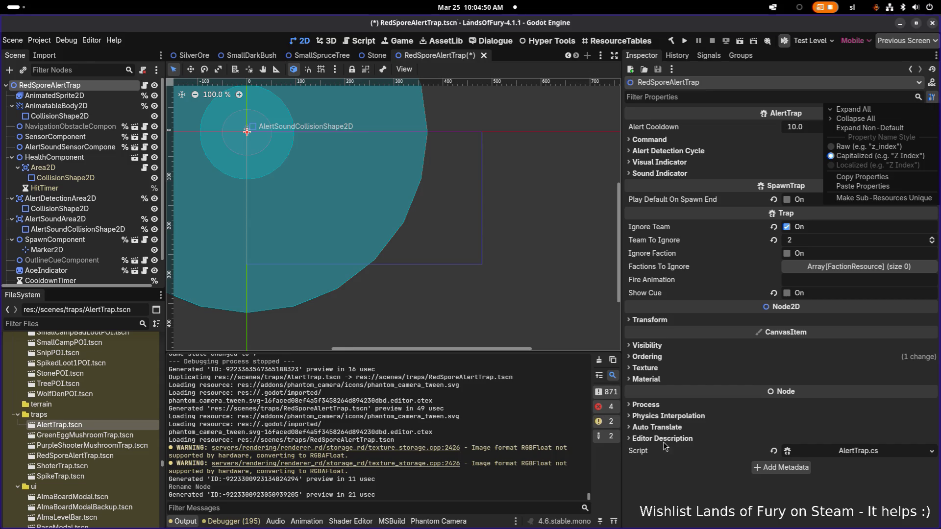
pyautogui.click(669, 478)
pyautogui.click(81, 147)
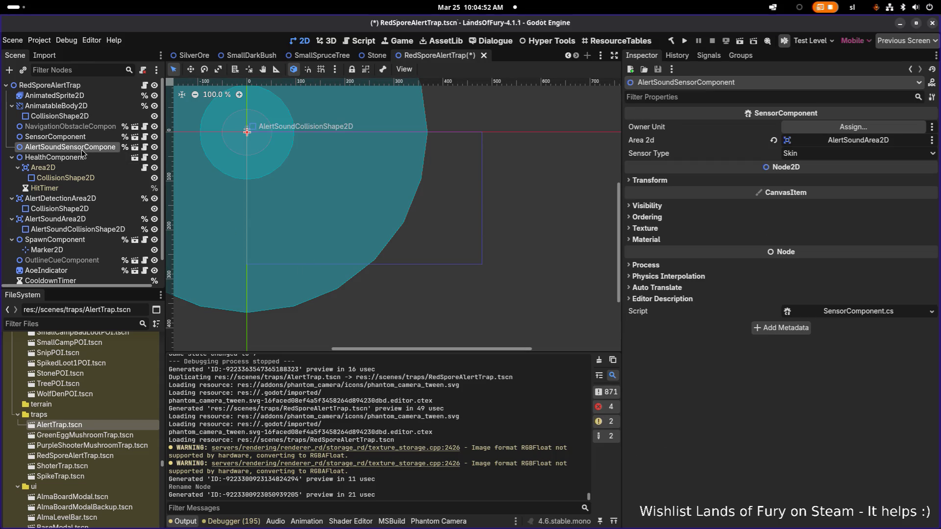
pyautogui.click(81, 157)
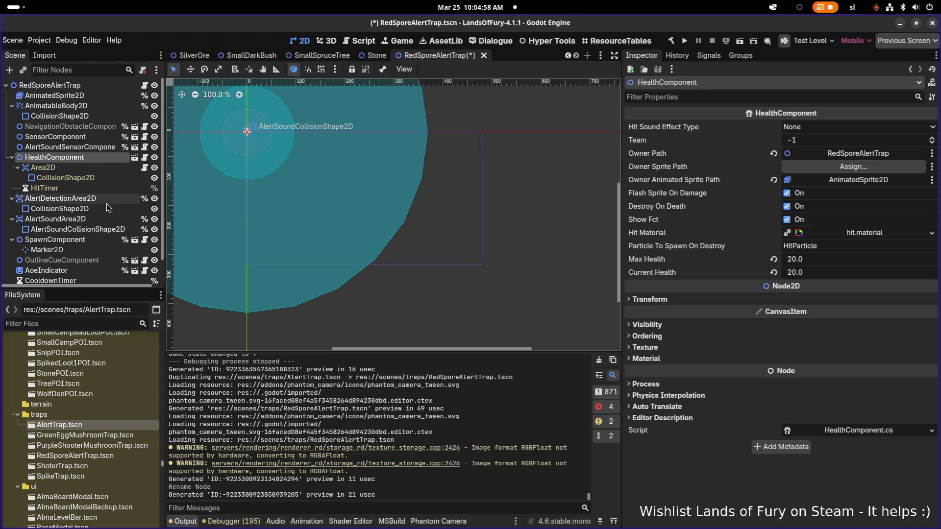
pyautogui.scroll(-2, 92, 251)
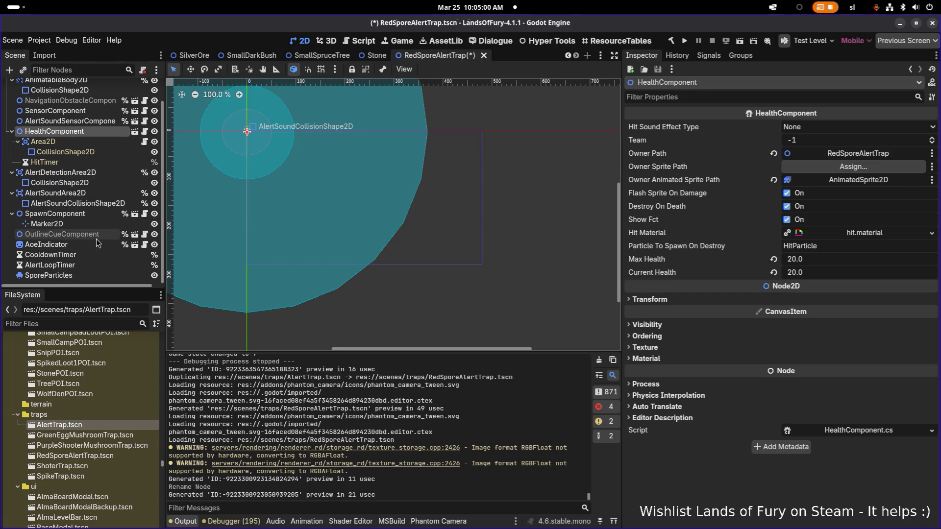
pyautogui.scroll(2, 96, 239)
# - Inspect AnimatedSprite2D, the sensors, alert areas and shapes, ending on SpawnComponent's Unit Weighted List
pyautogui.click(93, 95)
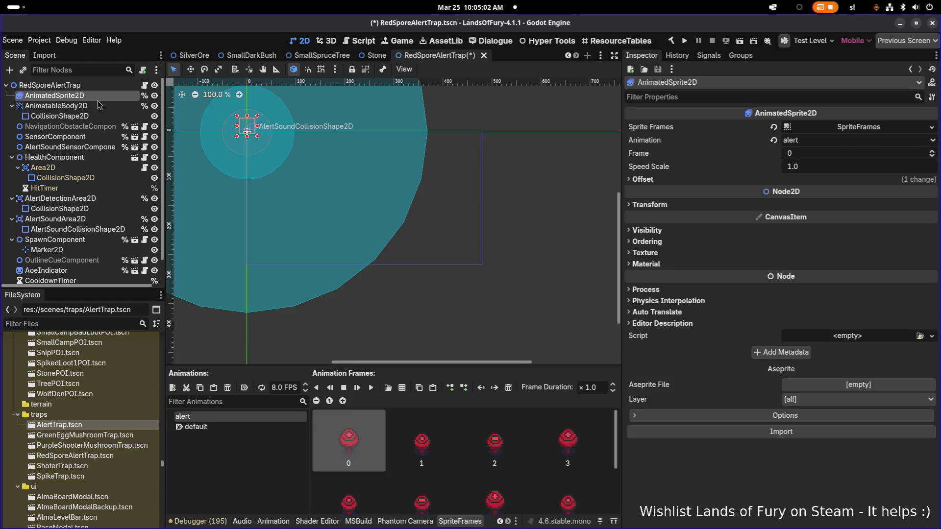
pyautogui.click(95, 137)
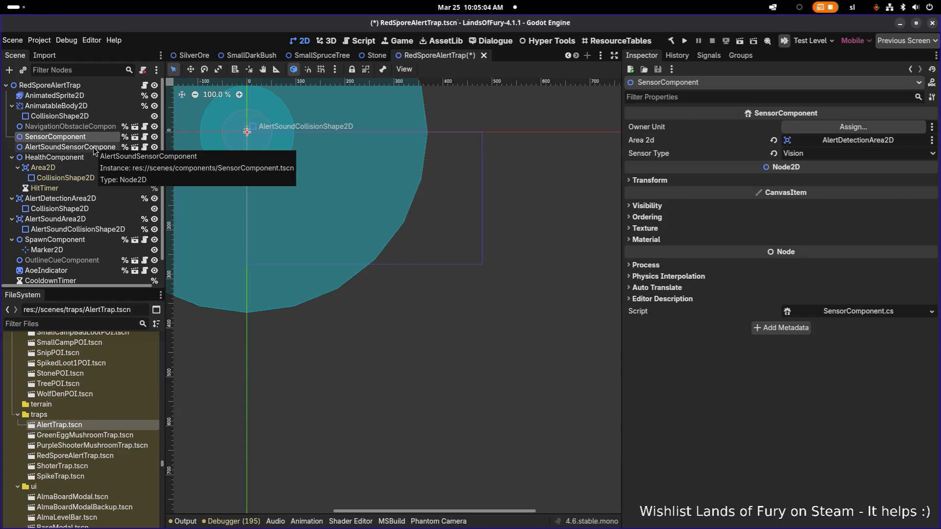
pyautogui.click(93, 148)
pyautogui.click(93, 158)
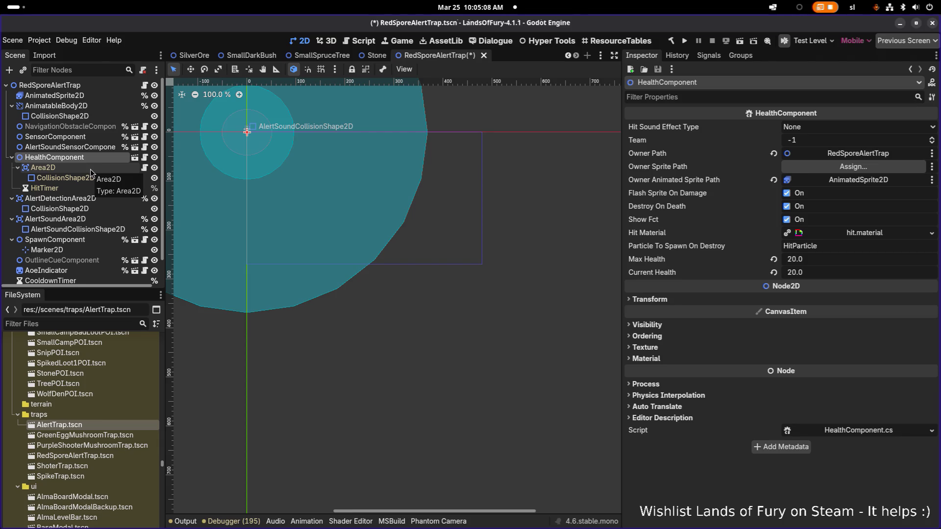
pyautogui.click(87, 201)
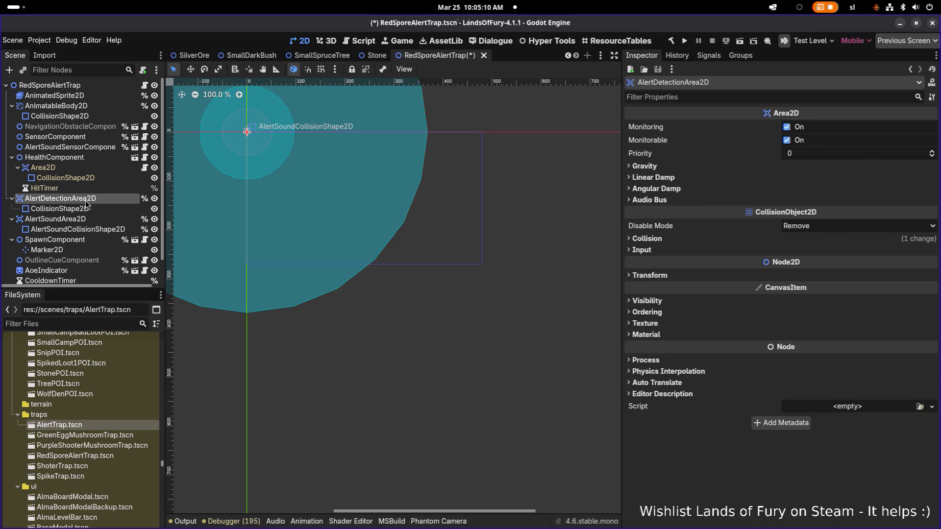
pyautogui.click(86, 209)
pyautogui.click(86, 229)
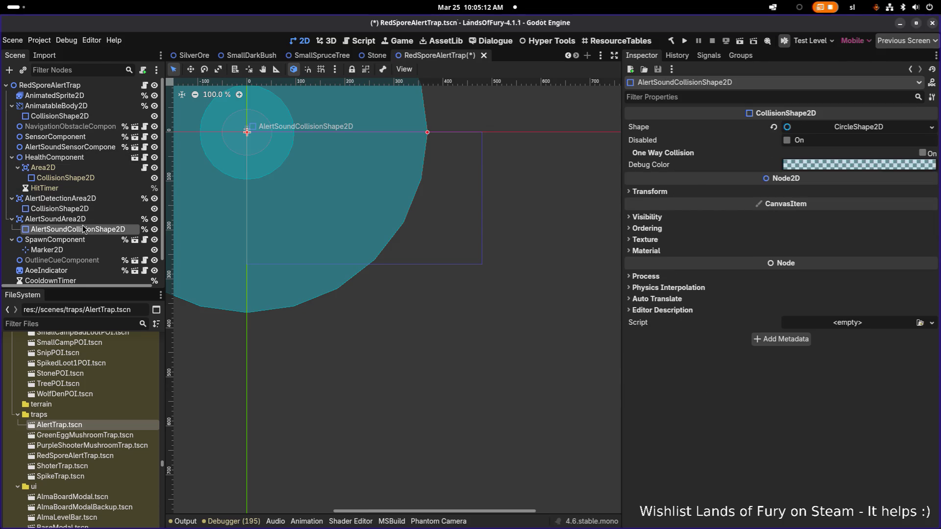
pyautogui.click(85, 219)
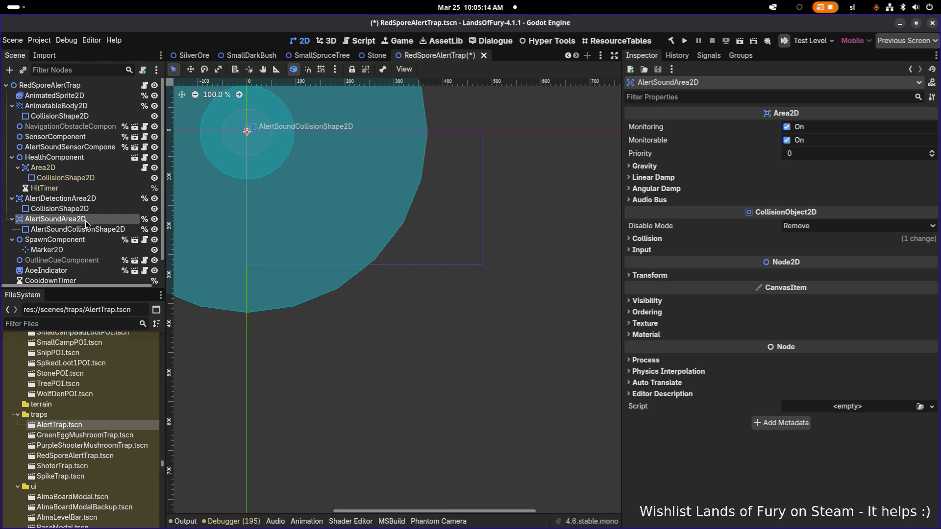
pyautogui.click(87, 240)
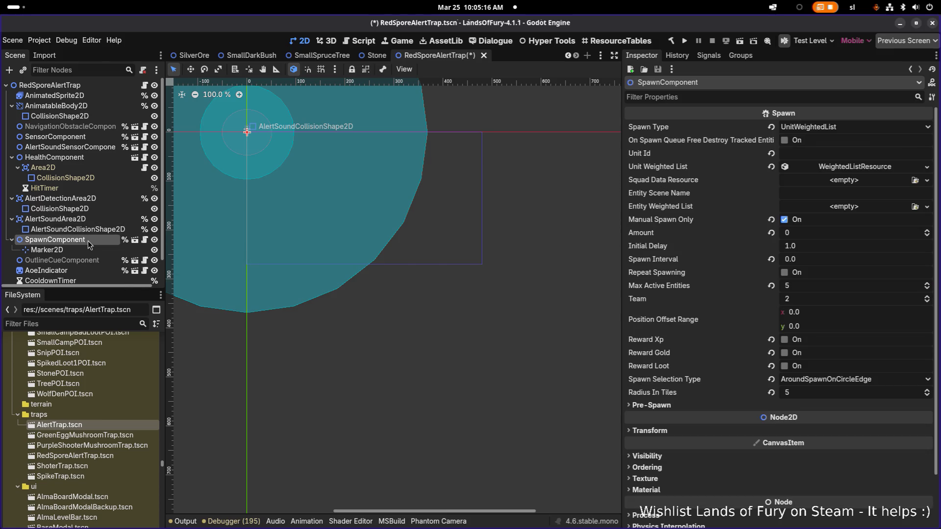
pyautogui.click(927, 167)
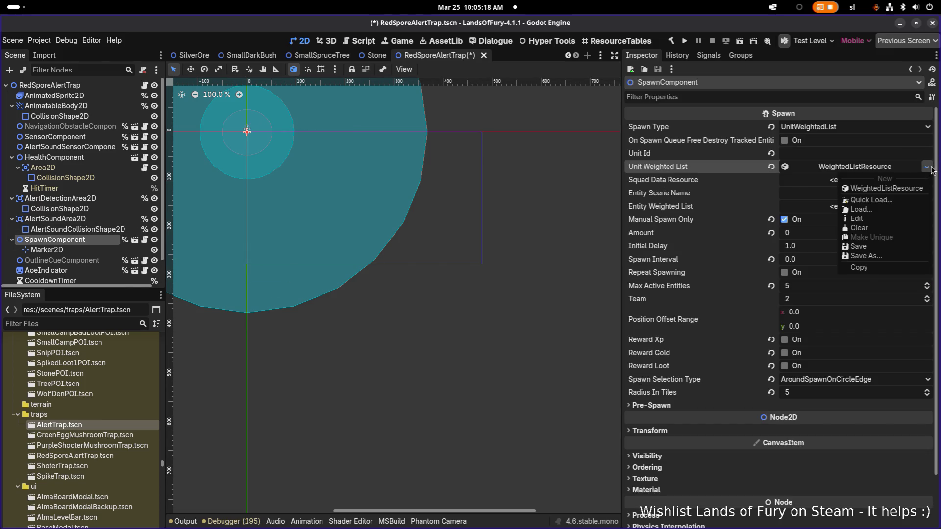
pyautogui.click(931, 170)
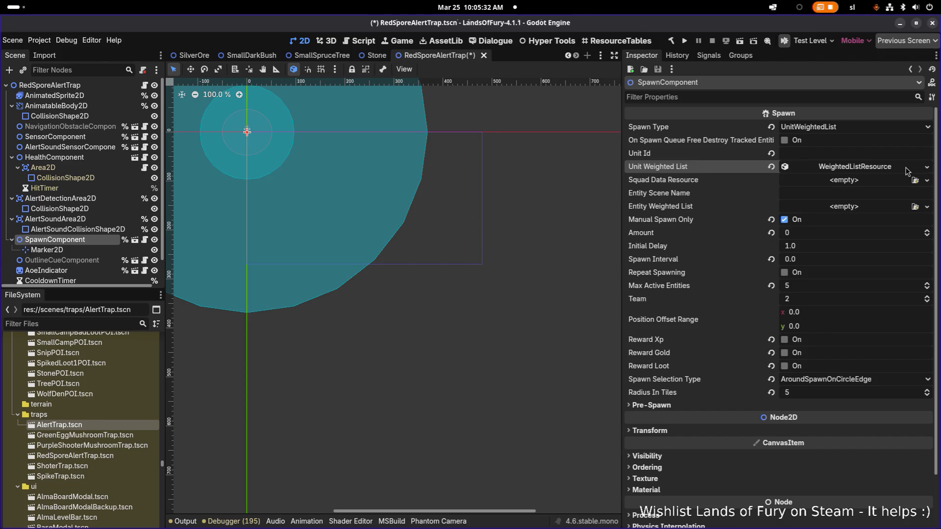
pyautogui.click(880, 170)
pyautogui.click(872, 170)
pyautogui.rightClick(872, 169)
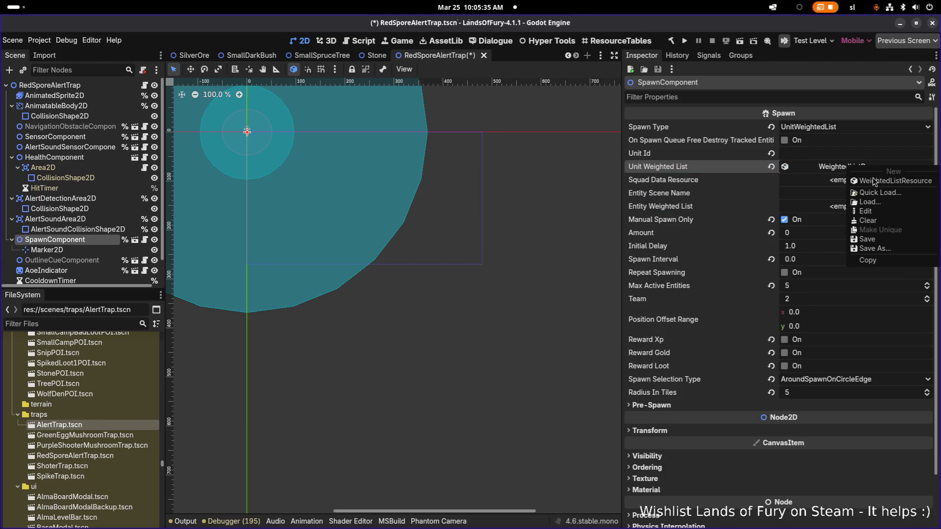
pyautogui.click(837, 170)
pyautogui.click(838, 170)
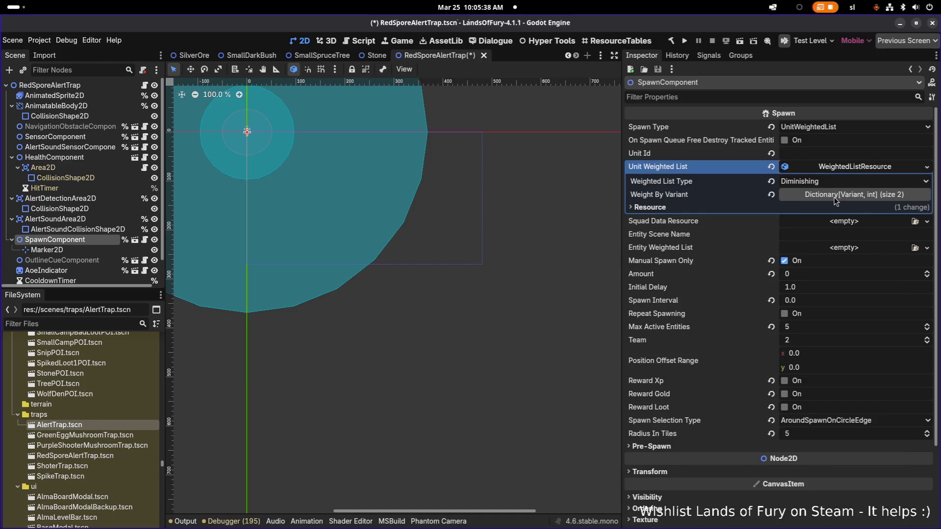
pyautogui.click(836, 199)
pyautogui.click(841, 169)
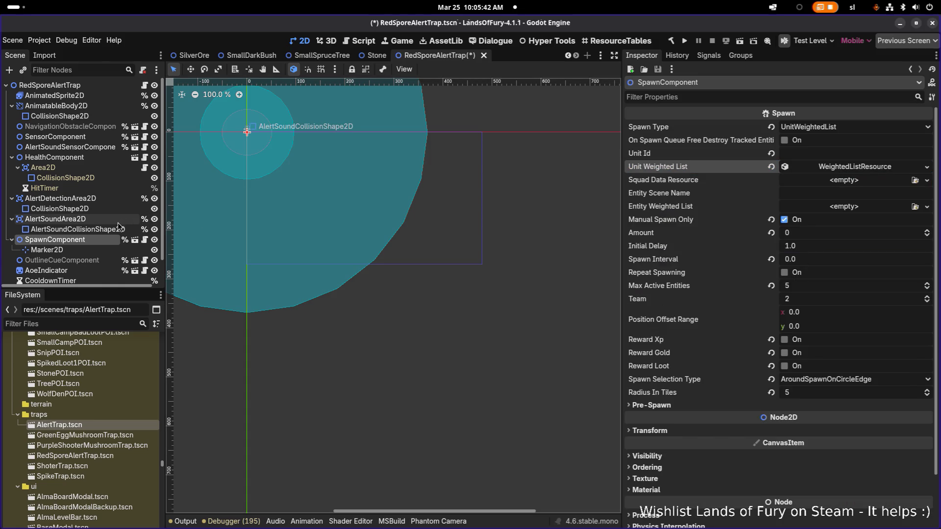
# - Pan around the canvas and view the RedSporeAlertTrap root's trap settings
pyautogui.scroll(-2, 118, 222)
pyautogui.moveTo(267, 153); pyautogui.dragTo(354, 197)
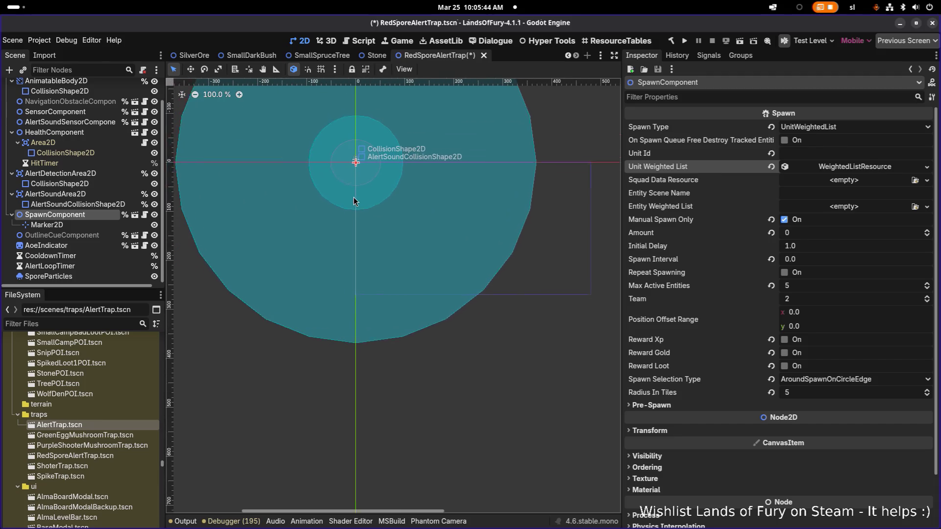
pyautogui.scroll(5, 354, 186)
pyautogui.scroll(-4, 354, 186)
pyautogui.scroll(1, 340, 186)
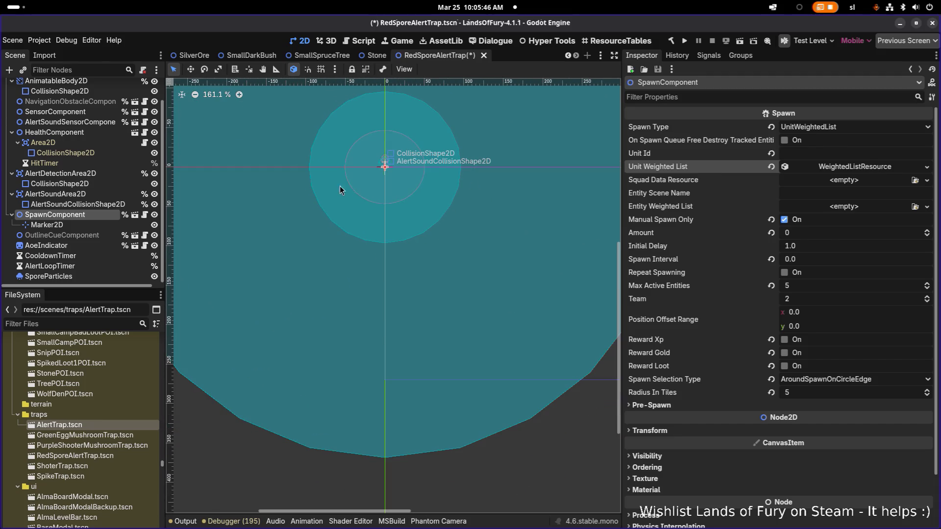
pyautogui.scroll(2, 353, 204)
pyautogui.scroll(3, 90, 104)
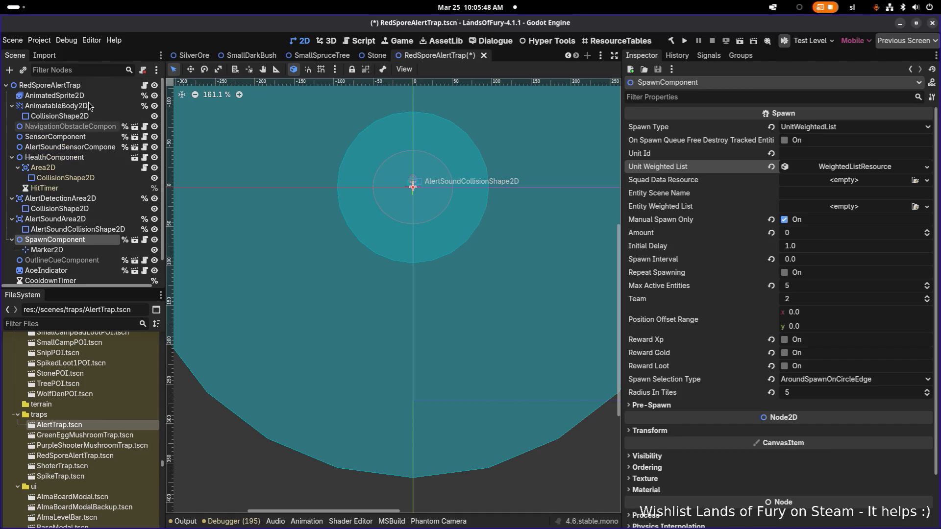
pyautogui.click(90, 87)
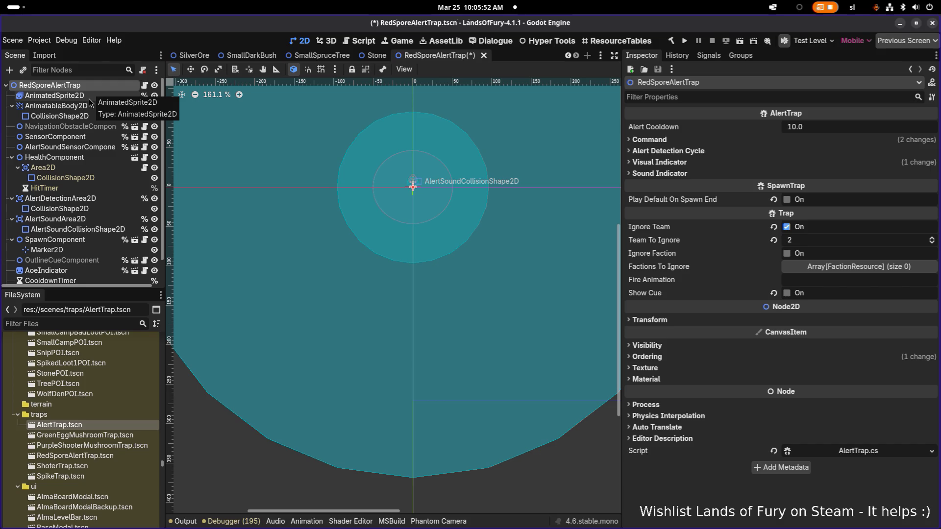
# - Confirm the AlertSoundCollisionShape2D CircleShape2D radius is 368 px, then reselect the root
pyautogui.click(76, 225)
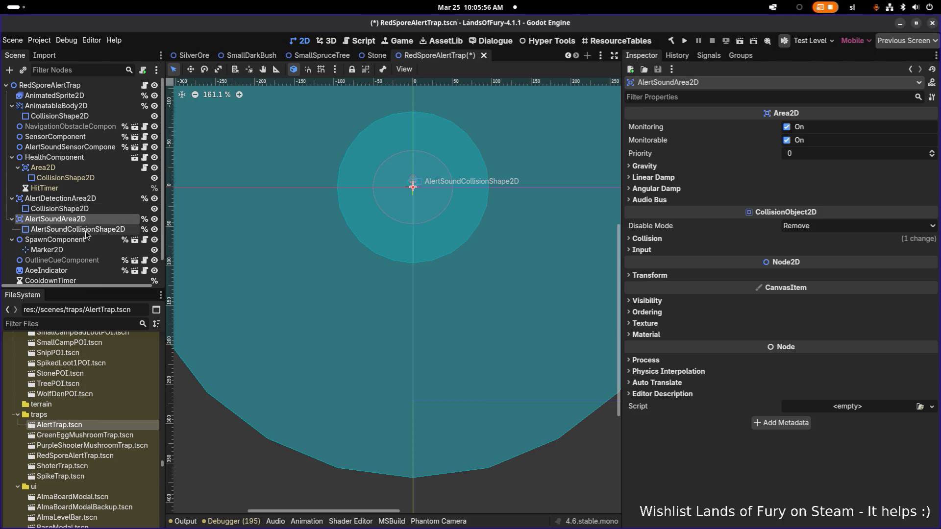
pyautogui.click(92, 231)
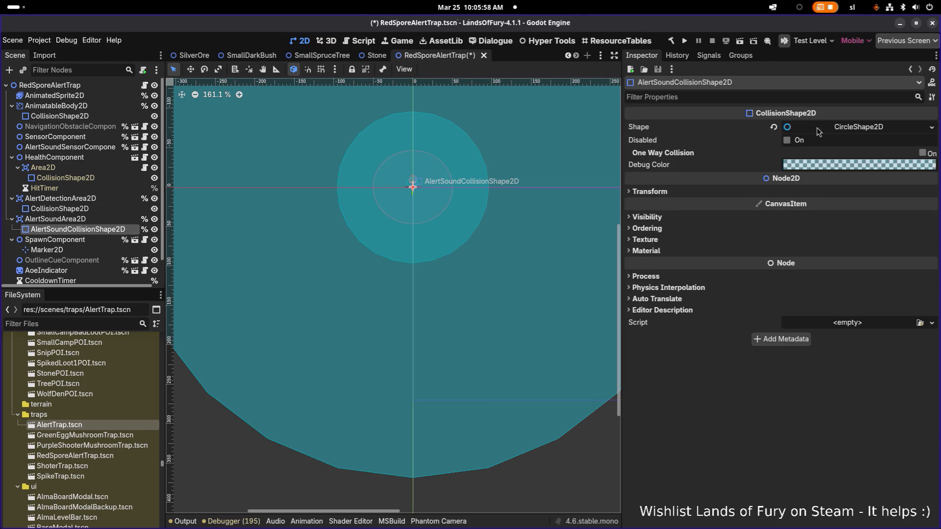
pyautogui.scroll(-2, 531, 205)
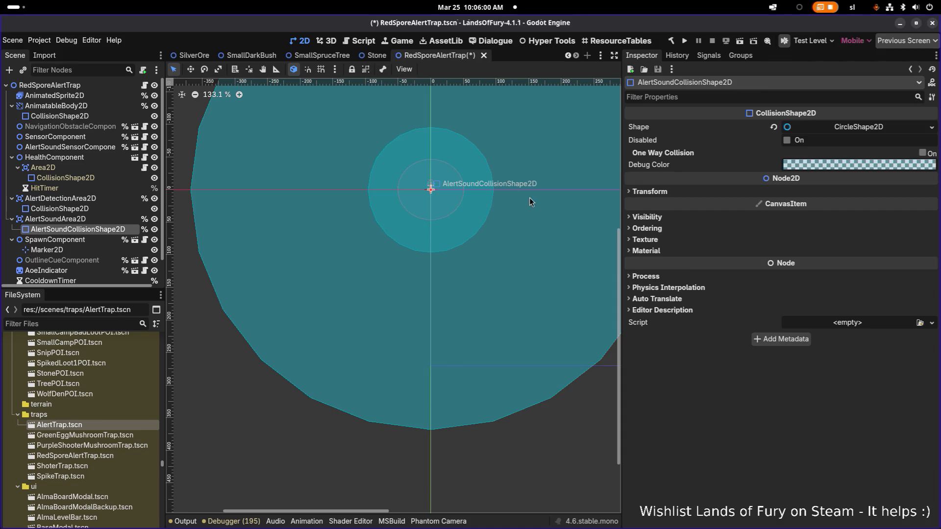
pyautogui.click(839, 122)
pyautogui.rightClick(836, 129)
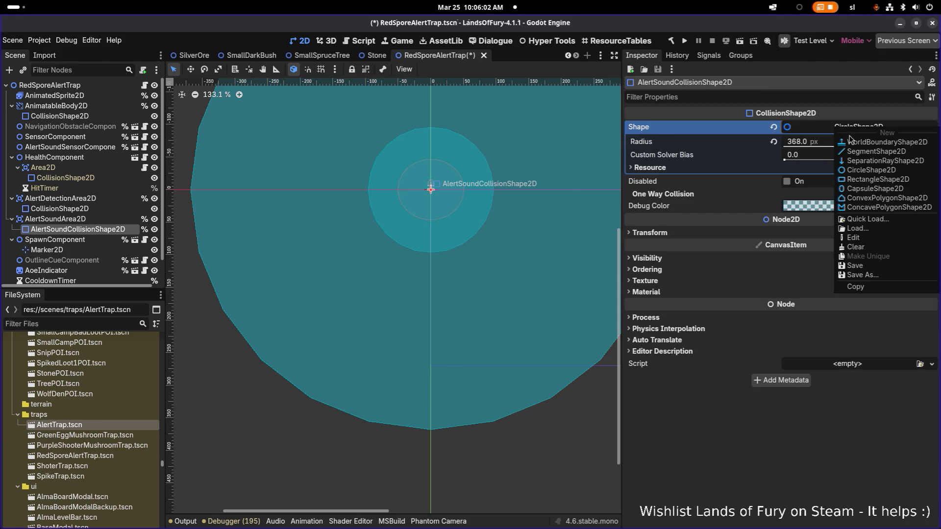
pyautogui.click(740, 461)
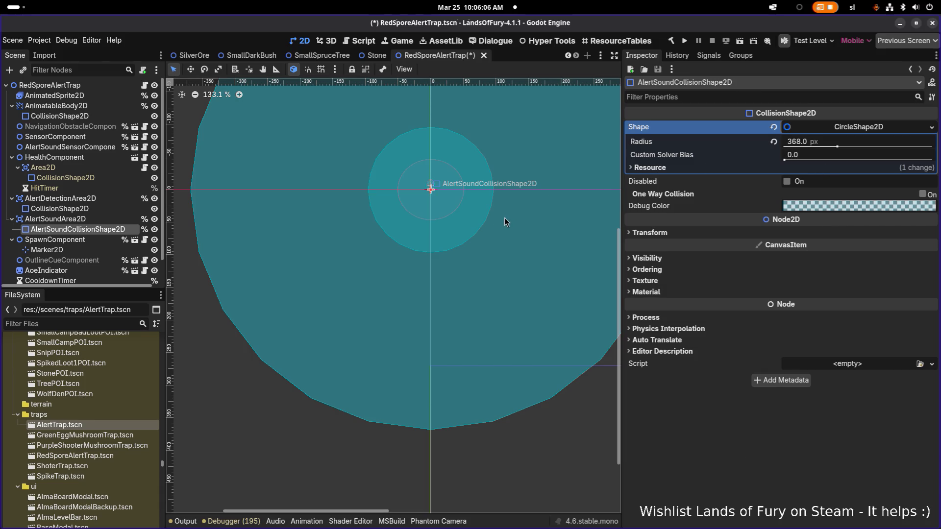
pyautogui.click(101, 88)
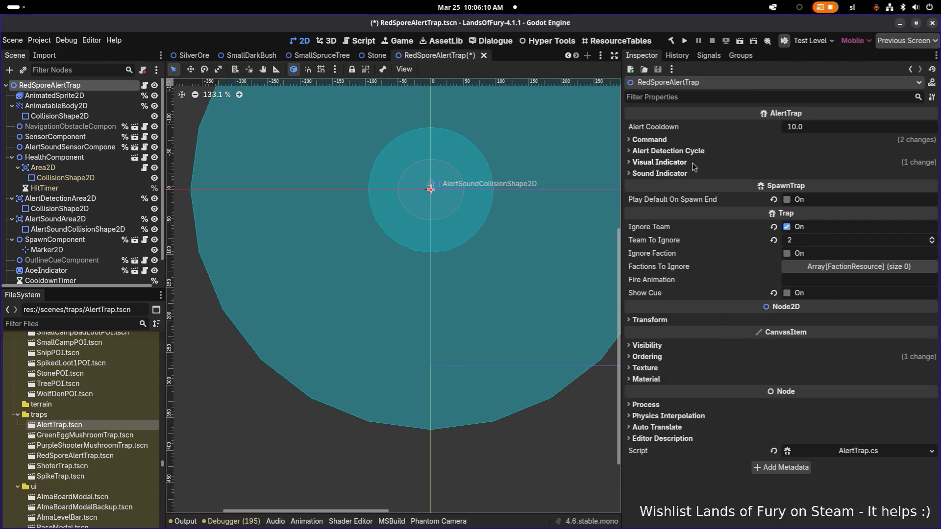
pyautogui.click(693, 165)
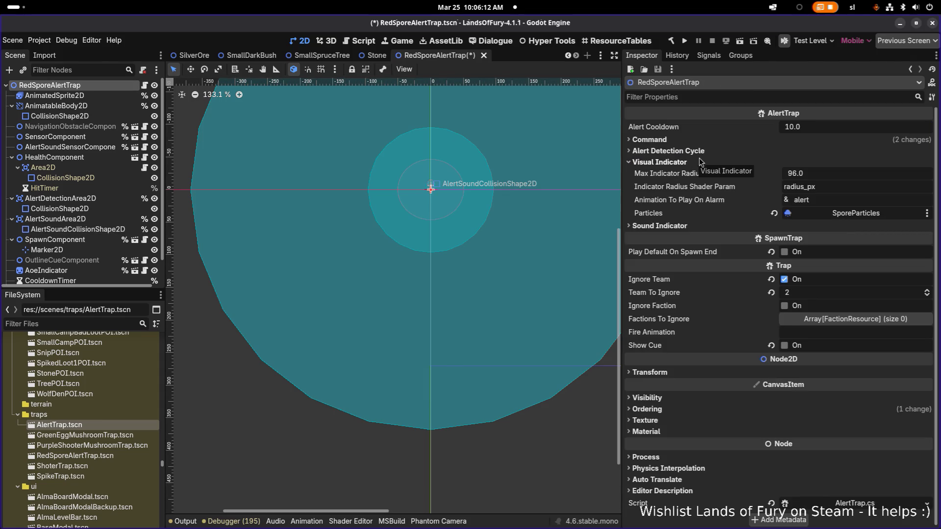
pyautogui.click(693, 166)
pyautogui.click(681, 175)
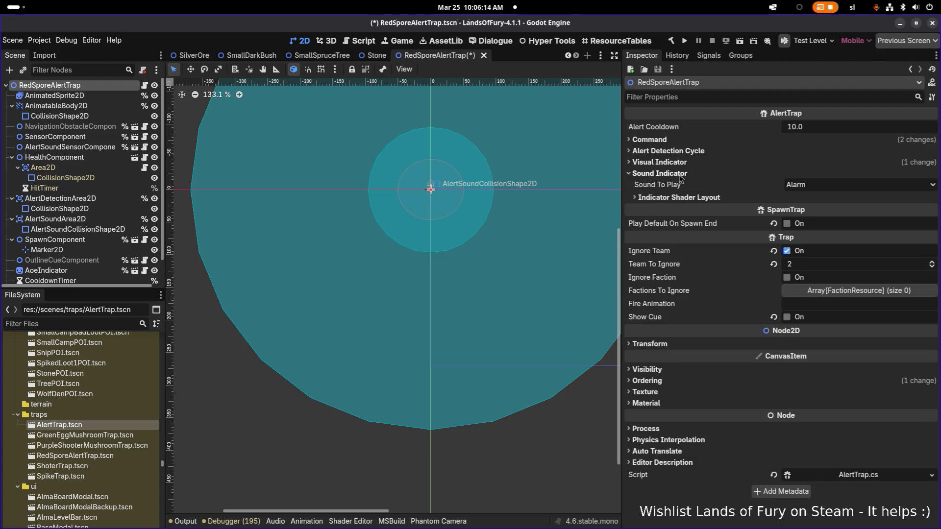
pyautogui.click(679, 198)
pyautogui.click(679, 198)
pyautogui.click(673, 150)
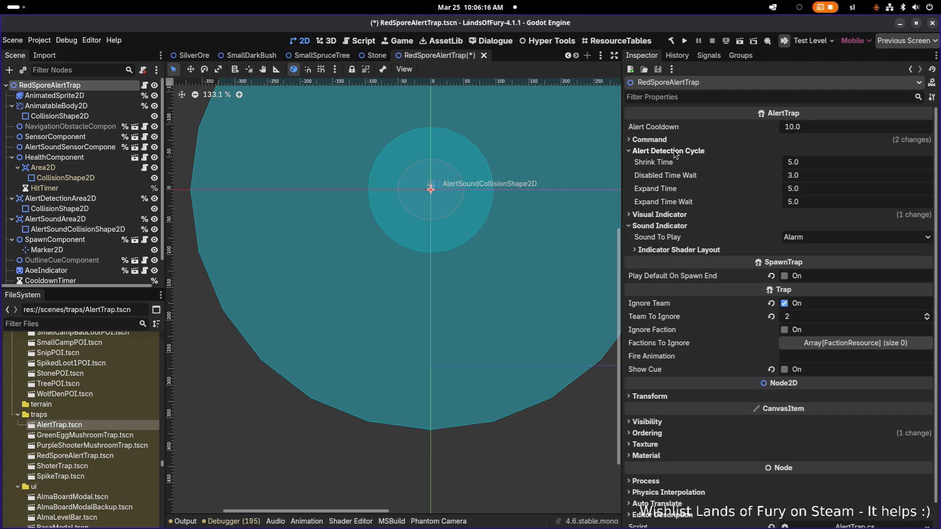
pyautogui.click(673, 150)
pyautogui.click(670, 142)
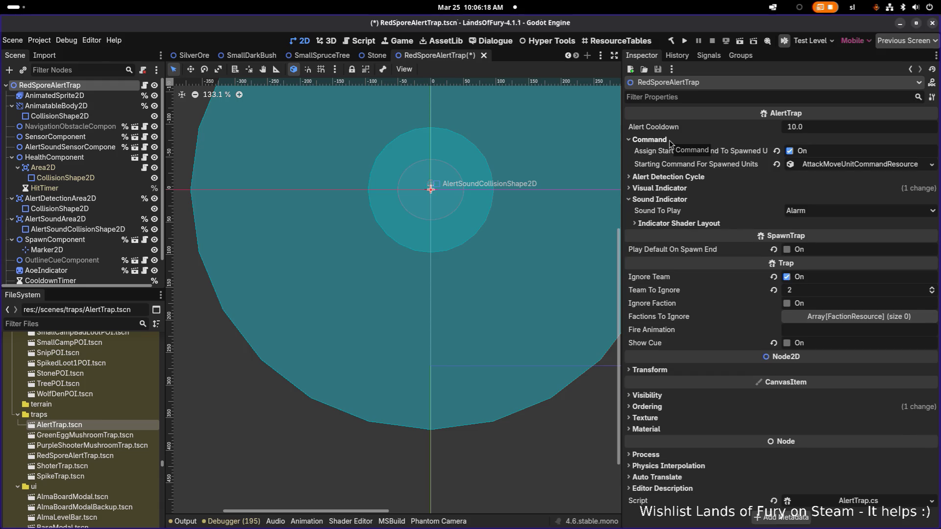
pyautogui.click(669, 140)
pyautogui.click(669, 140)
pyautogui.click(667, 141)
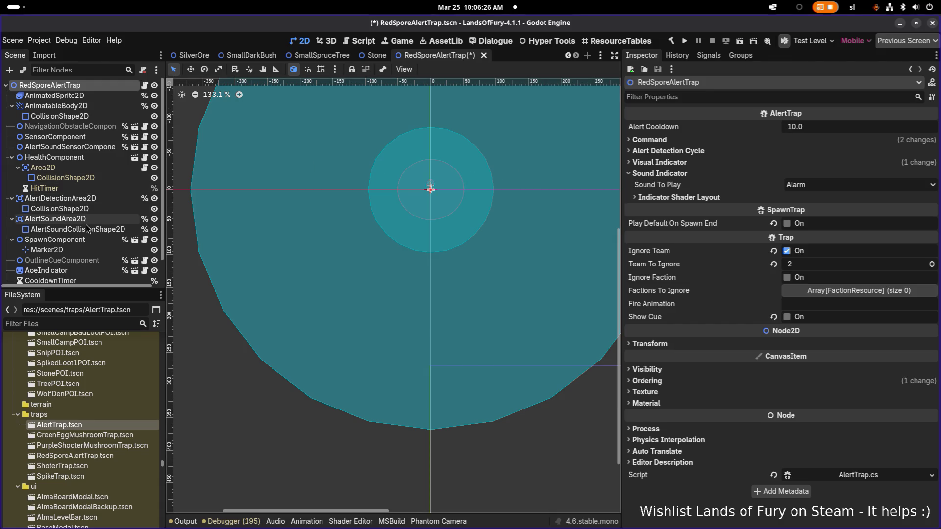
pyautogui.scroll(-2, 86, 241)
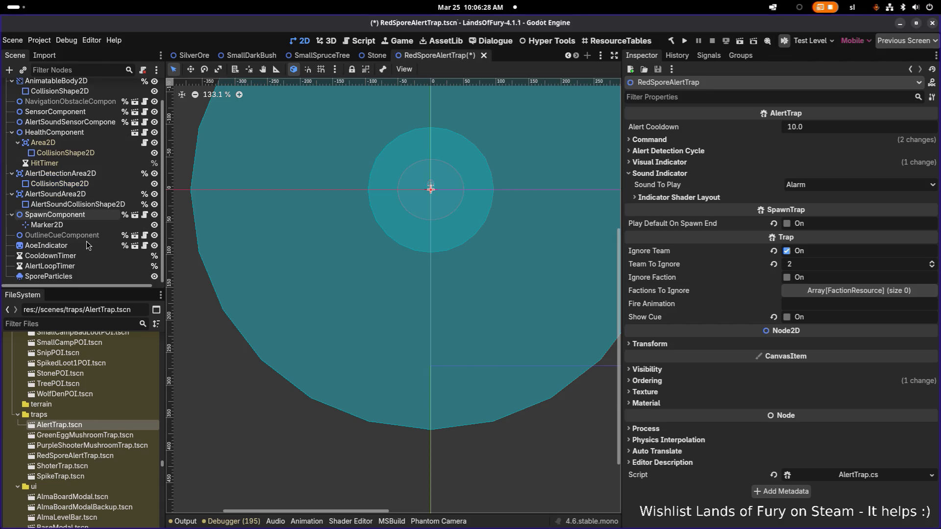
pyautogui.click(87, 213)
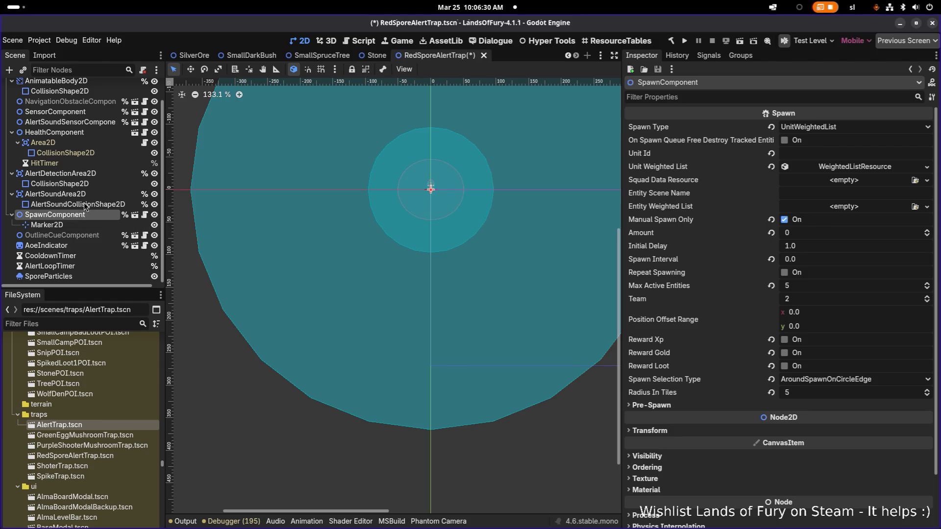
# - Set the AlertSoundCollisionShape2D circle radius to 256 px and save the scene
pyautogui.click(83, 204)
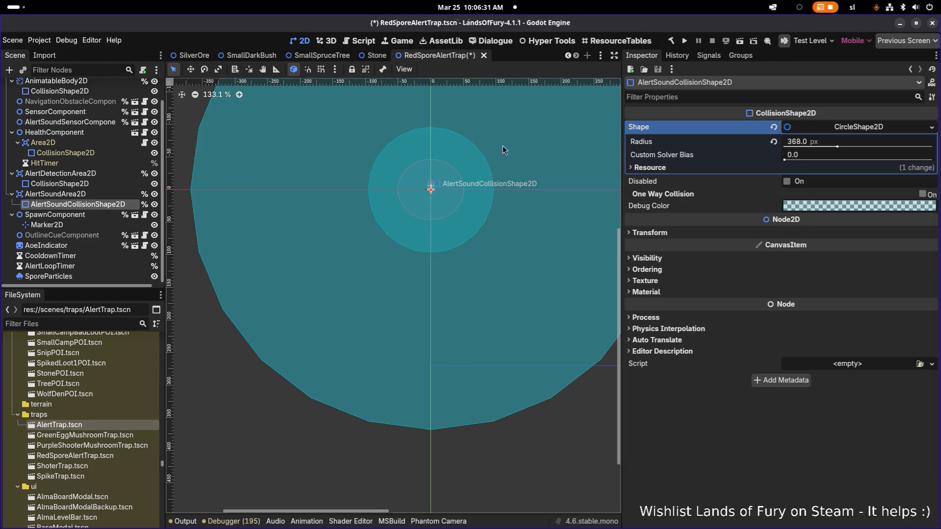
pyautogui.click(824, 141)
pyautogui.write('256')
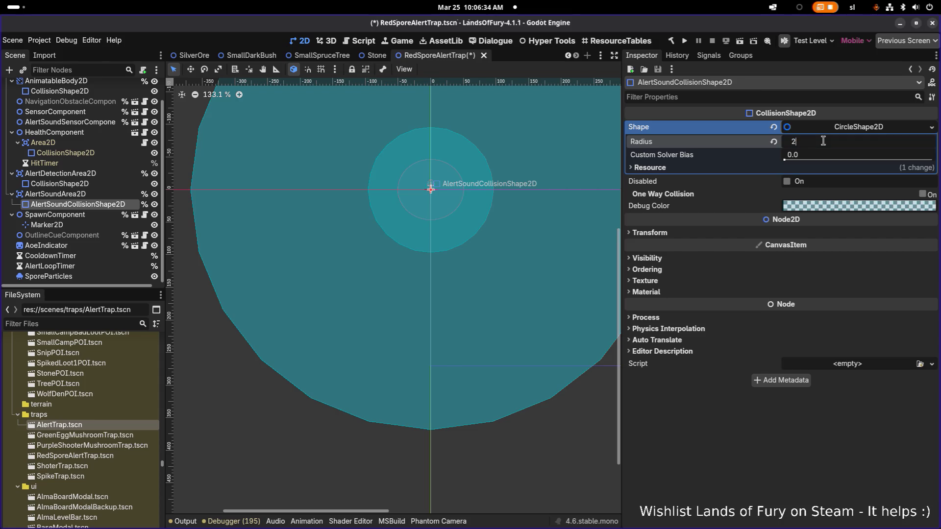
pyautogui.press('Return')
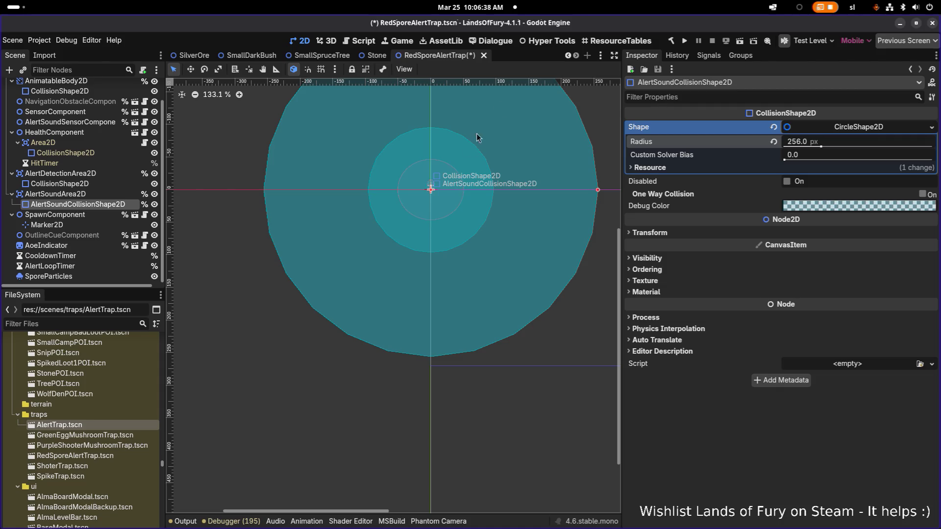
pyautogui.hotkey('ctrl', 's')
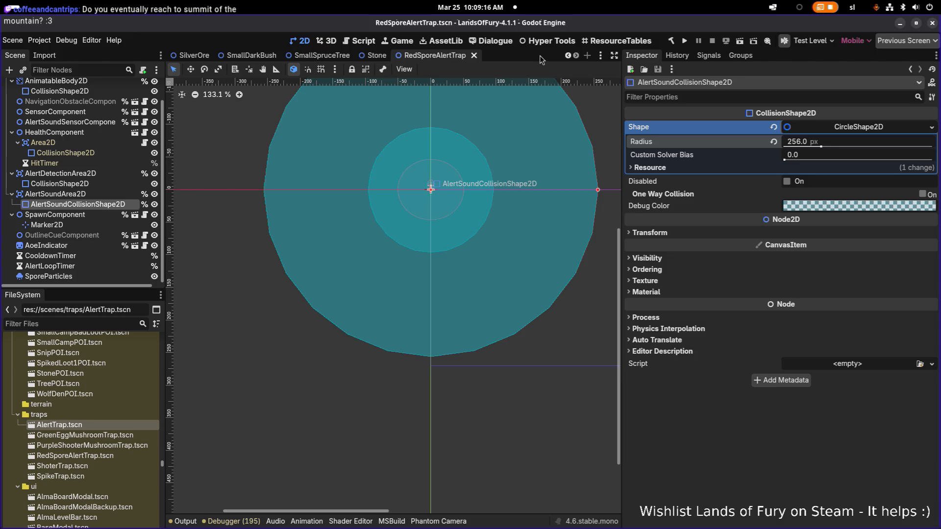
# - Bring up the application switcher with Alt+Tab
pyautogui.hotkey('alt', 'Tab')
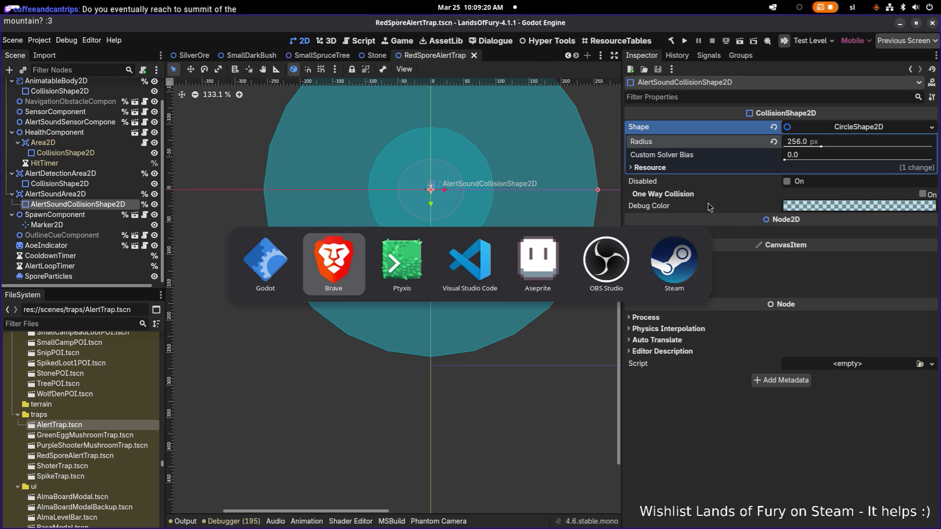
# - Dismiss the app switcher, then switch to Aseprite showing spore_gas_mushroom.aseprite
pyautogui.press('Escape')
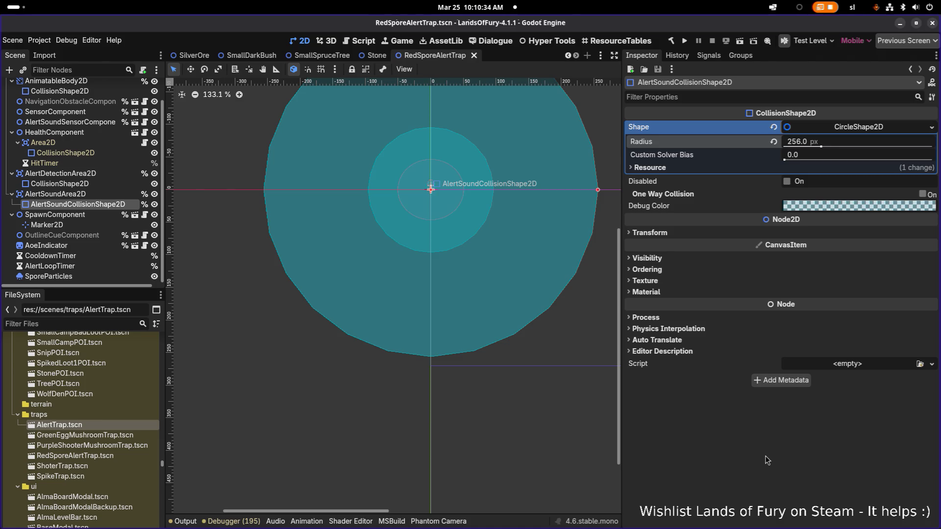
pyautogui.hotkey('alt', 'Tab')
pyautogui.hotkey('alt', 'Tab')
pyautogui.hotkey('alt', 'Tab')
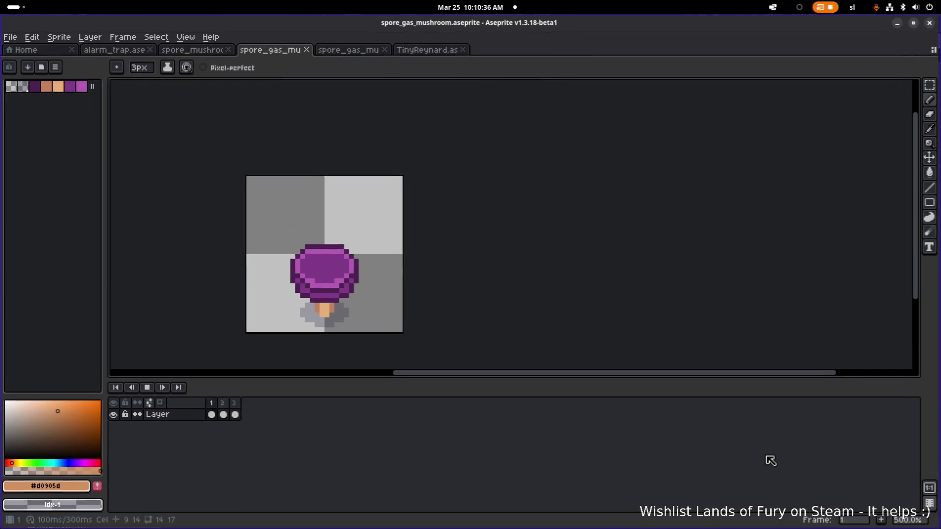
# - Cancel Aseprite's File > Open, play the spore gas mushroom animation, and minimize Aseprite
pyautogui.click(10, 37)
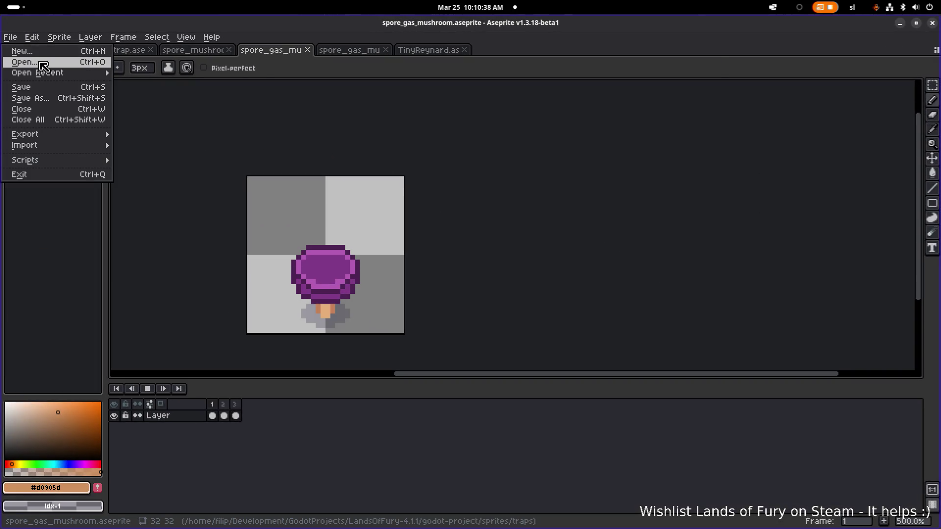
pyautogui.click(15, 62)
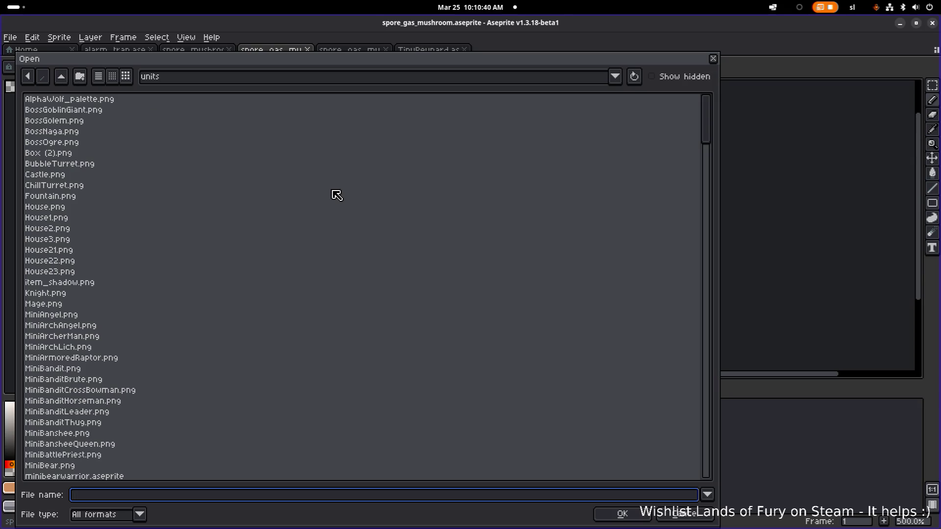
pyautogui.click(712, 60)
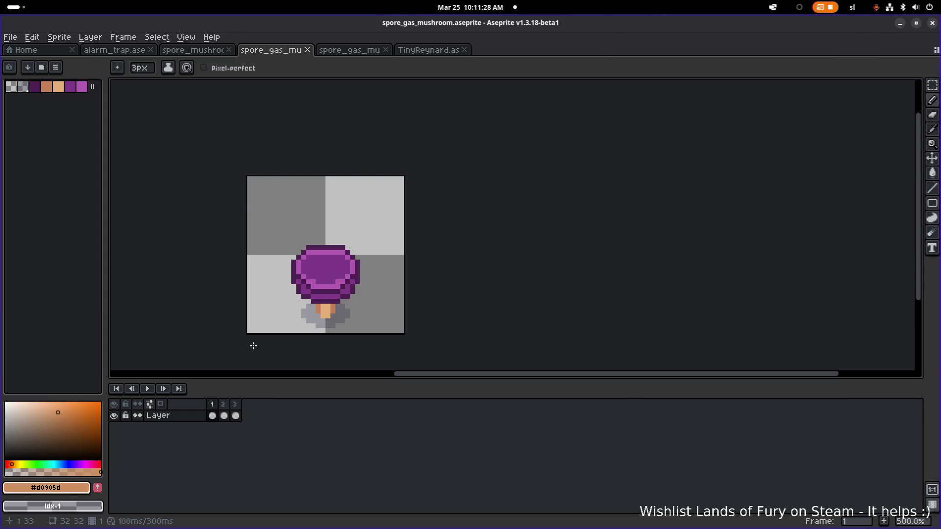
pyautogui.click(149, 390)
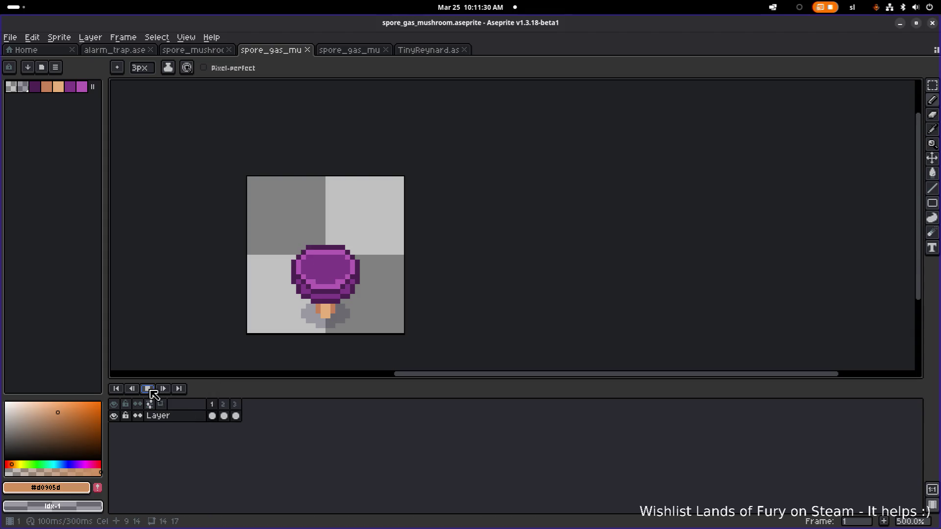
pyautogui.click(900, 23)
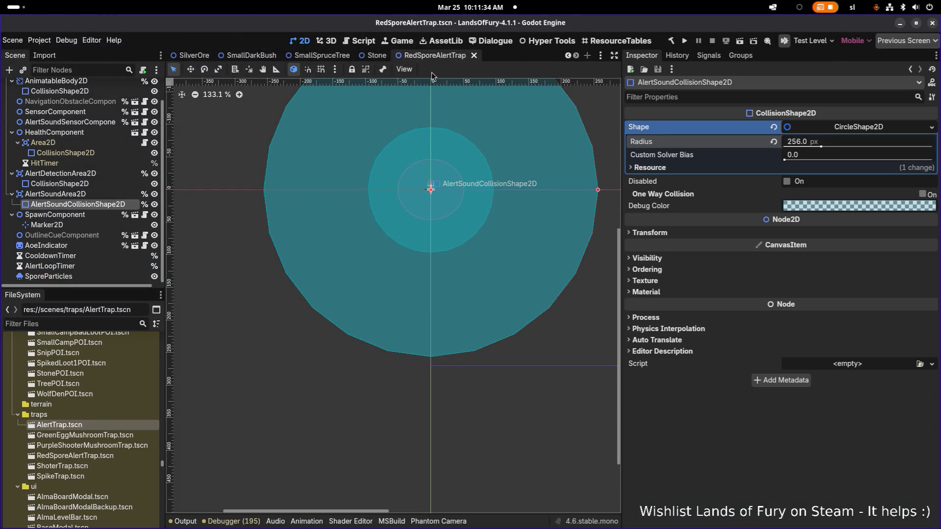
# - Collapse the AnimatableBody2D, AlertSoundArea2D, AlertDetectionArea2D, SpawnComponent, Area2D and HealthComponent branches
pyautogui.scroll(2, 90, 142)
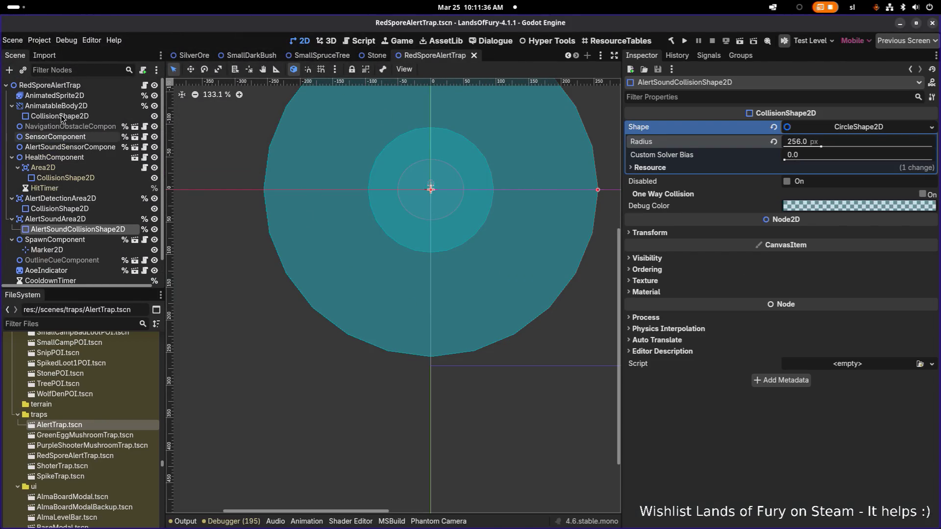
pyautogui.click(11, 106)
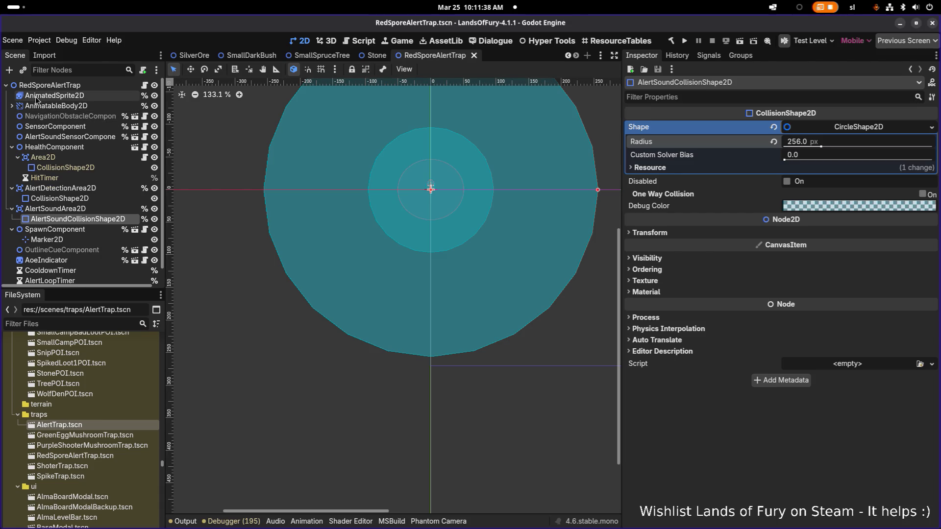
pyautogui.click(50, 87)
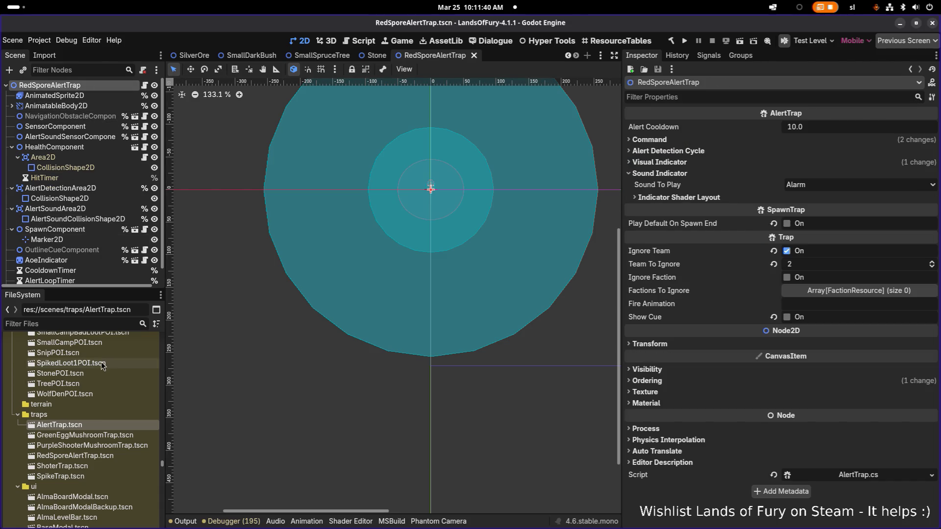
pyautogui.click(12, 209)
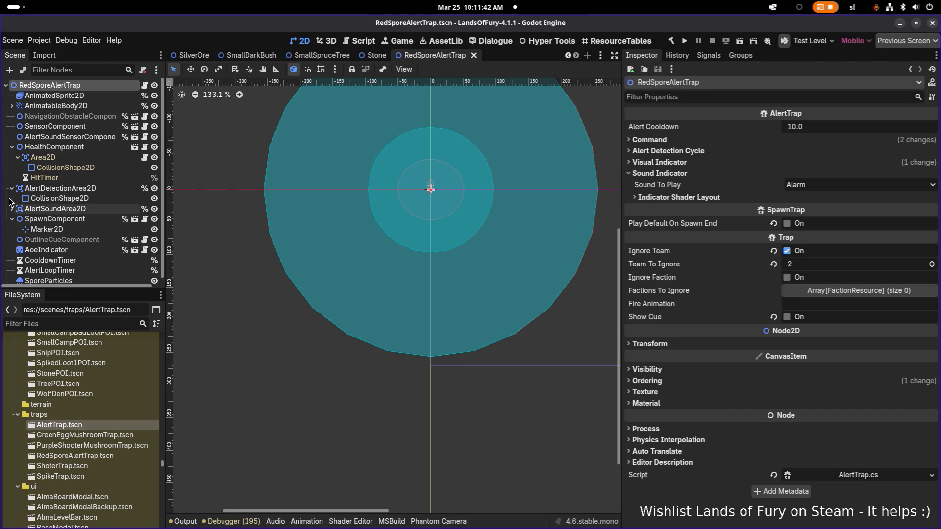
pyautogui.click(12, 188)
pyautogui.click(12, 209)
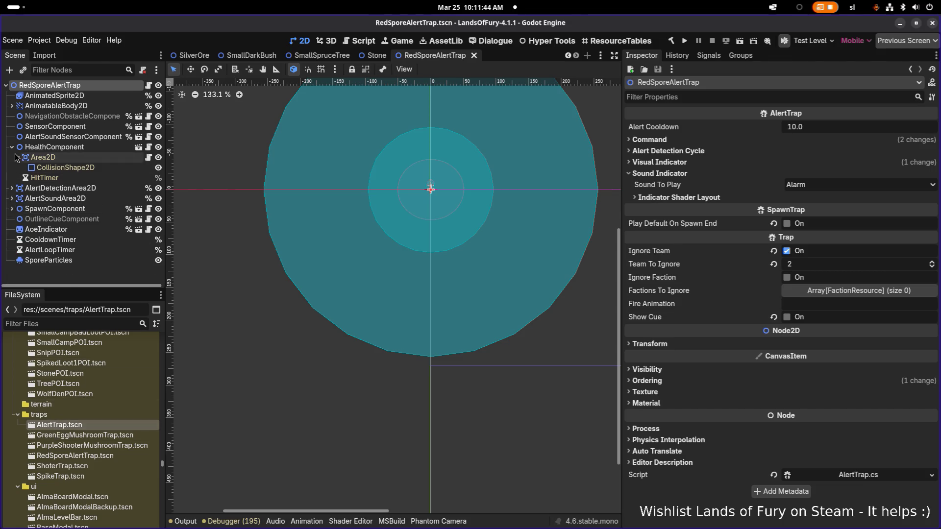
pyautogui.click(12, 148)
pyautogui.click(13, 179)
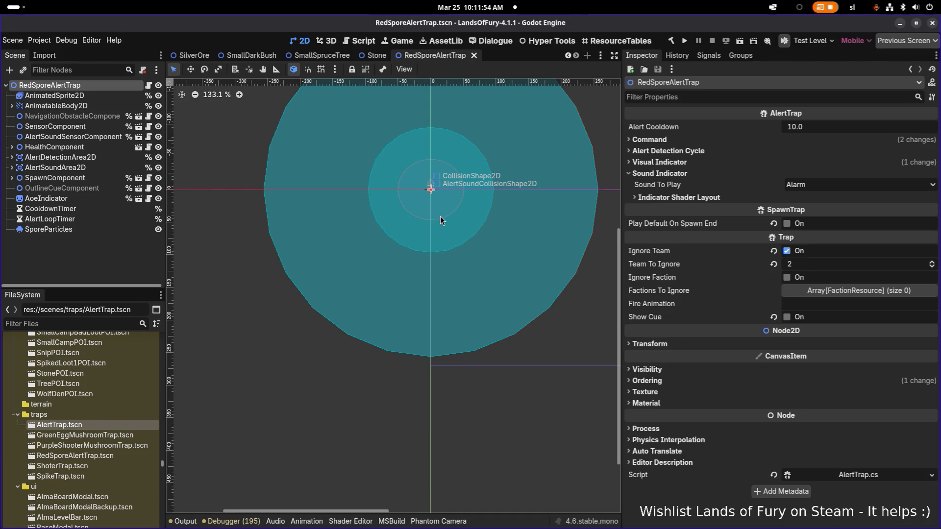
pyautogui.scroll(7, 457, 190)
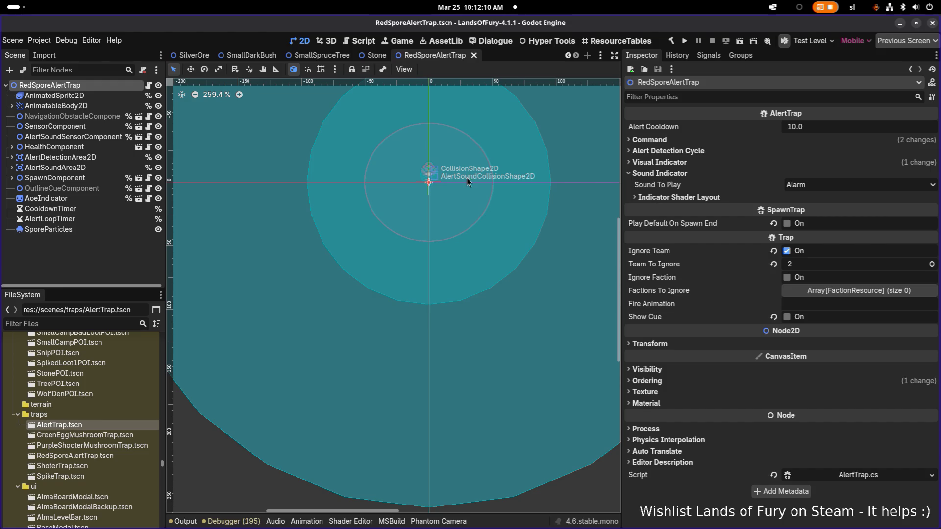
pyautogui.scroll(-5, 467, 178)
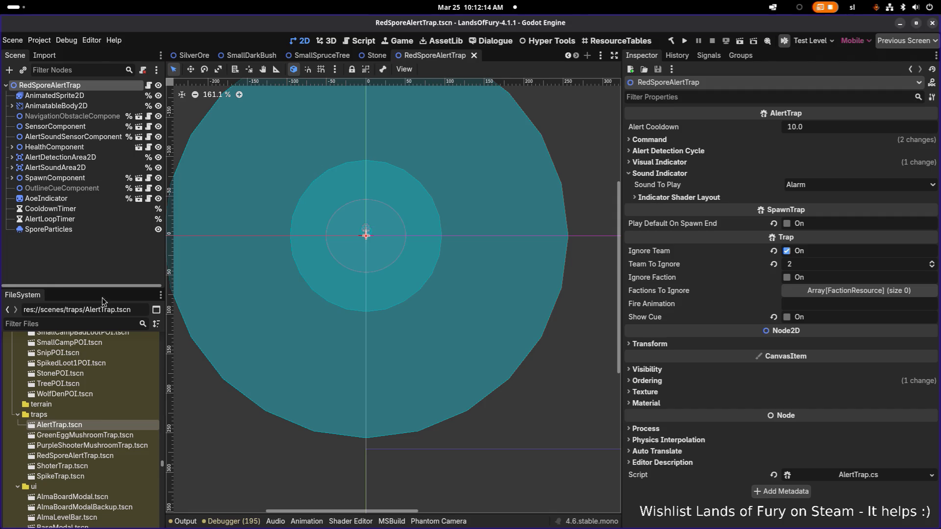
pyautogui.rightClick(83, 87)
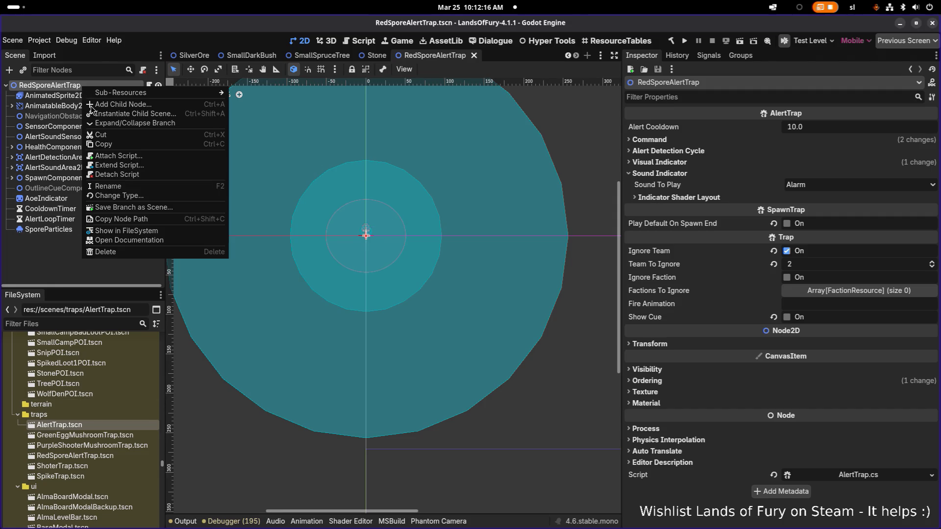
# - Locate RedSporeAlertTrap.tscn in the FileSystem dock and duplicate it
pyautogui.click(140, 232)
pyautogui.scroll(-2, 114, 358)
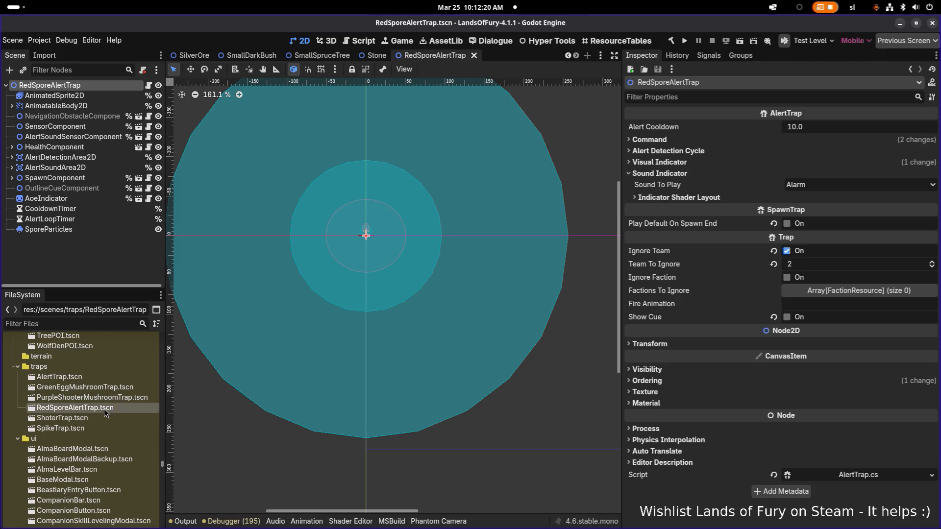
pyautogui.click(122, 398)
pyautogui.click(147, 408)
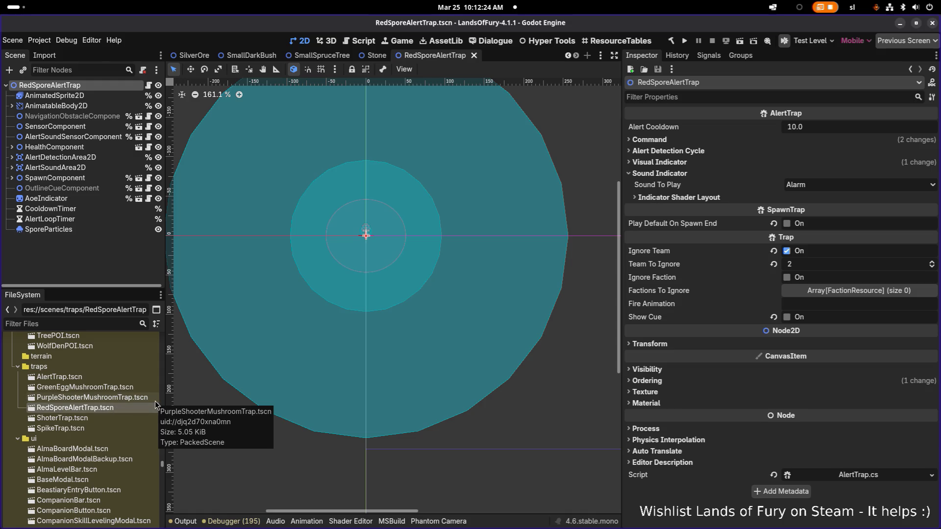
pyautogui.hotkey('ctrl', 'd')
# - Name the copy PurpleMushroomSporeTrap.tscn, create it, and open the new scene
pyautogui.press('Right')
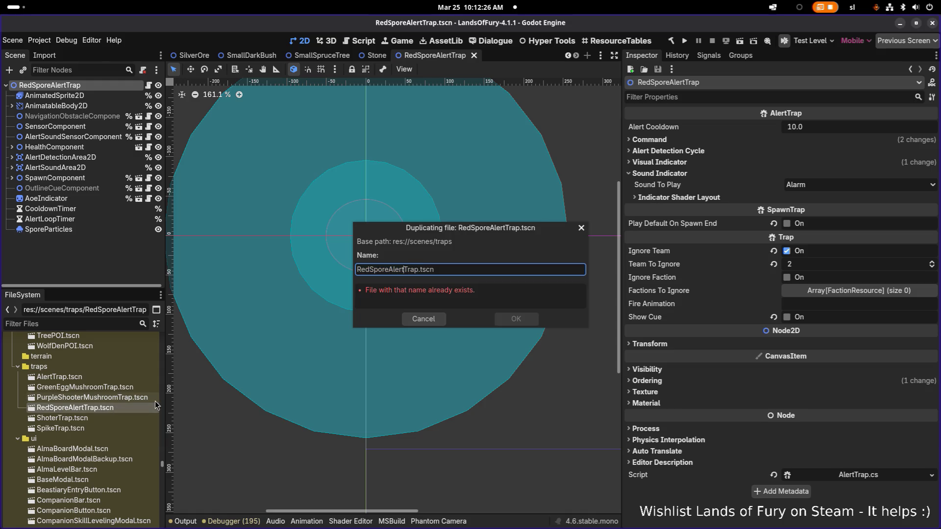
pyautogui.hotkey('shift', 'Home')
pyautogui.press('BackSpace')
pyautogui.write('Purple')
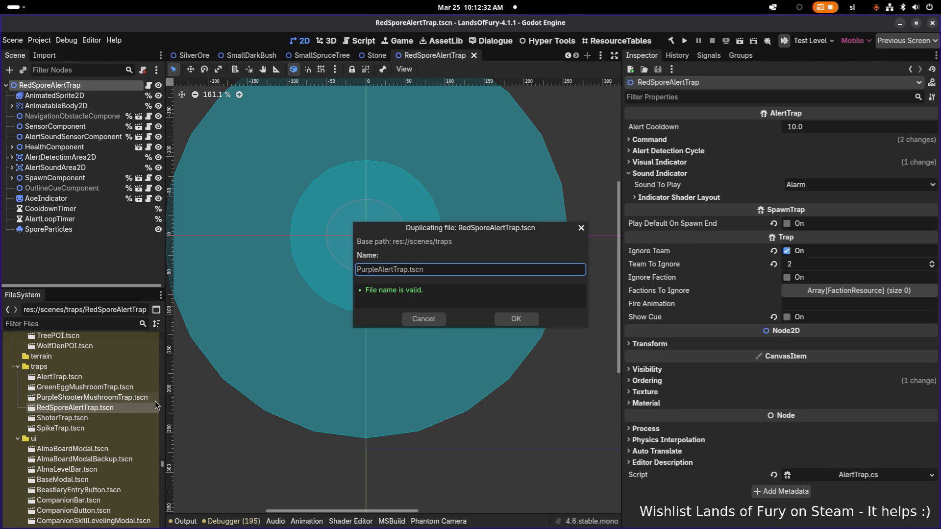
pyautogui.write('Mushroom')
pyautogui.press('Delete')
pyautogui.press('Delete')
pyautogui.press('Delete')
pyautogui.write('Spore')
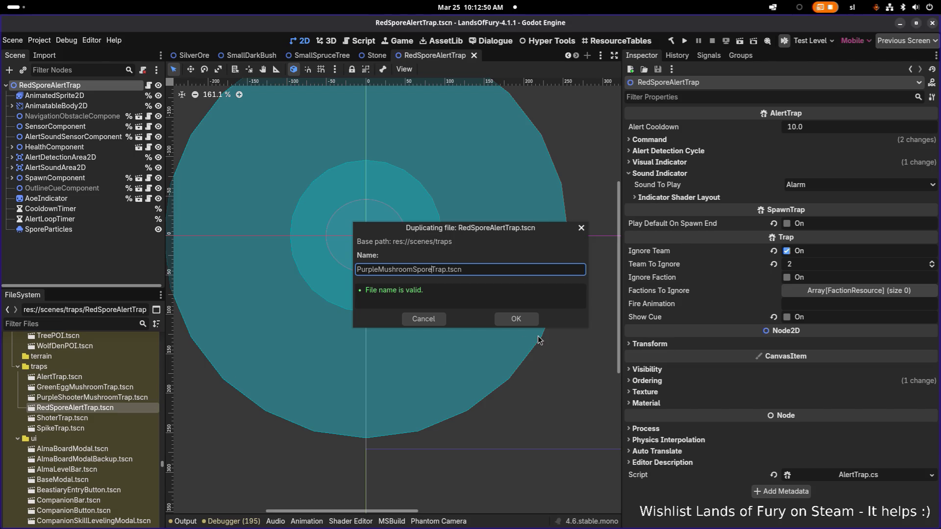
pyautogui.click(525, 321)
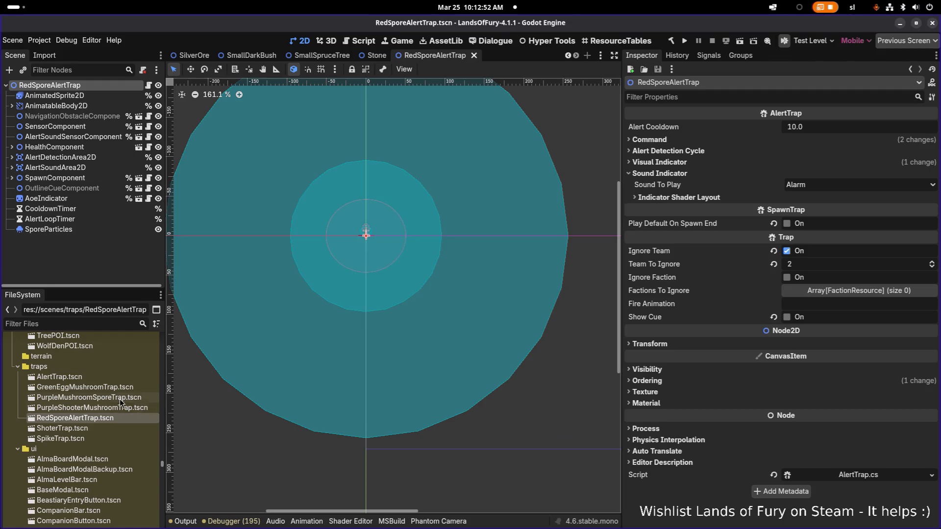
pyautogui.press('F2')
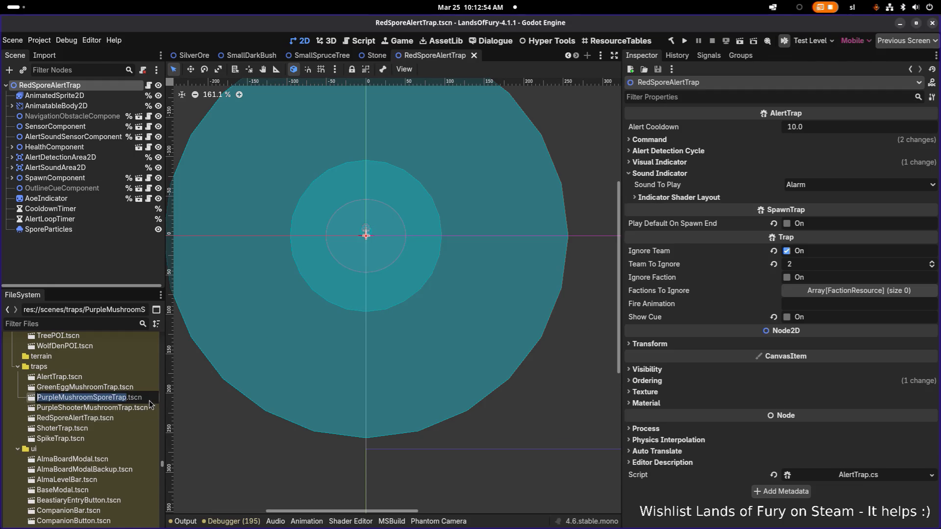
pyautogui.doubleClick(124, 398)
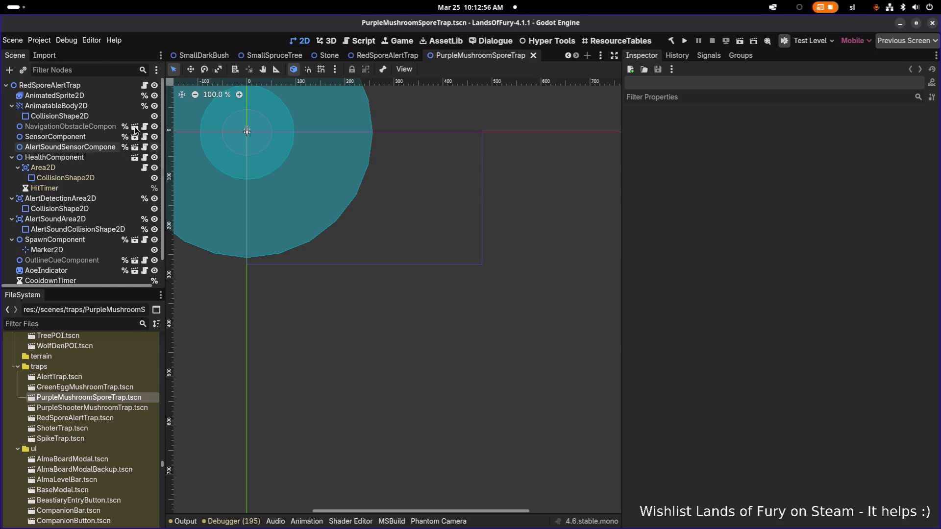
# - Rename the root node to PurpleMushroomSporeTrap and save the scene
pyautogui.doubleClick(112, 85)
pyautogui.write('PurpleMushroomSporeTrap')
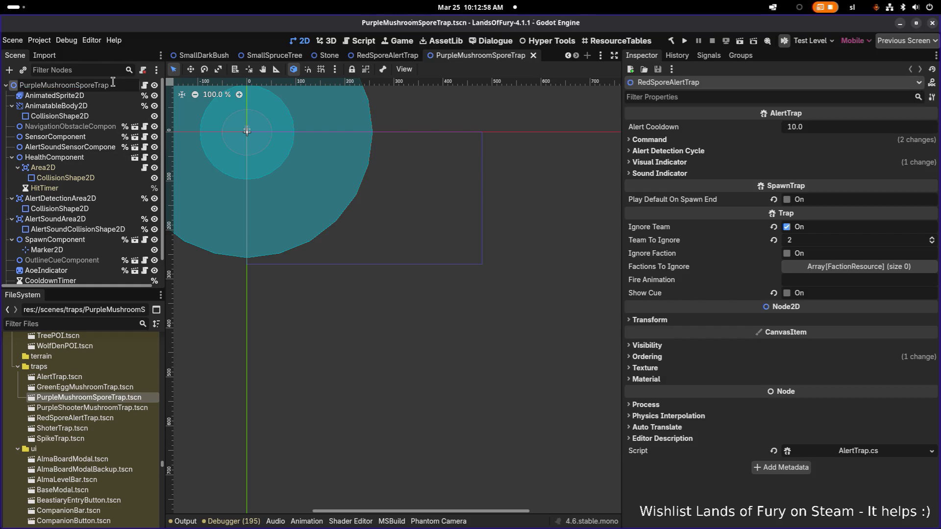
pyautogui.press('Return')
pyautogui.hotkey('ctrl', 's')
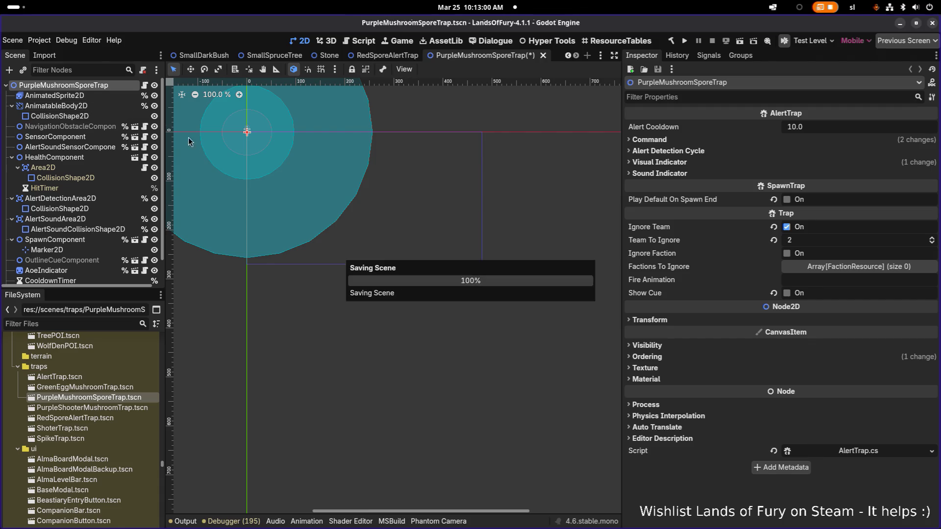
# - Select AnimatedSprite2D and start adding SpriteFrames frames from a sprite sheet
pyautogui.moveTo(247, 149); pyautogui.dragTo(321, 198)
pyautogui.scroll(5, 303, 190)
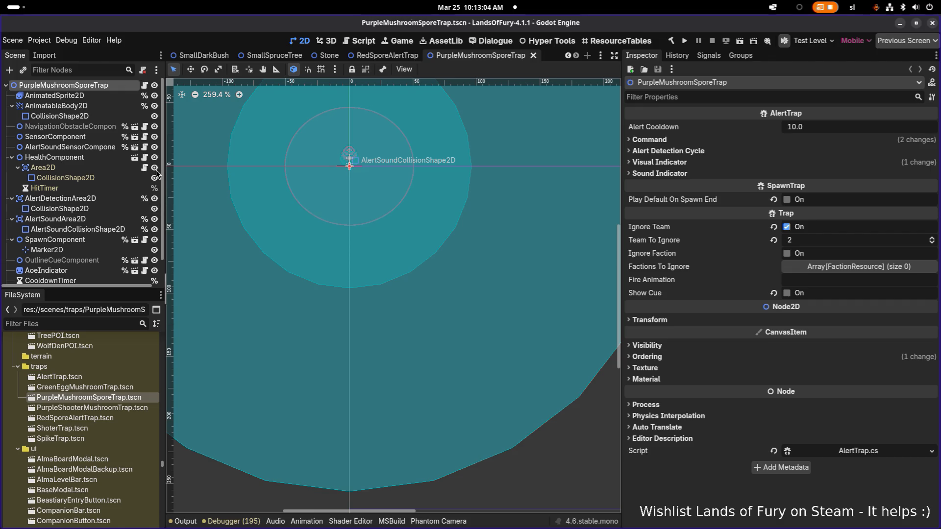
pyautogui.click(103, 96)
pyautogui.rightClick(845, 125)
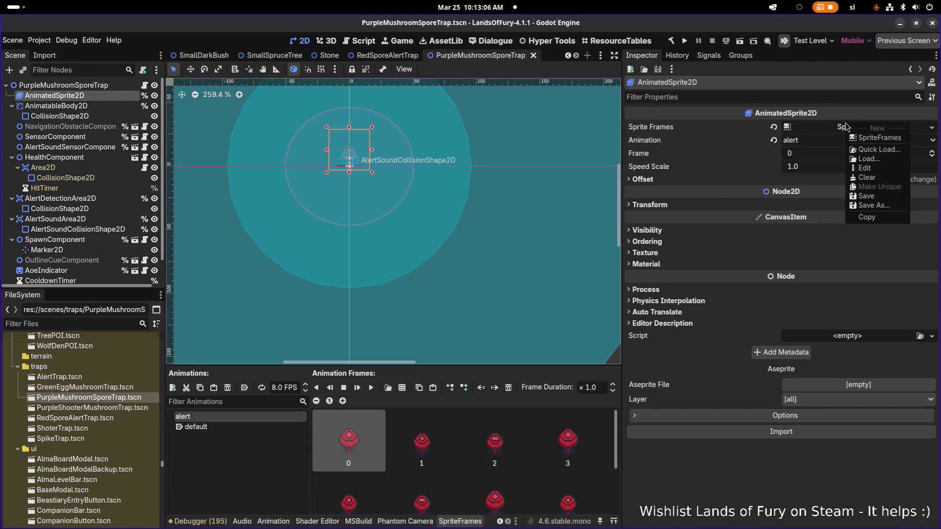
pyautogui.press('Escape')
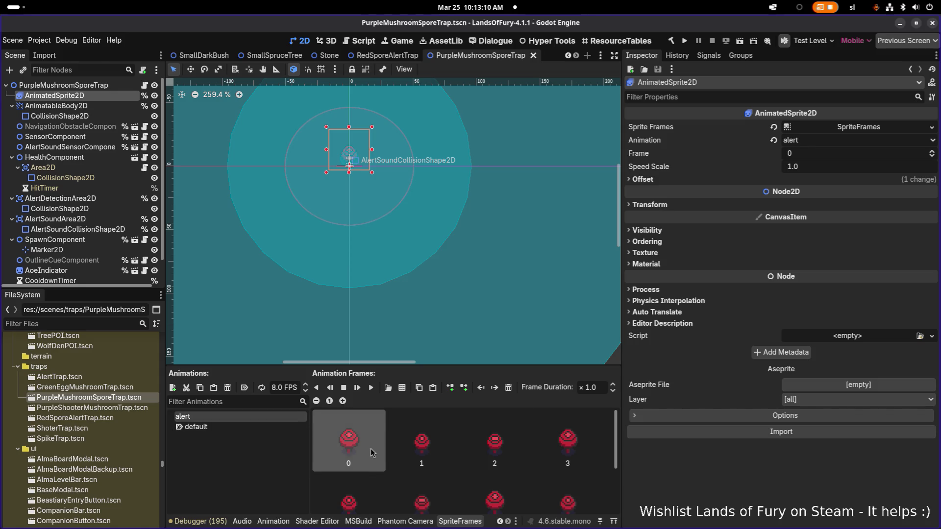
pyautogui.scroll(-1, 371, 449)
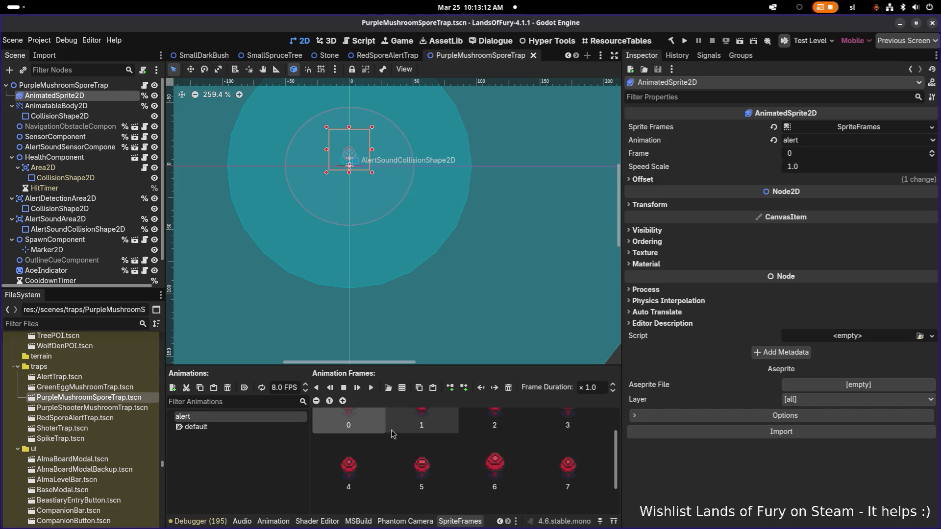
pyautogui.click(402, 388)
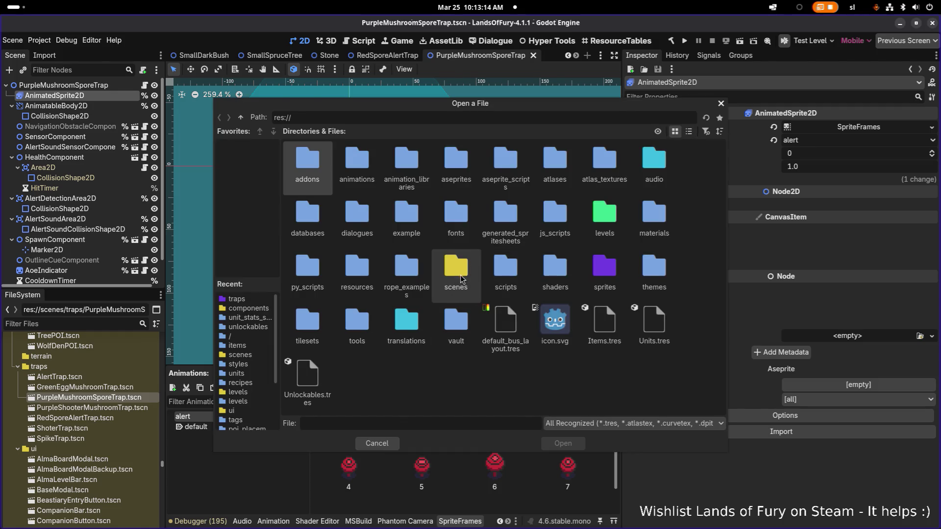
# - Browse the sprite-sheet picker into sprites/traps, then switch over to Aseprite
pyautogui.doubleClick(604, 268)
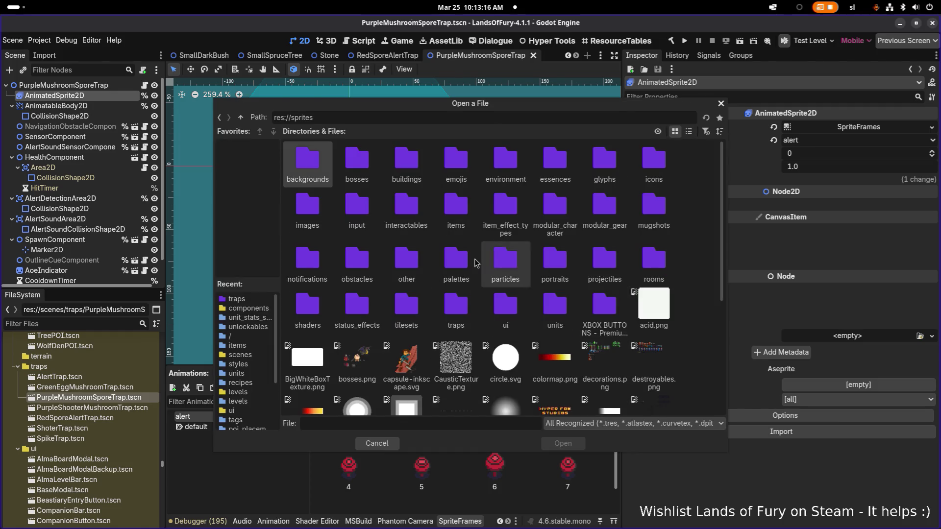
pyautogui.scroll(-3, 470, 282)
pyautogui.scroll(-2, 468, 282)
pyautogui.scroll(4, 466, 279)
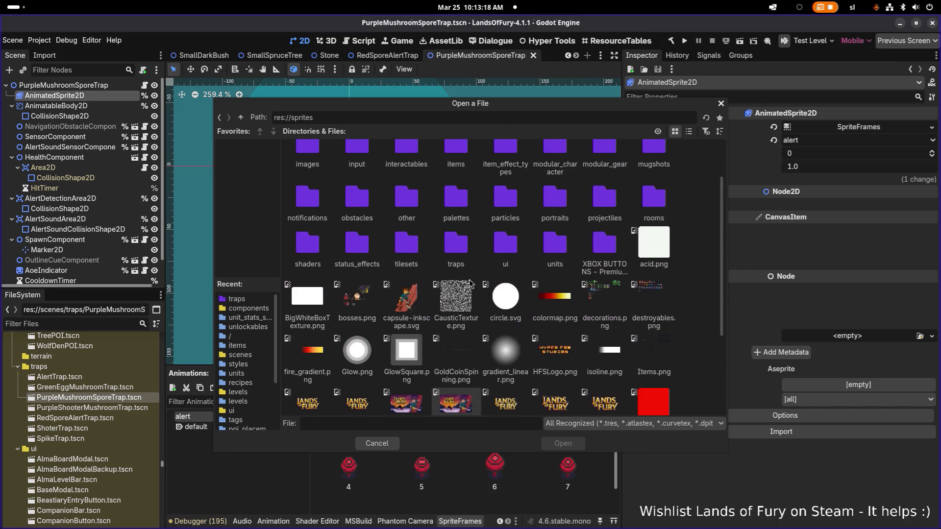
pyautogui.doubleClick(456, 272)
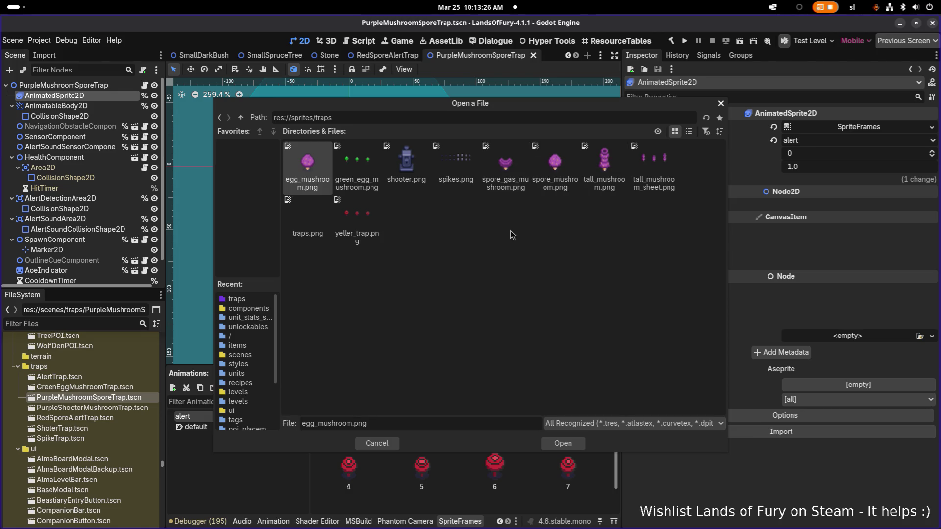
pyautogui.hotkey('alt', 'Tab')
pyautogui.hotkey('alt', 'Tab')
pyautogui.hotkey('alt', 'Tab')
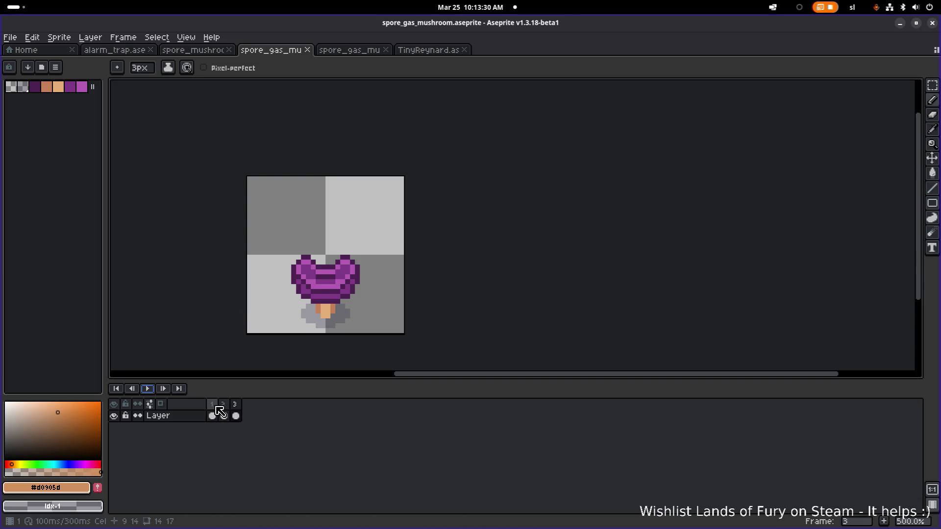
# - Export the three spore gas mushroom frames in Aseprite as a one-row sprite sheet
pyautogui.click(212, 416)
pyautogui.click(50, 41)
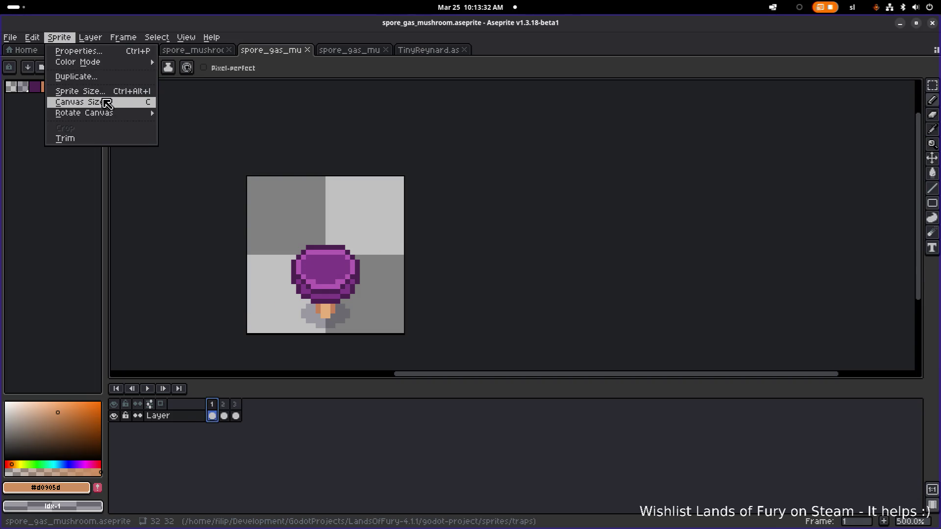
pyautogui.moveTo(12, 40)
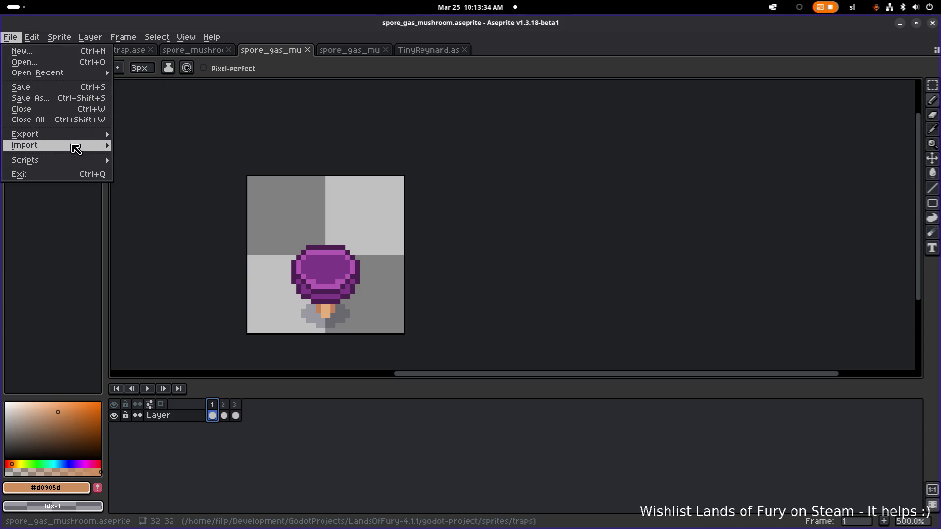
pyautogui.moveTo(75, 136)
pyautogui.click(199, 143)
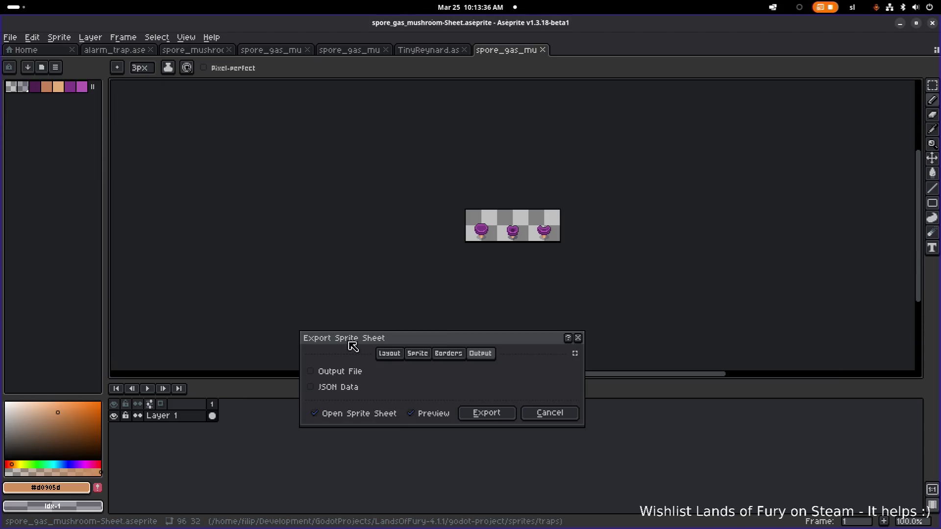
pyautogui.click(507, 419)
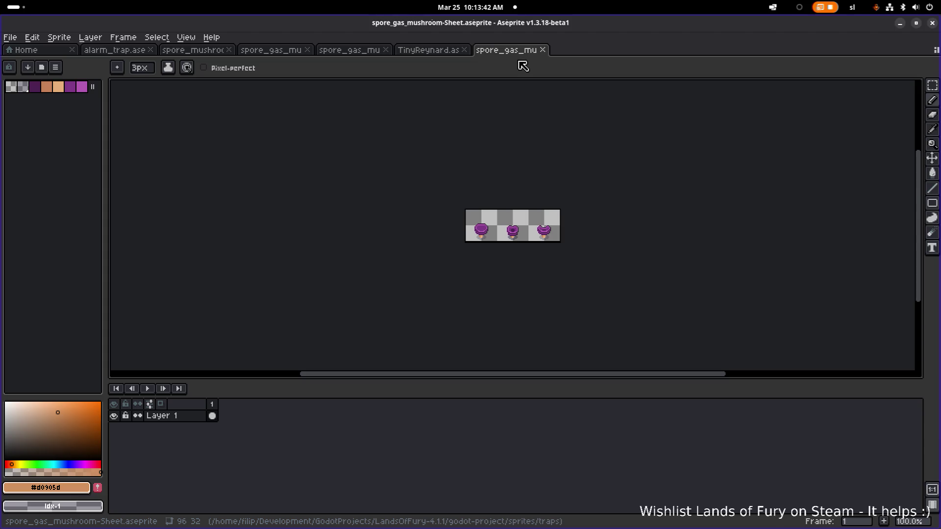
# - Save the sheet as PNG file spore_gas_mushroom-Sheet.png and return to Godot
pyautogui.click(9, 37)
pyautogui.click(58, 98)
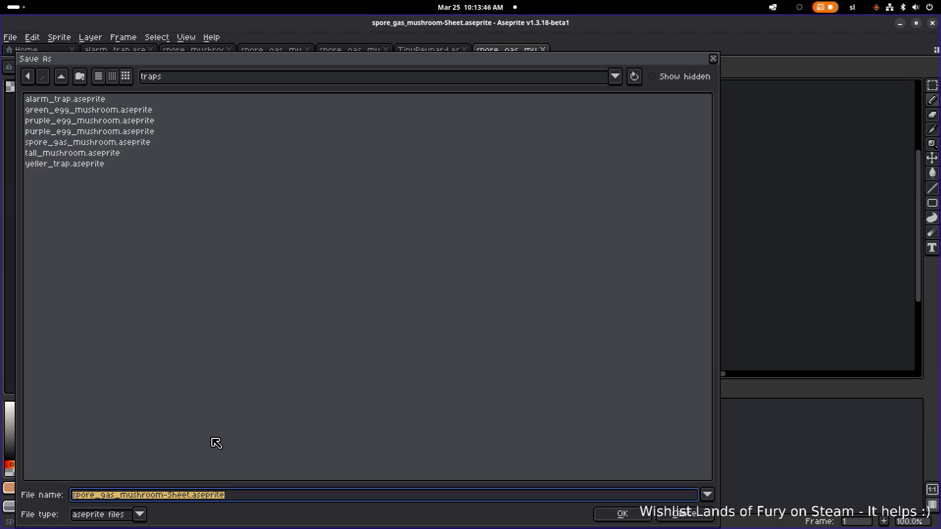
pyautogui.click(139, 515)
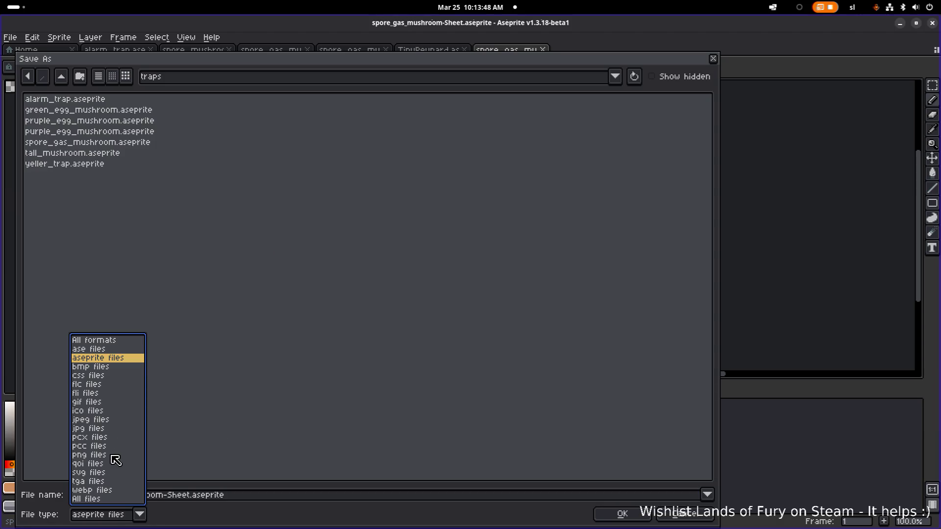
pyautogui.click(116, 455)
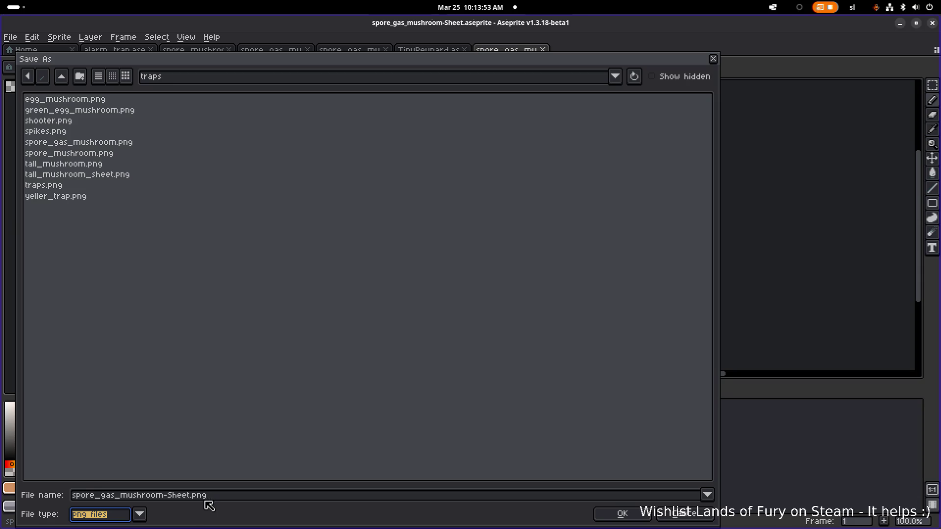
pyautogui.click(623, 514)
pyautogui.hotkey('alt', 'Tab')
pyautogui.hotkey('alt', 'Tab')
pyautogui.hotkey('alt', 'shift', 'Tab')
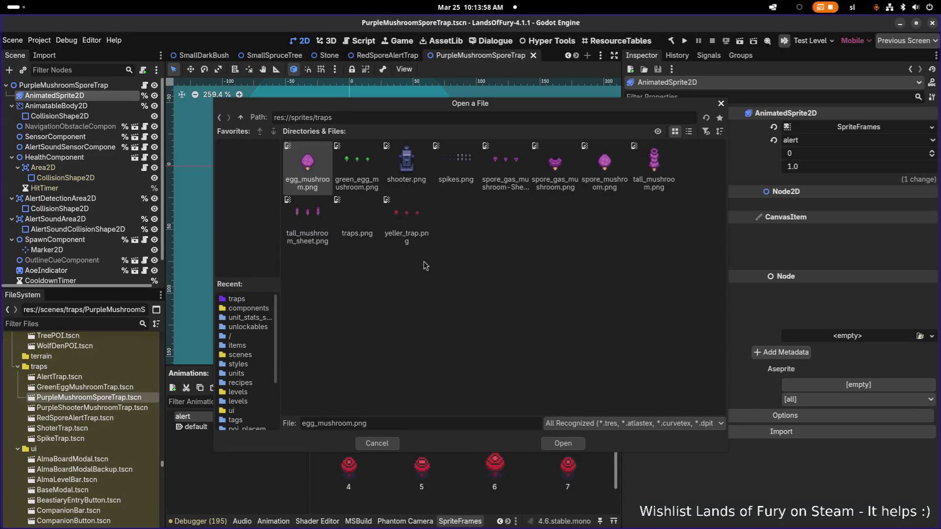
# - Slice spore_gas_mushroom-Sheet.png into a 3×1 grid and add all three 32 px frames to alert
pyautogui.click(509, 169)
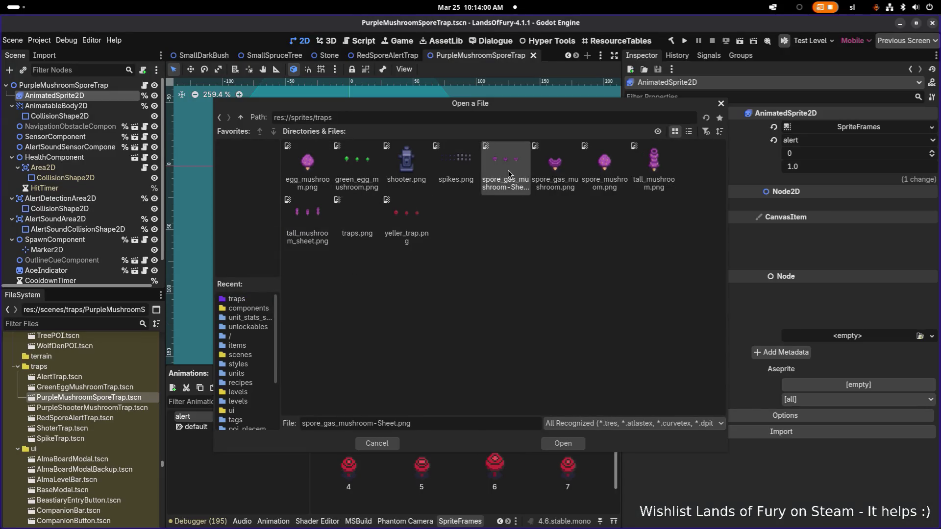
pyautogui.doubleClick(511, 174)
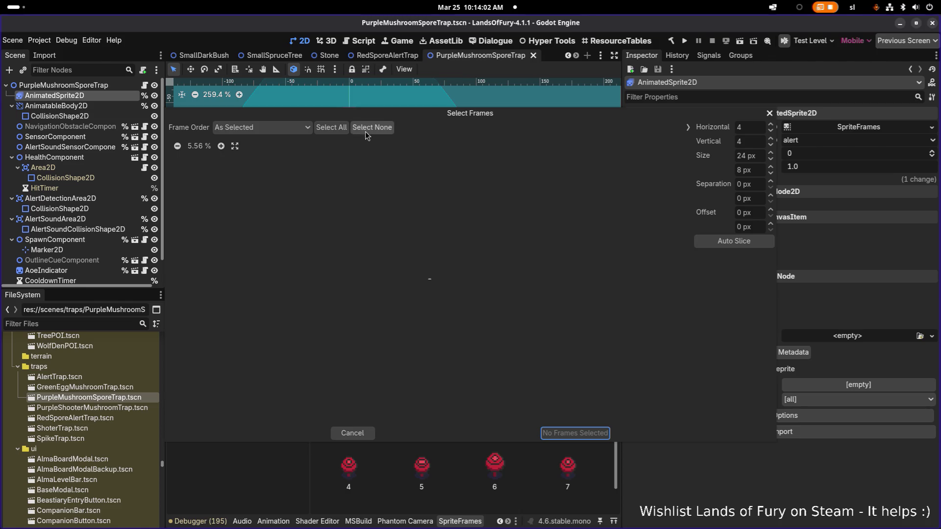
pyautogui.click(332, 127)
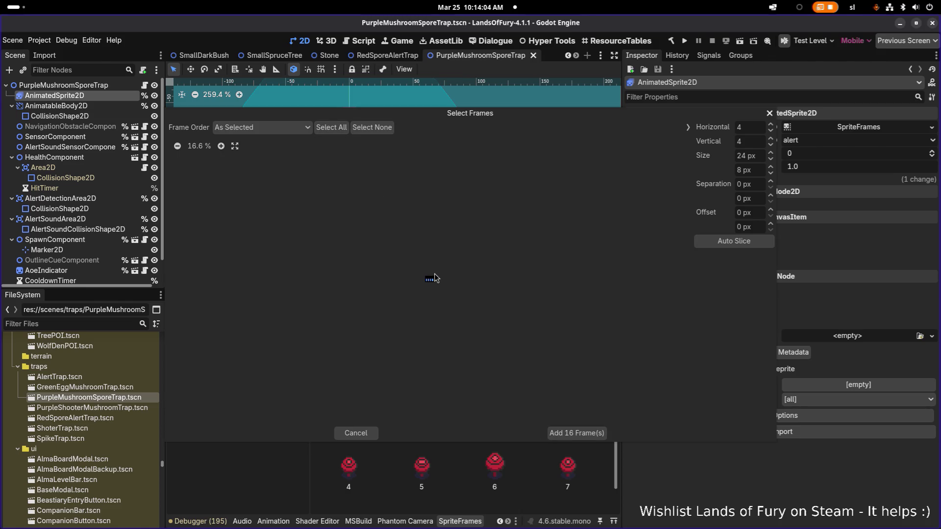
pyautogui.scroll(10, 431, 277)
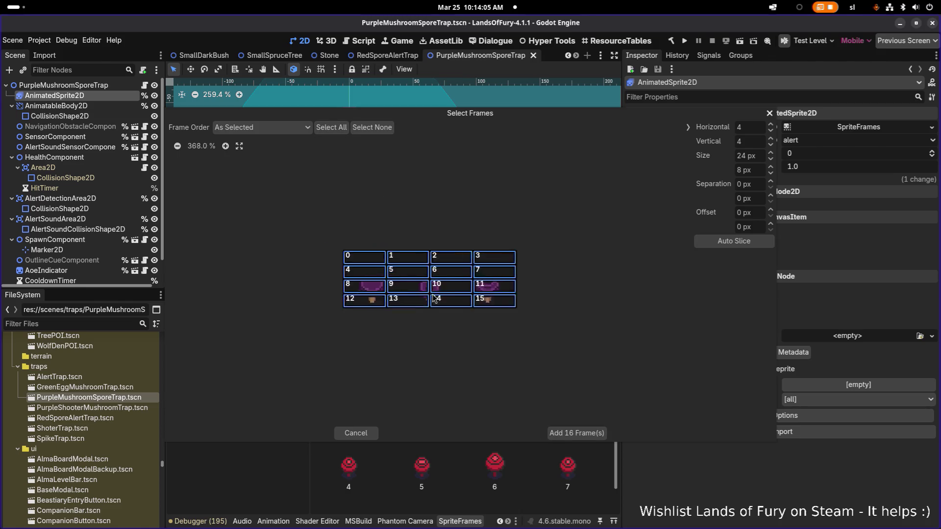
pyautogui.write('3')
pyautogui.click(752, 141)
pyautogui.write('1')
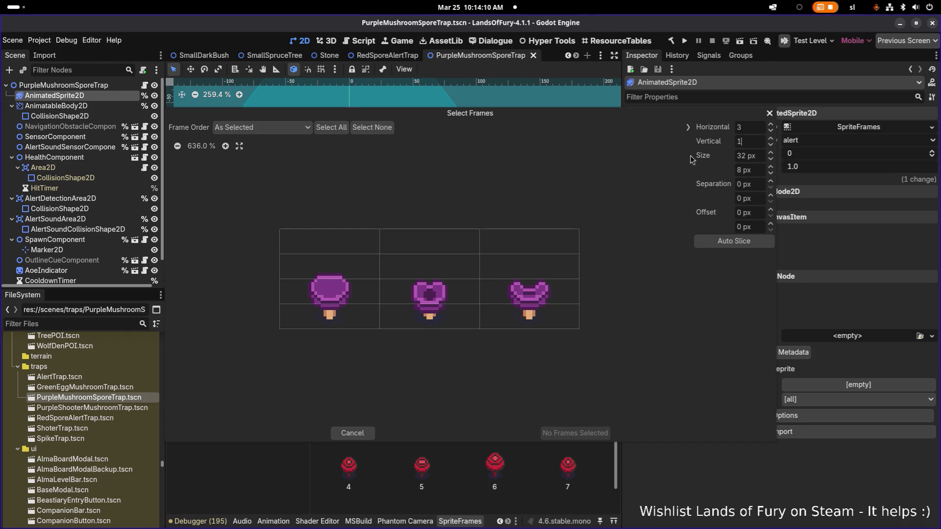
pyautogui.press('Return')
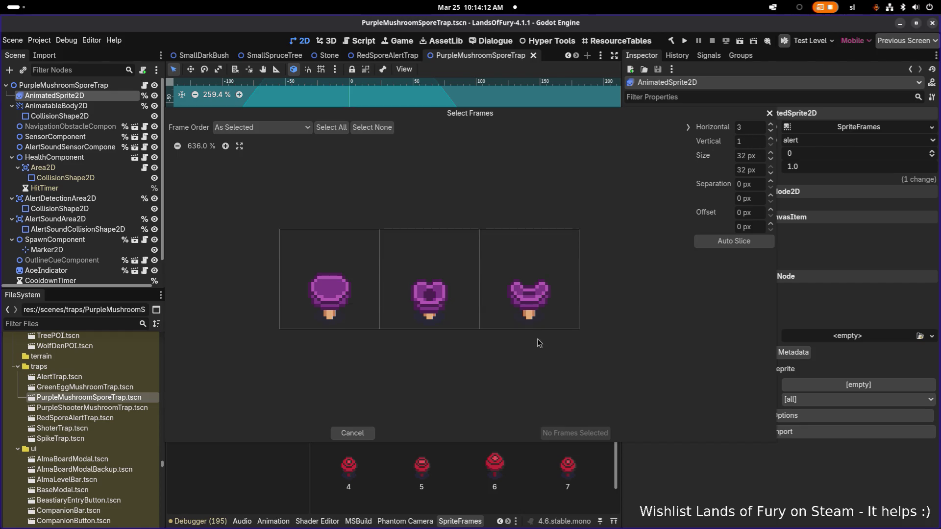
pyautogui.moveTo(340, 310); pyautogui.dragTo(525, 314)
pyautogui.click(574, 434)
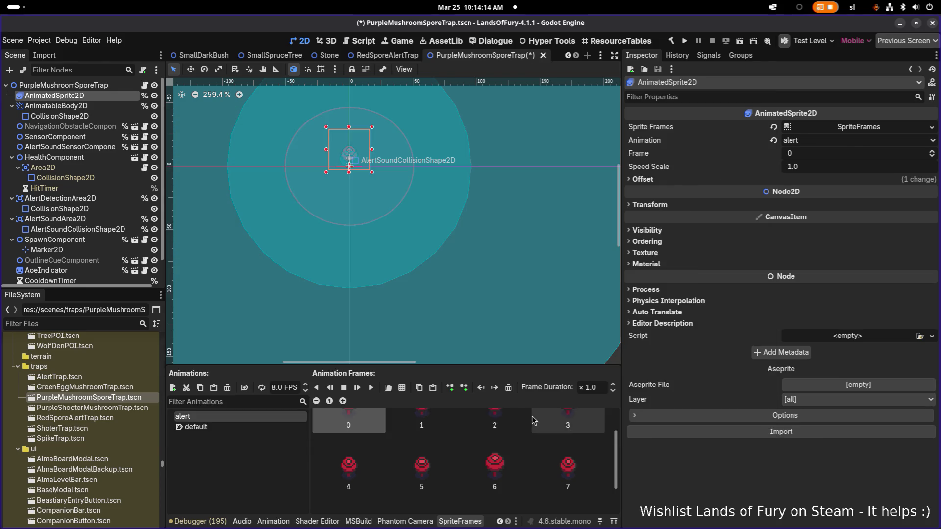
# - Delete the old red mushroom frames 0–8 from the alert animation
pyautogui.scroll(-1, 490, 426)
pyautogui.click(365, 471)
pyautogui.scroll(3, 372, 469)
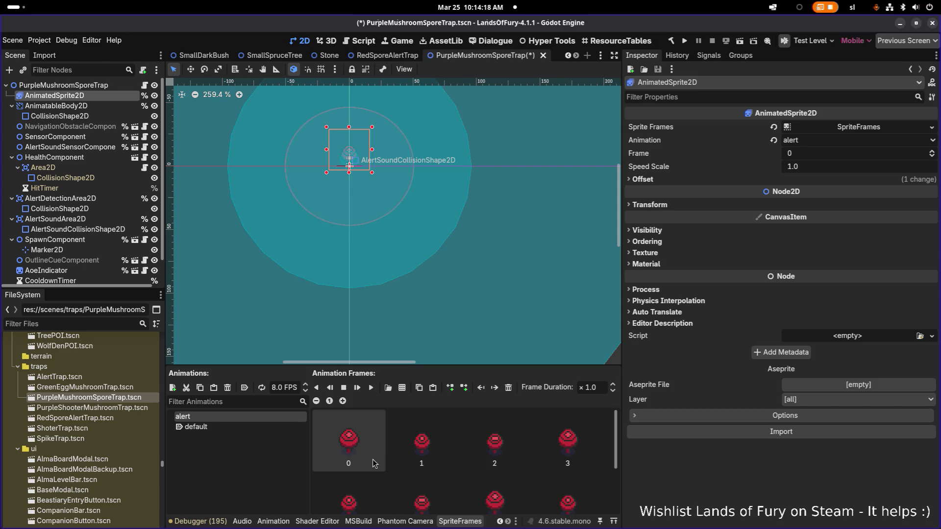
pyautogui.scroll(-3, 378, 446)
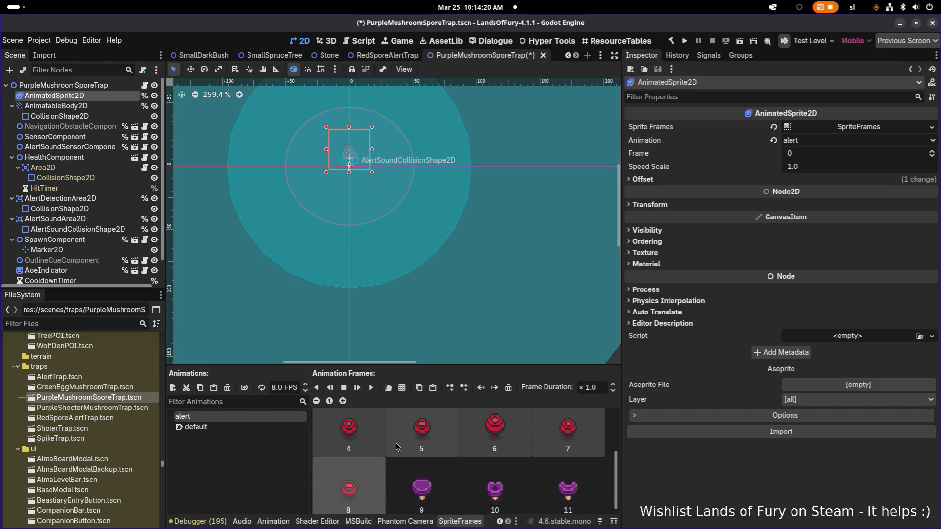
pyautogui.press('Delete')
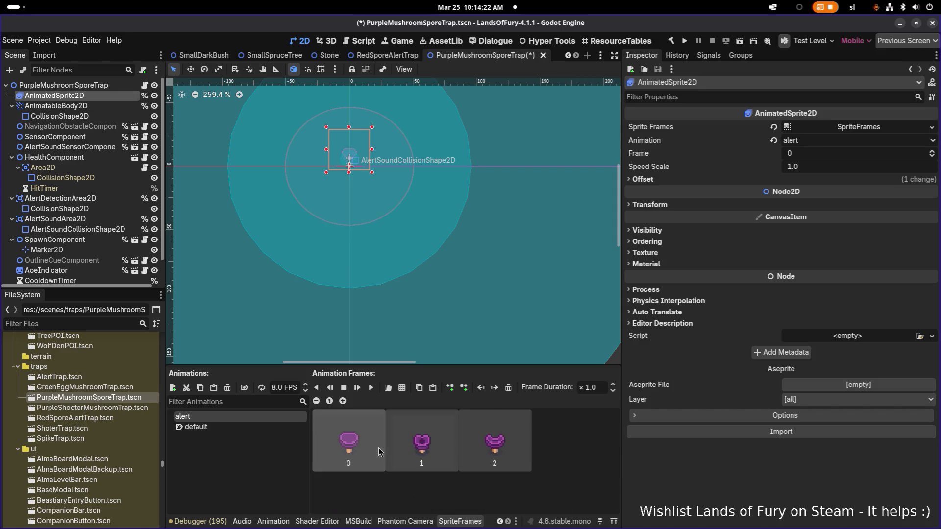
# - Check each of the three remaining purple spore frames, ending on the first
pyautogui.click(469, 437)
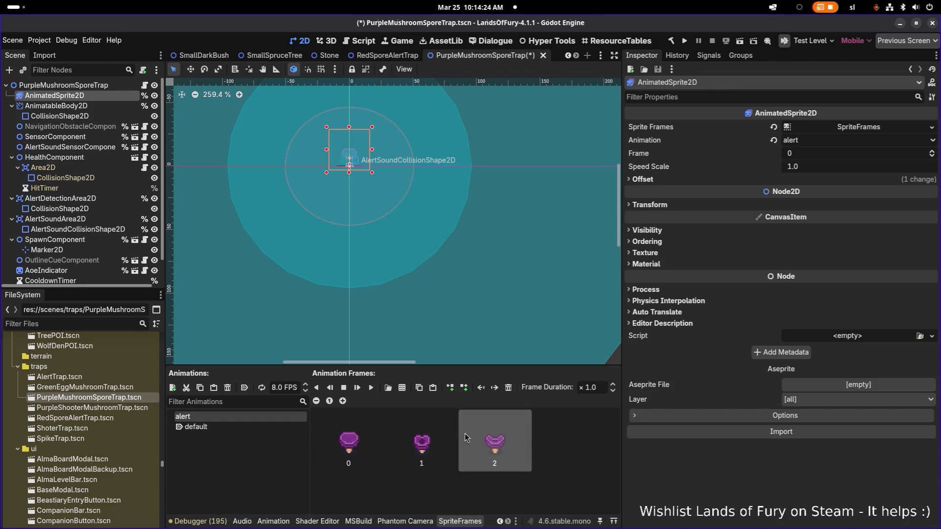
pyautogui.click(348, 441)
pyautogui.keyDown('shift'); pyautogui.click(499, 442); pyautogui.keyUp('shift')
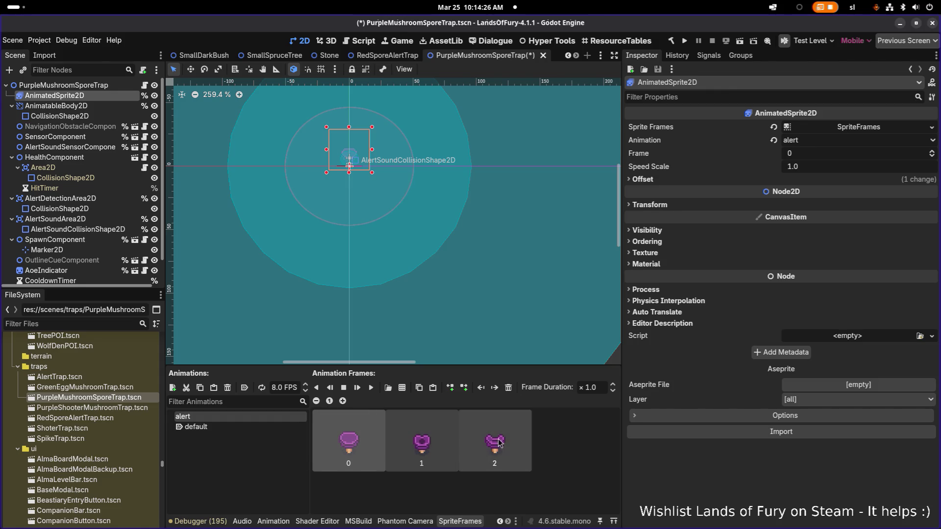
pyautogui.click(423, 441)
pyautogui.click(375, 434)
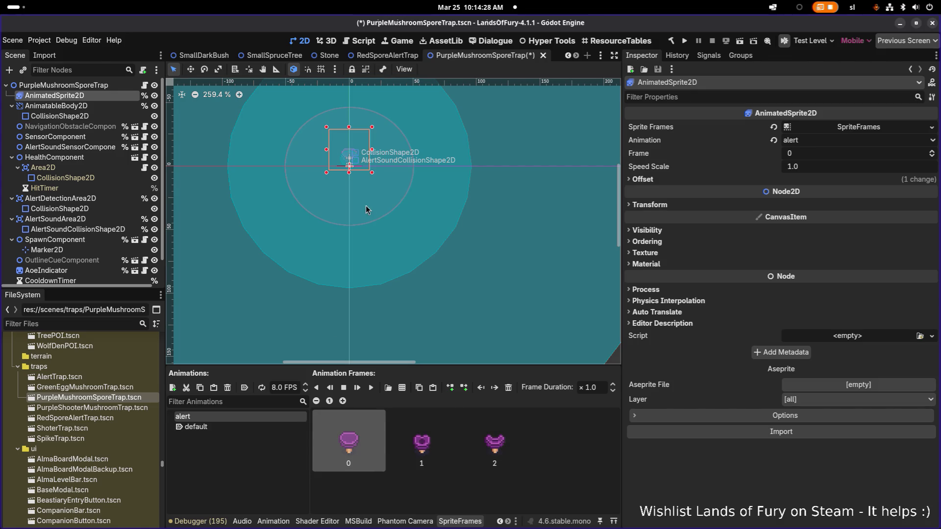
pyautogui.scroll(2, 365, 201)
# - Fold the HealthComponent, AlertDetectionArea2D and AlertSoundArea2D branches in the Scene dock
pyautogui.click(455, 275)
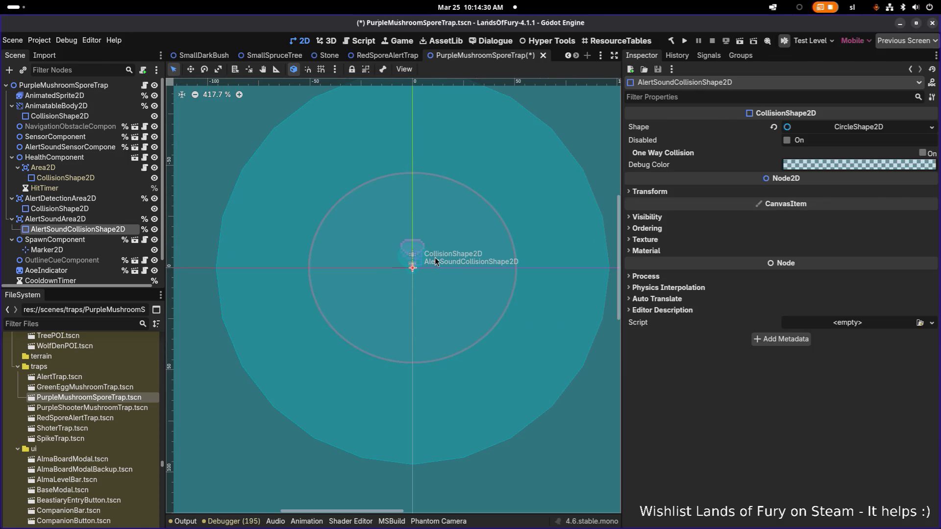
pyautogui.click(405, 240)
pyautogui.scroll(-6, 348, 223)
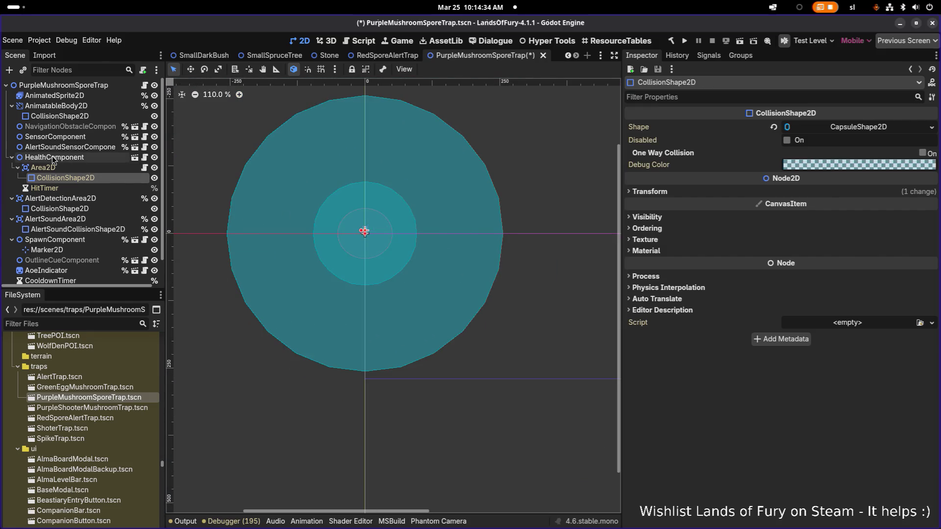
pyautogui.click(51, 158)
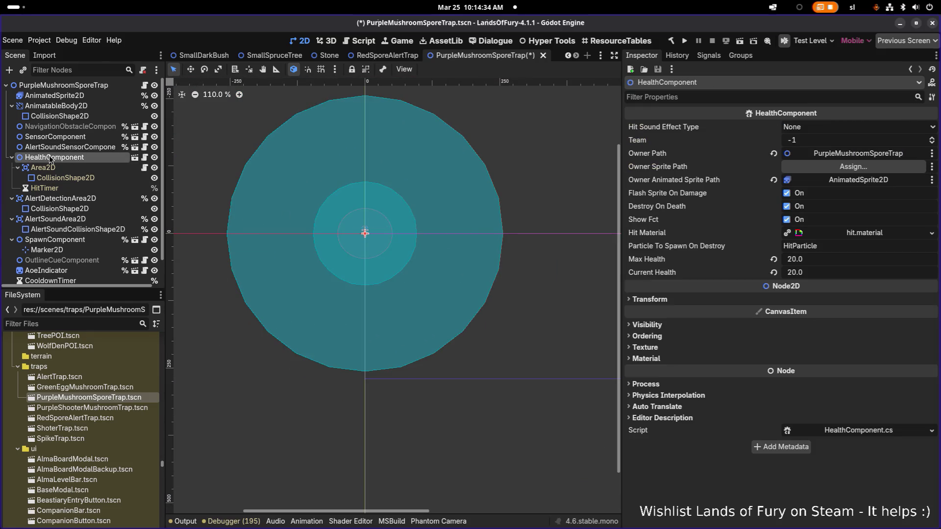
pyautogui.click(13, 158)
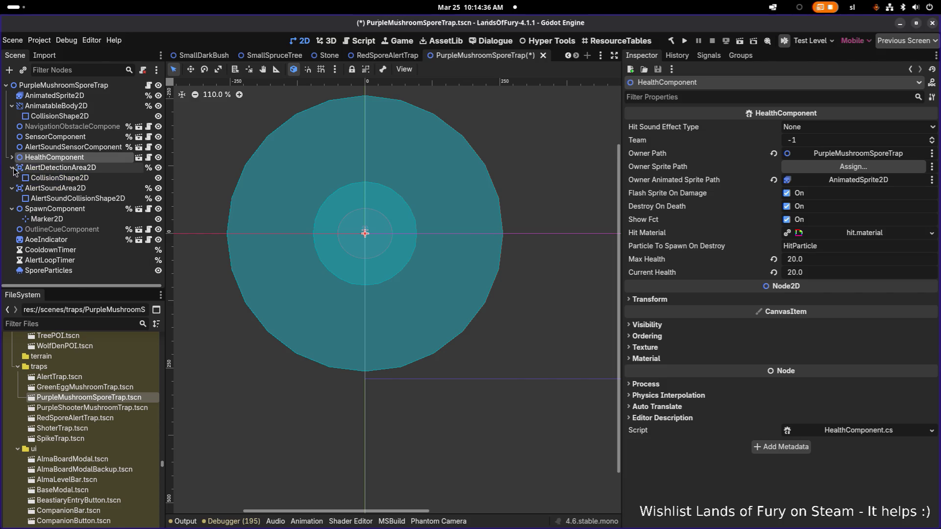
pyautogui.click(12, 168)
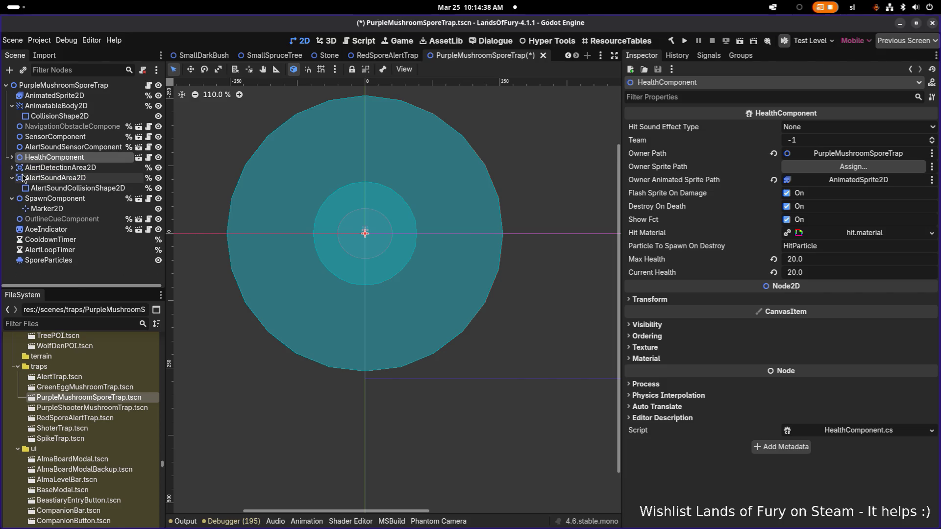
pyautogui.click(13, 177)
# - Inspect the AlertSoundArea2D and AlertDetectionArea2D nodes, then clear the selection
pyautogui.click(89, 180)
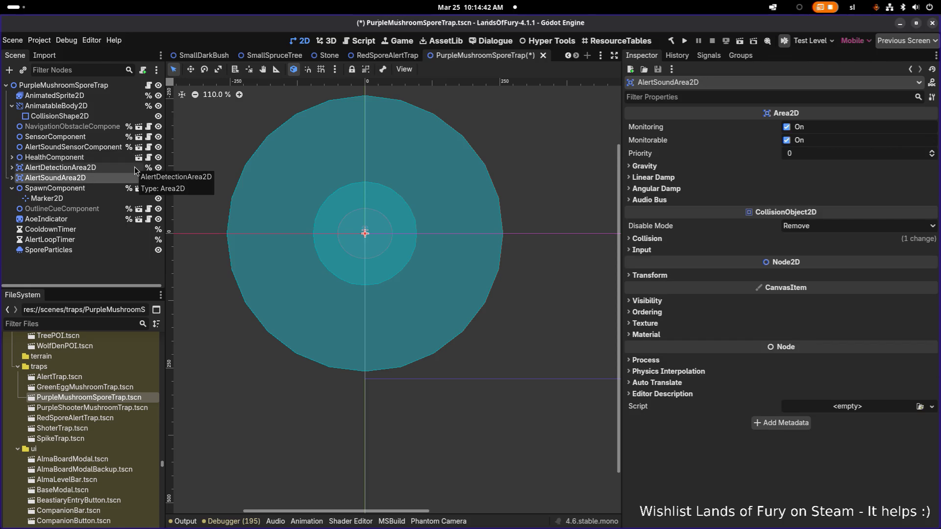
pyautogui.click(114, 168)
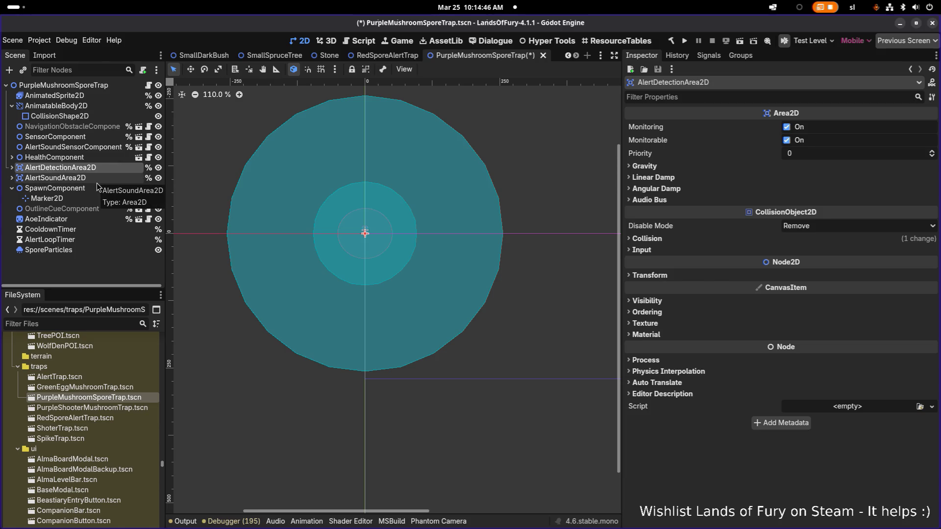
pyautogui.click(95, 182)
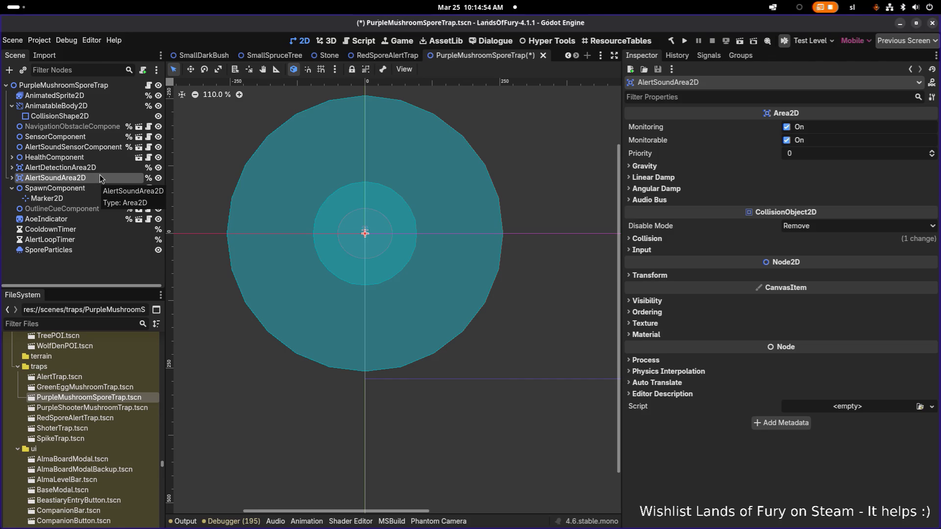
pyautogui.click(94, 269)
pyautogui.hotkey('ctrl', 'shift', 'a')
# - Open PurpleShooterMushroomTrap.tscn by searching 'shooter' and inspect its root and AnimatableBody2D nodes
pyautogui.write('shoot')
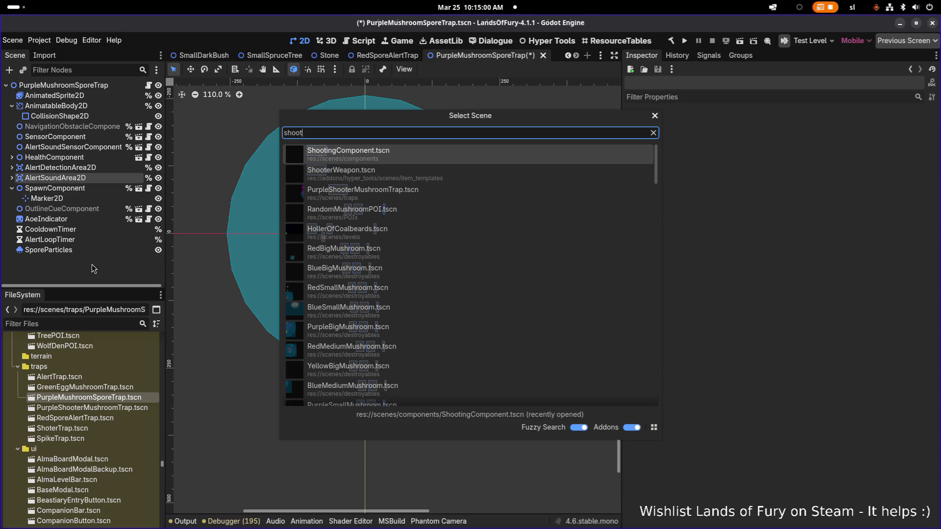
pyautogui.write('er')
pyautogui.press('Down')
pyautogui.press('Return')
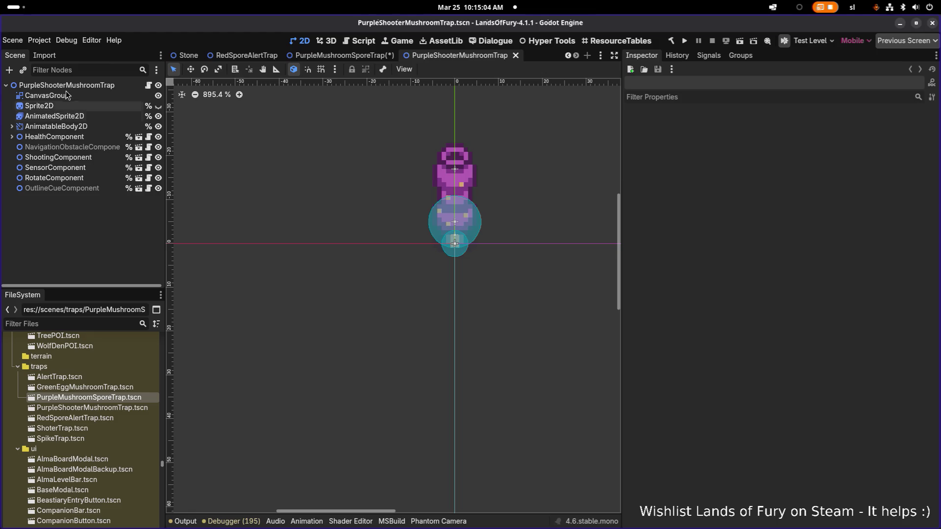
pyautogui.click(88, 86)
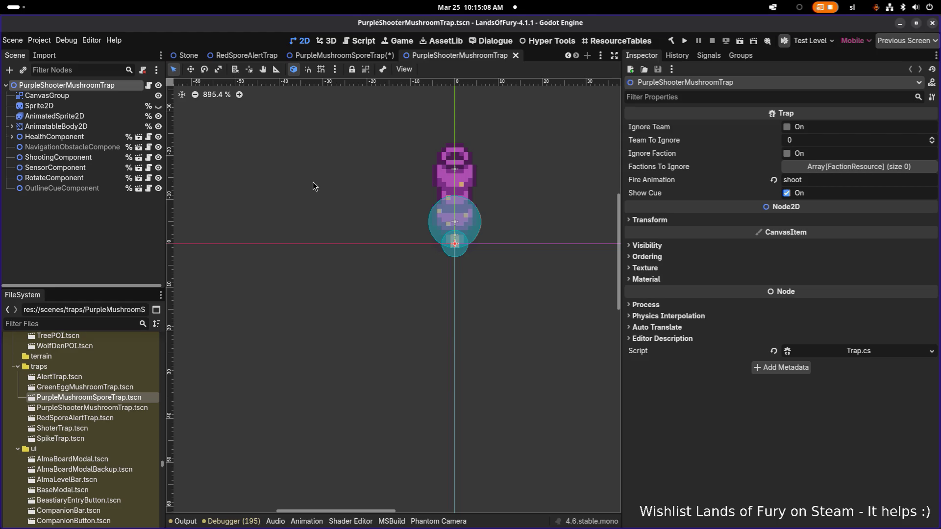
pyautogui.click(95, 126)
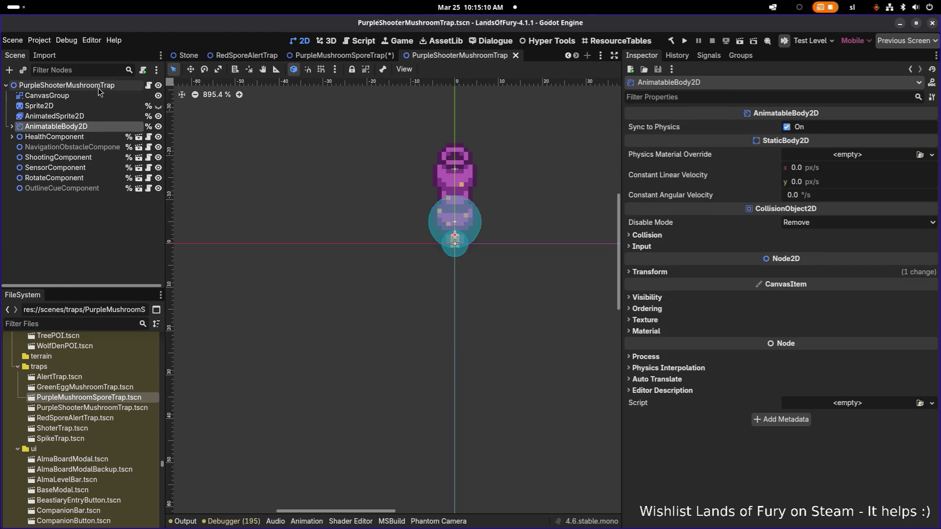
# - Delete the CanvasGroup node from PurpleShooterMushroomTrap
pyautogui.click(98, 95)
pyautogui.click(88, 85)
pyautogui.click(93, 98)
pyautogui.press('Delete')
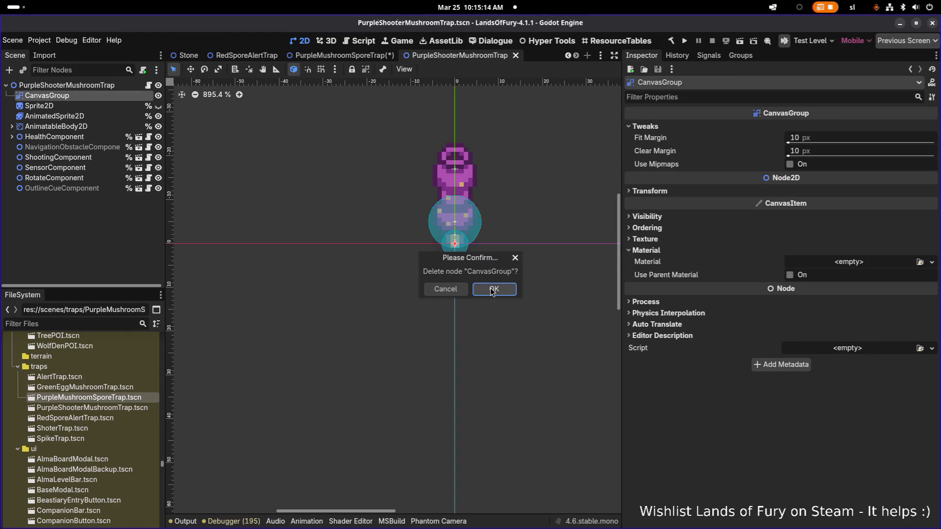
pyautogui.click(496, 290)
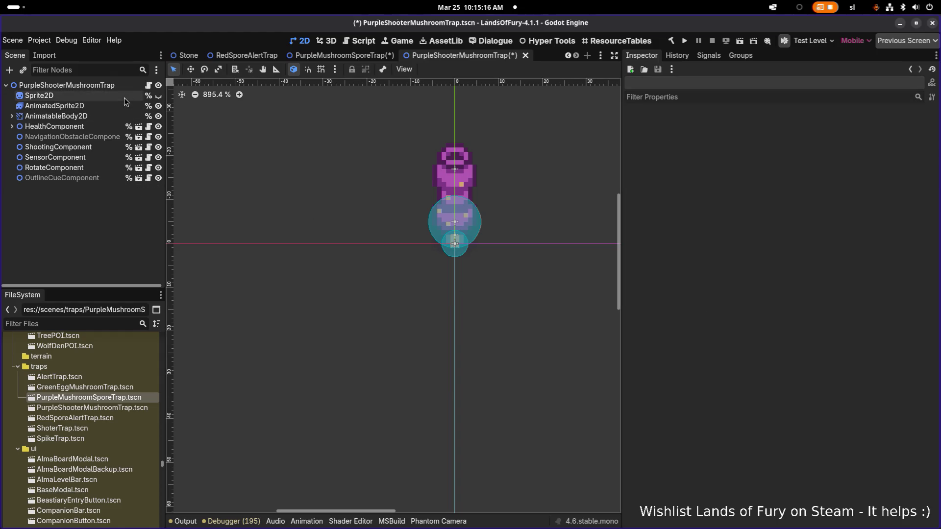
# - Delete the Sprite2D node and save the PurpleShooterMushroomTrap scene
pyautogui.click(125, 97)
pyautogui.click(128, 116)
pyautogui.click(127, 97)
pyautogui.press('Delete')
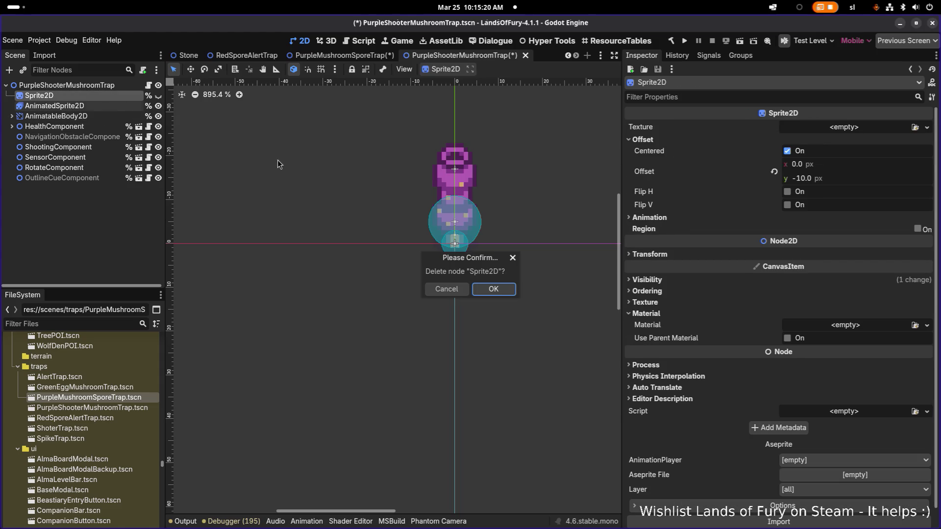
pyautogui.click(485, 292)
pyautogui.hotkey('ctrl', 's')
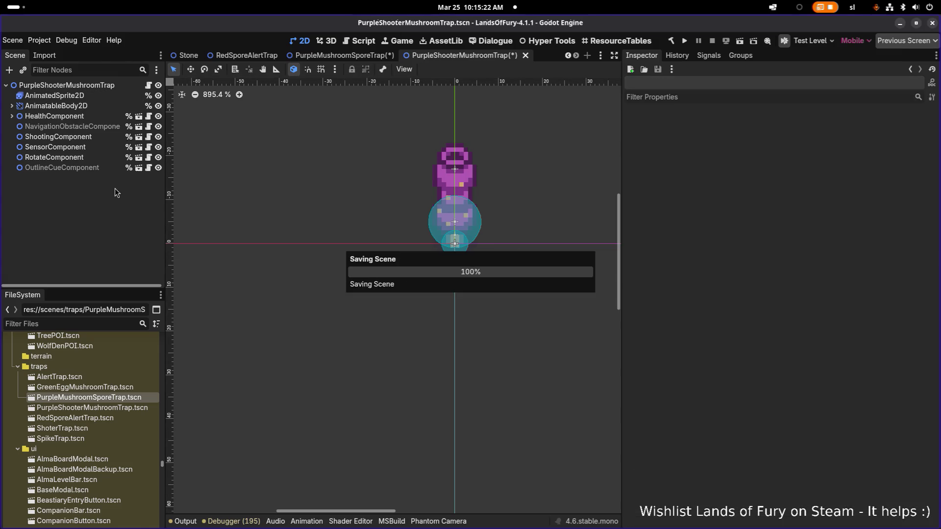
pyautogui.click(95, 86)
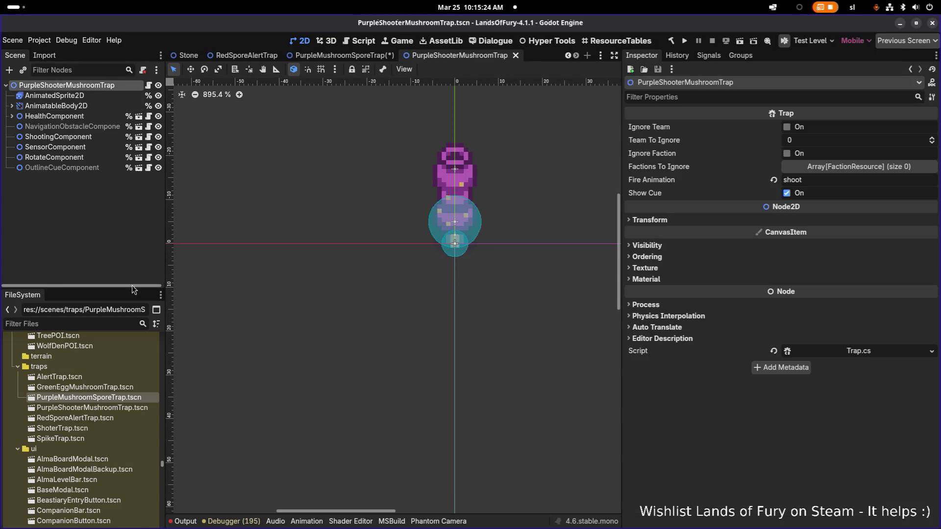
# - Delete the old PurpleMushroomSporeTrap.tscn file from scenes/traps
pyautogui.click(113, 389)
pyautogui.click(118, 397)
pyautogui.press('F2')
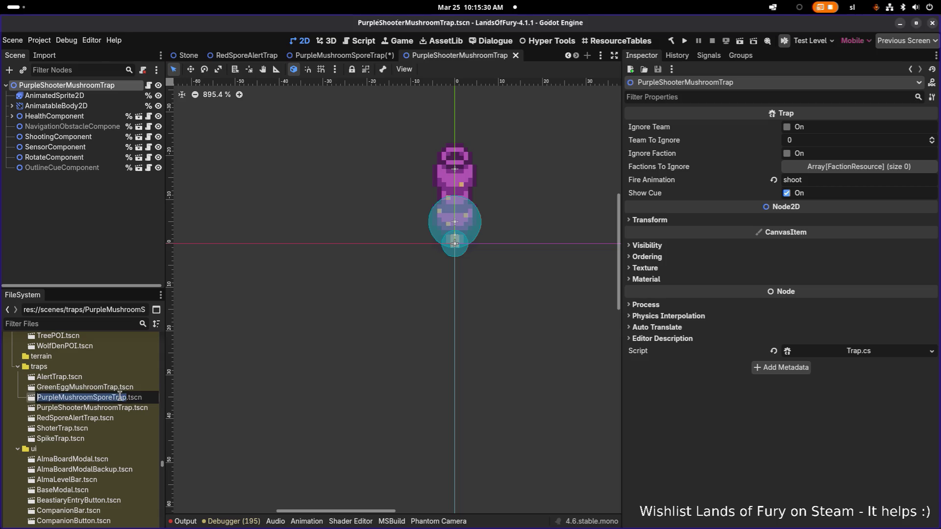
pyautogui.click(115, 388)
pyautogui.click(115, 398)
pyautogui.press('Delete')
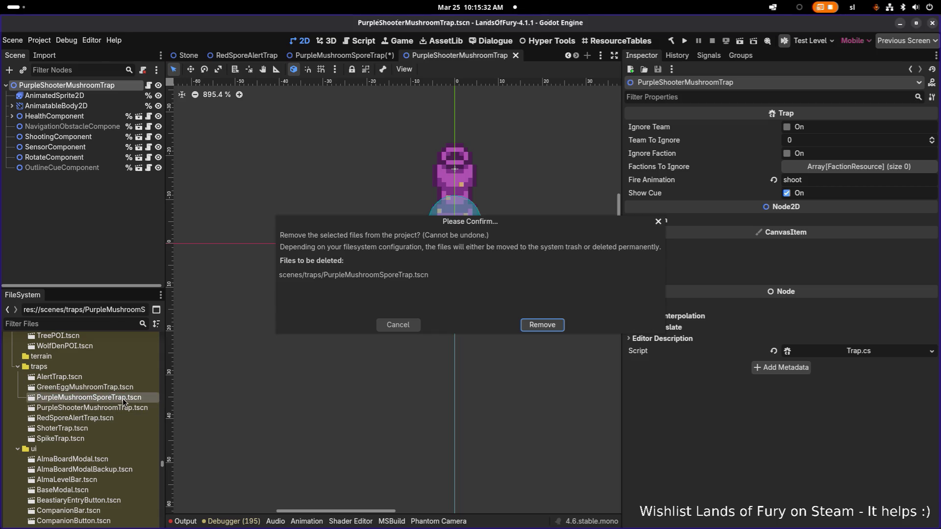
pyautogui.click(546, 327)
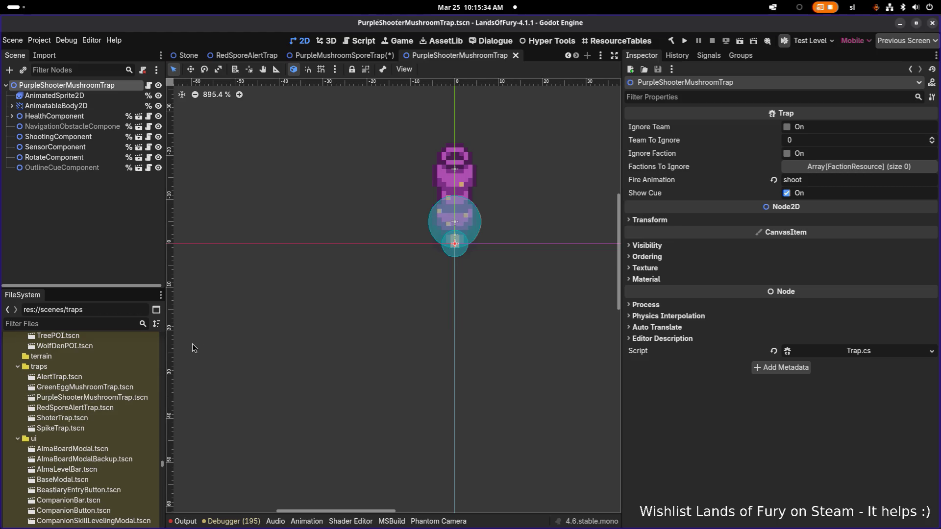
# - Duplicate PurpleShooterMushroomTrap.tscn as PurpleMushroomSporeTrap.tscn and open the new scene
pyautogui.moveTo(118, 397); pyautogui.dragTo(191, 395)
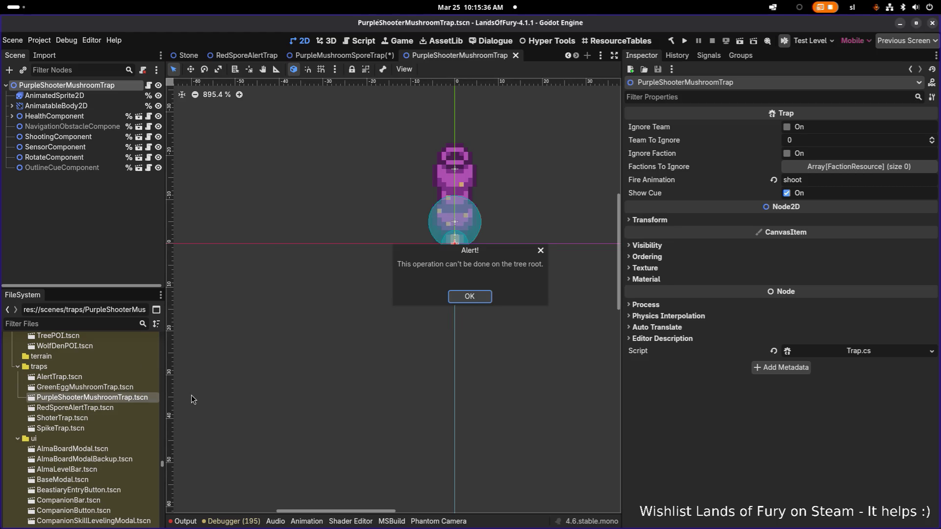
pyautogui.click(471, 296)
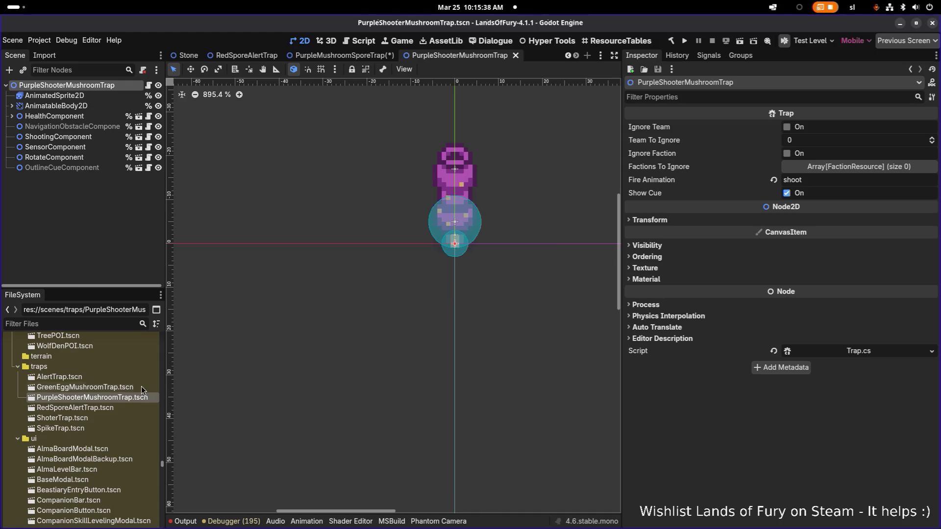
pyautogui.rightClick(122, 396)
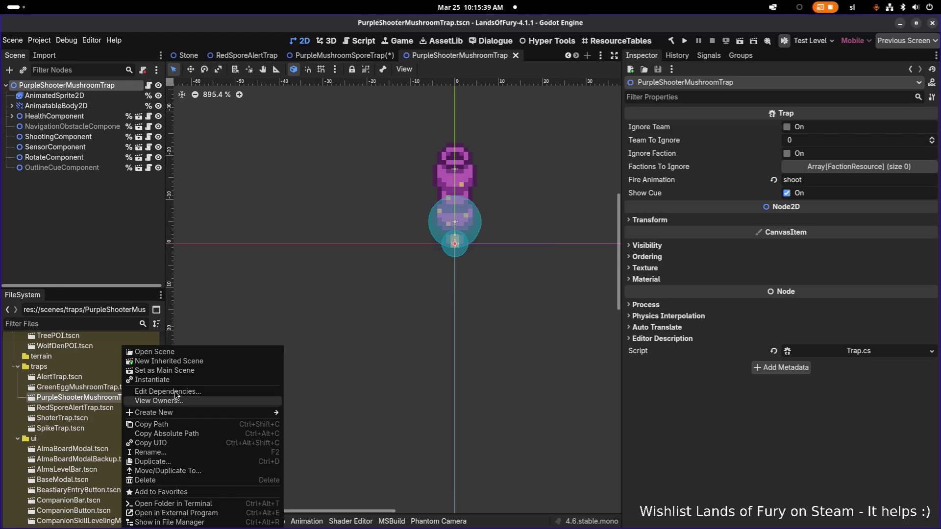
pyautogui.click(178, 461)
pyautogui.write('PurpleMushroomSporeTrap')
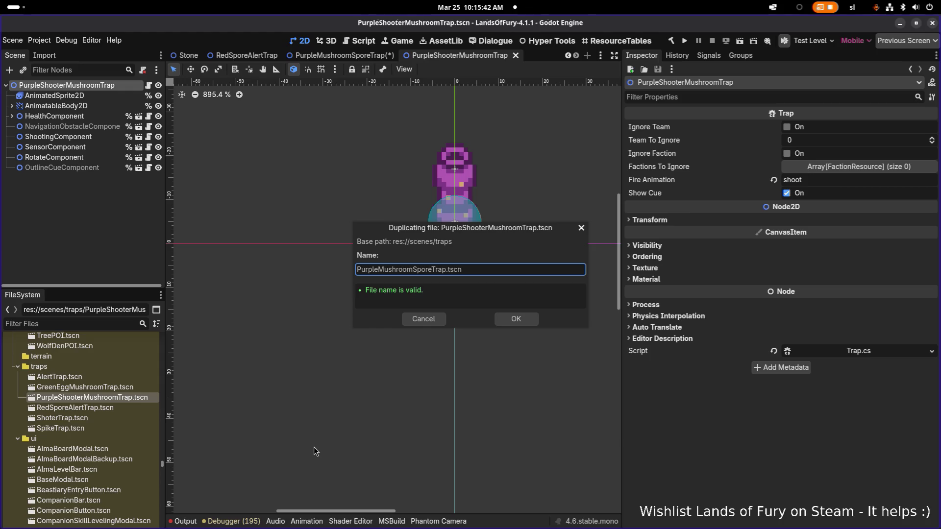
pyautogui.click(523, 322)
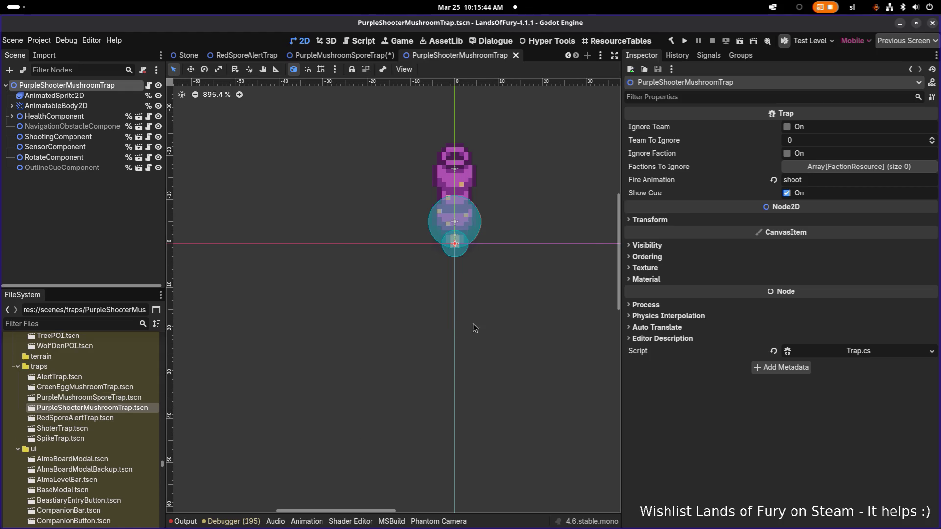
pyautogui.doubleClick(113, 397)
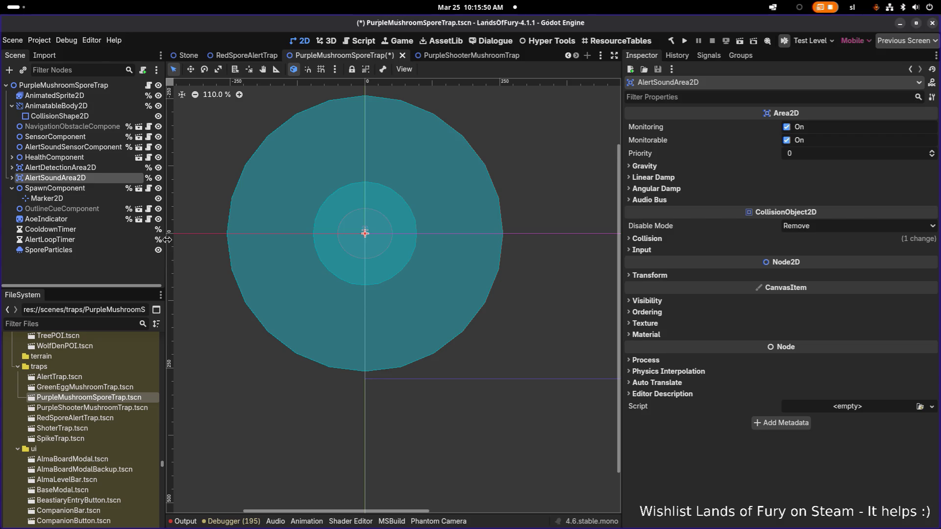
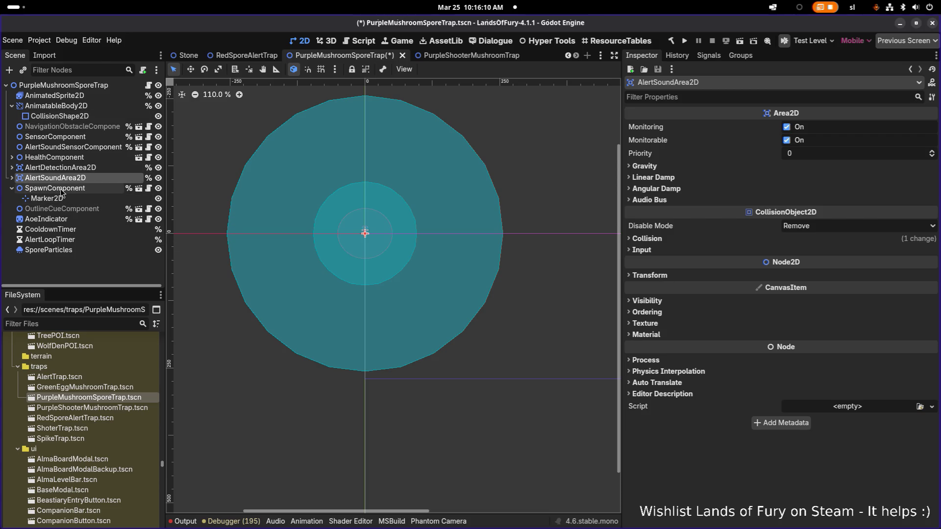
# - Save the PurpleMushroomSporeTrap scene after selecting its root and NavigationObstacleComponent nodes
pyautogui.click(79, 86)
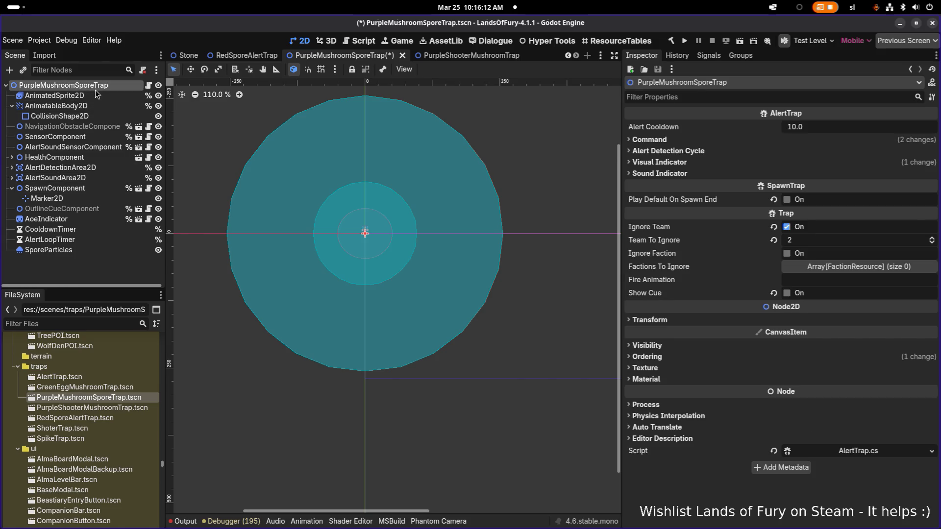
pyautogui.press('F2')
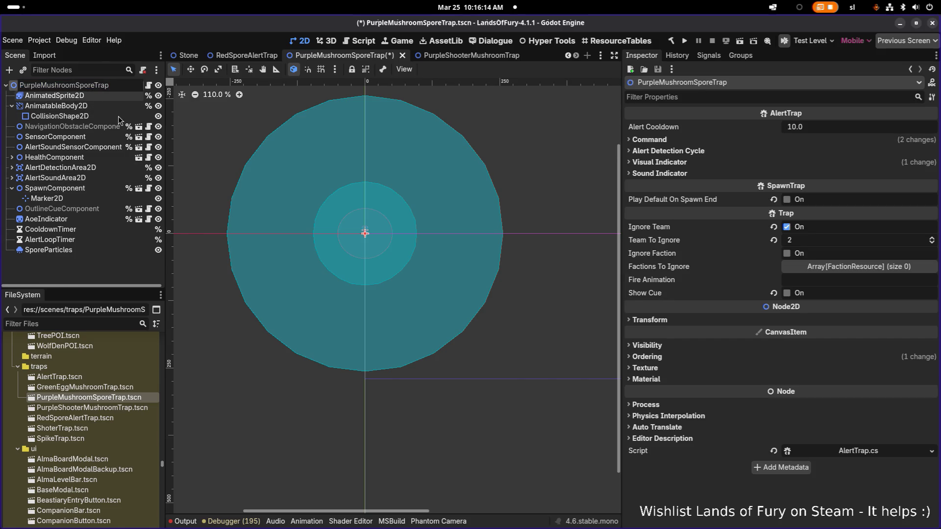
pyautogui.click(104, 128)
pyautogui.hotkey('ctrl', 's')
pyautogui.scroll(8, 366, 224)
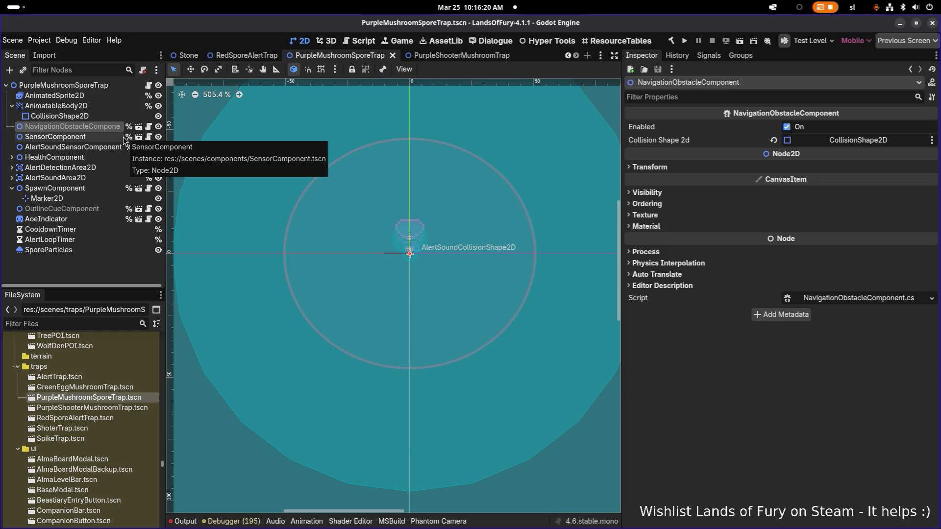
# - Browse the trap's nodes and collapse the AnimatableBody2D and SpawnComponent branches
pyautogui.rightClick(341, 53)
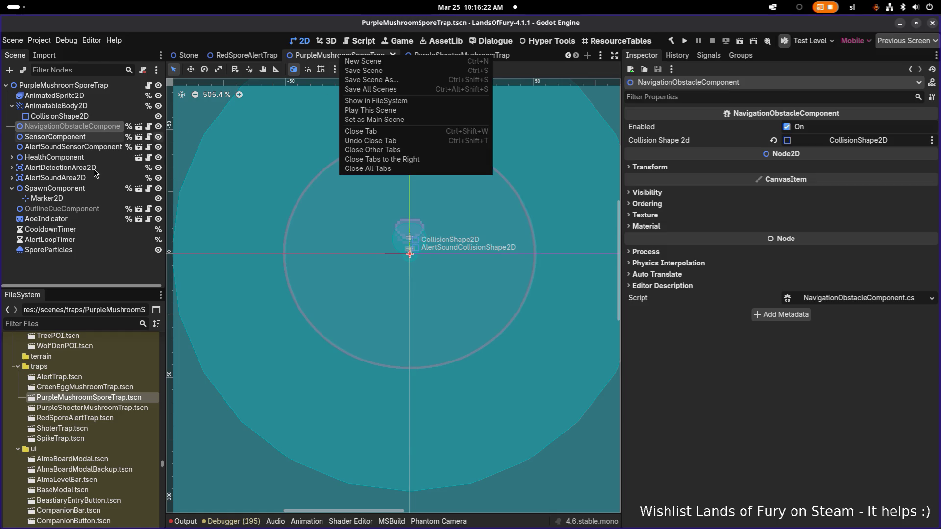
pyautogui.click(74, 138)
pyautogui.click(96, 94)
pyautogui.rightClick(100, 86)
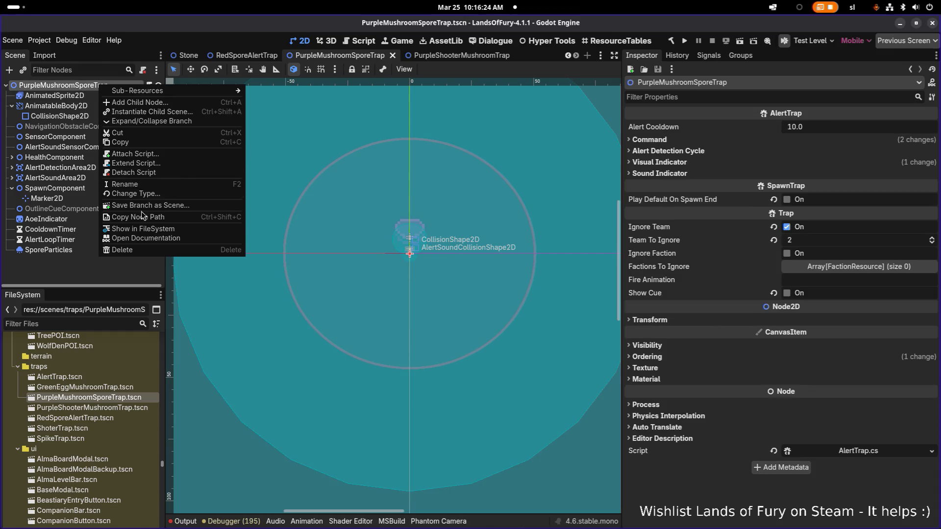
pyautogui.click(144, 228)
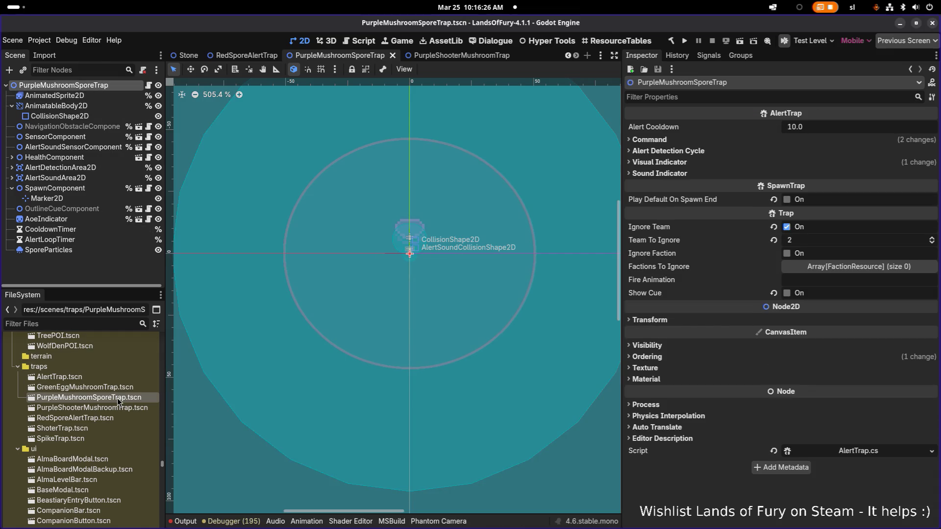
pyautogui.click(104, 137)
pyautogui.click(101, 107)
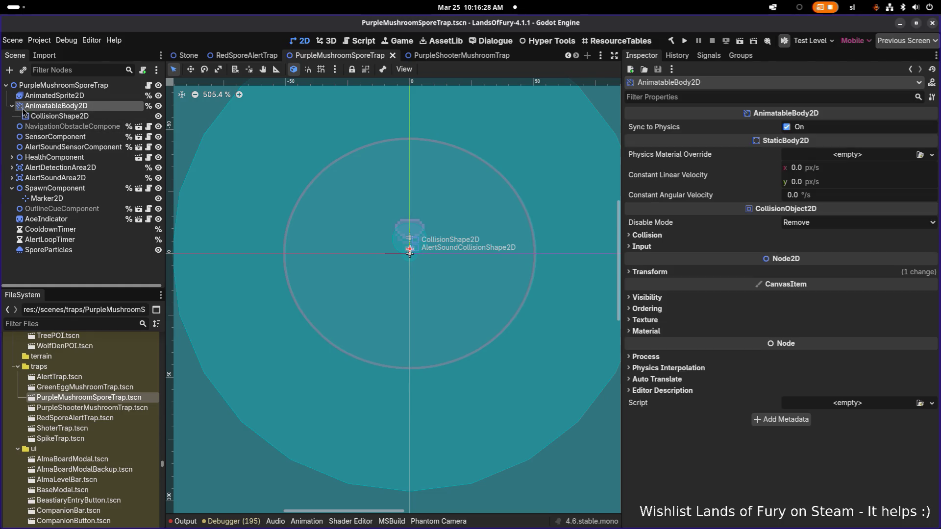
pyautogui.click(11, 106)
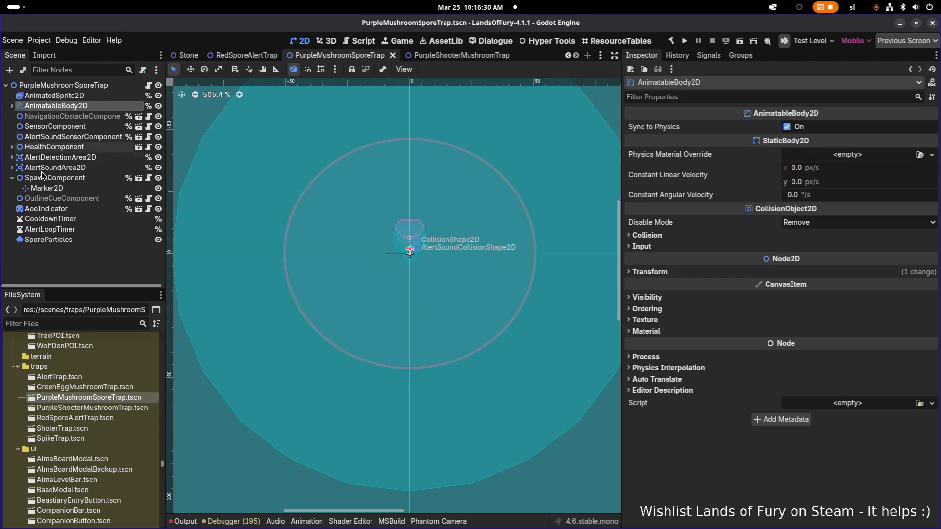
pyautogui.click(12, 178)
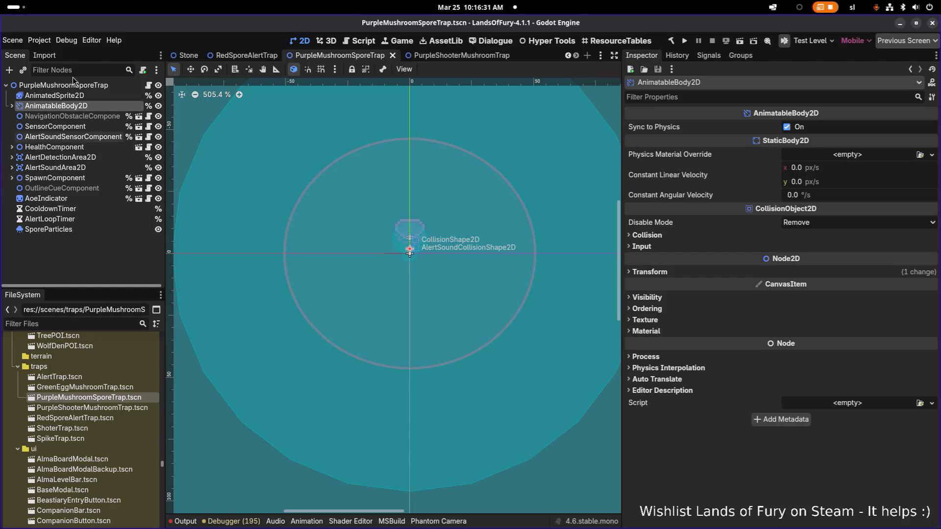
# - Select PurpleMushroomSporeTrap.tscn in the FileSystem dock and request its deletion
pyautogui.click(118, 387)
pyautogui.doubleClick(129, 399)
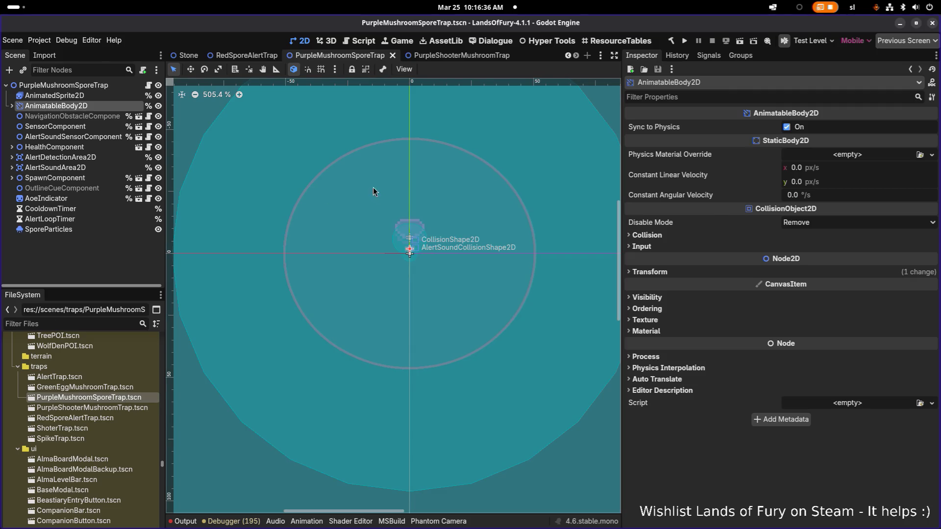
pyautogui.click(434, 58)
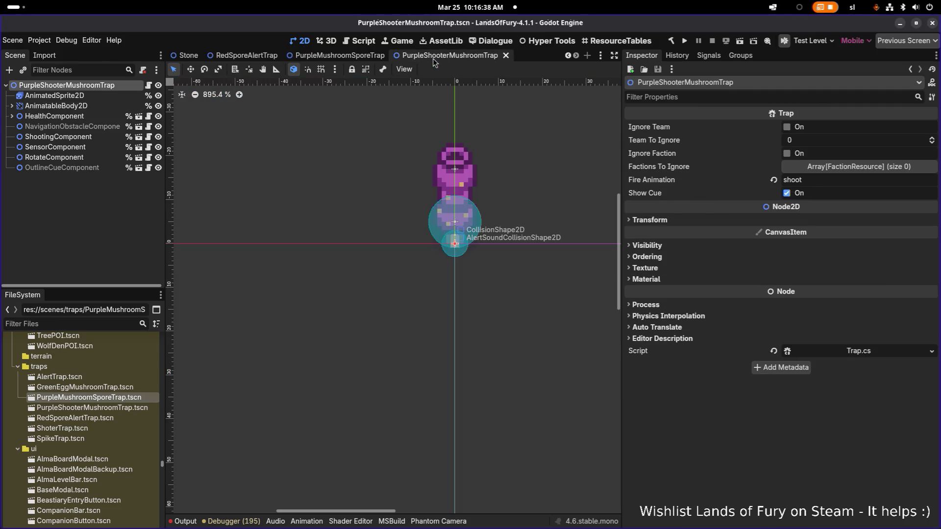
pyautogui.click(339, 55)
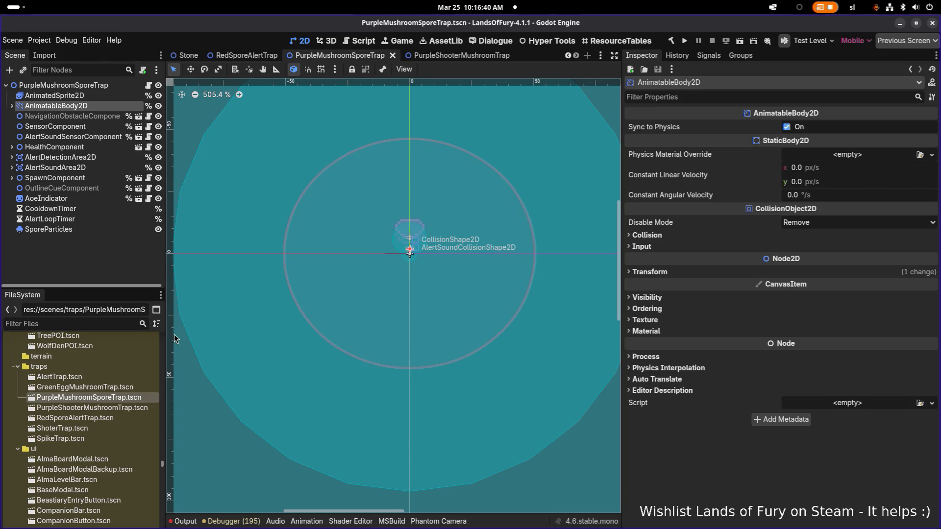
pyautogui.click(112, 408)
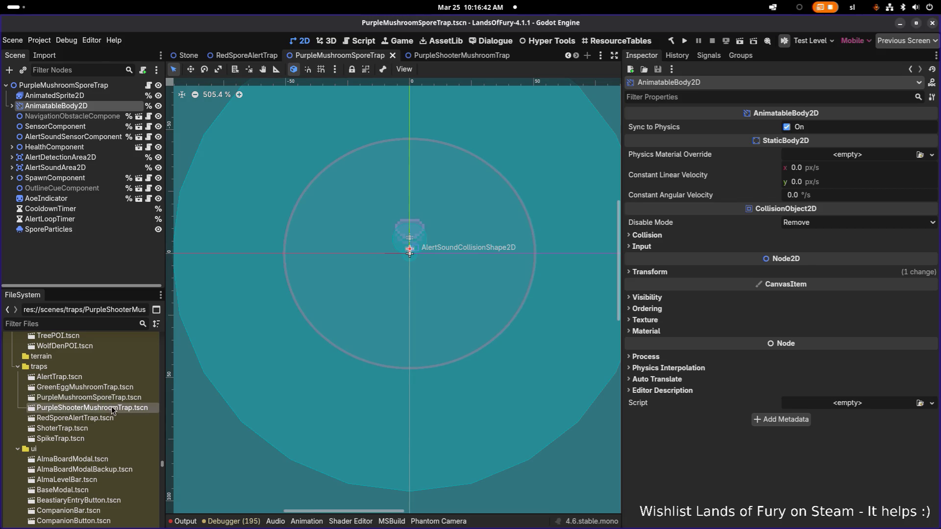
pyautogui.click(113, 397)
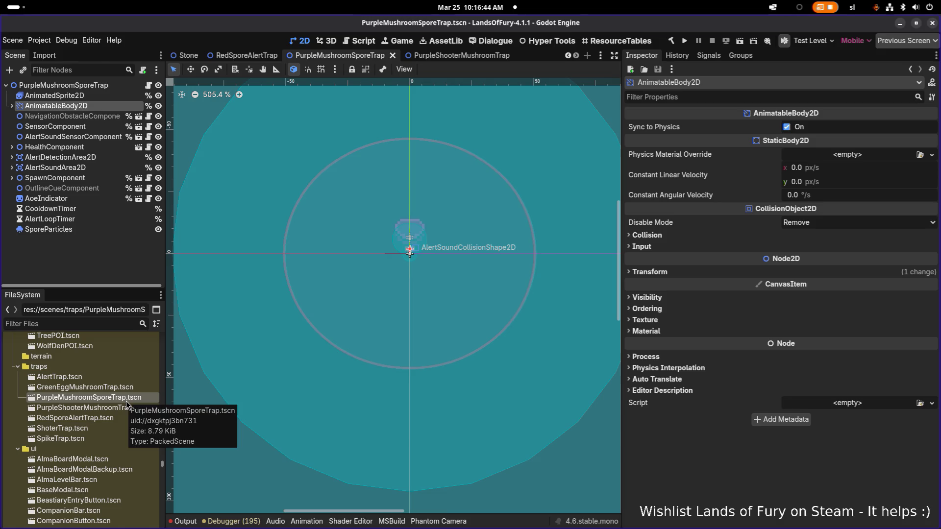
pyautogui.press('Up')
pyautogui.click(124, 396)
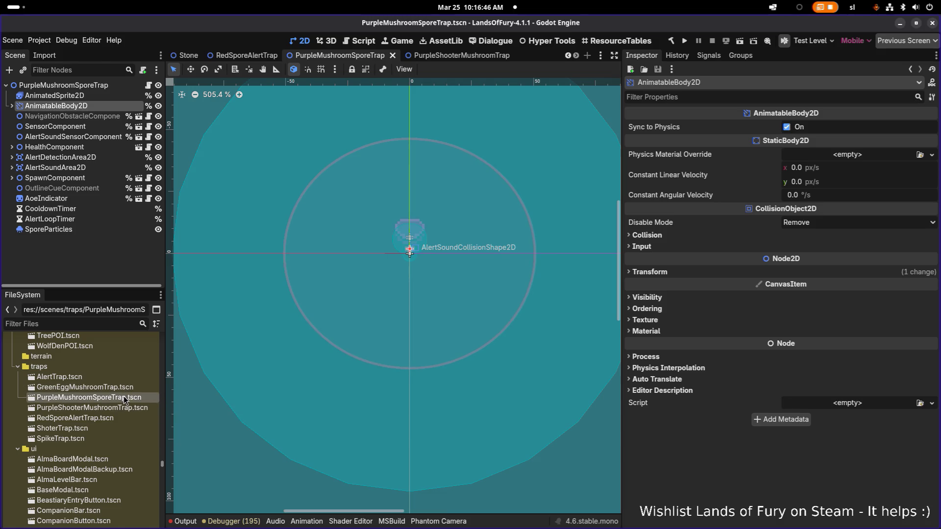
pyautogui.press('Delete')
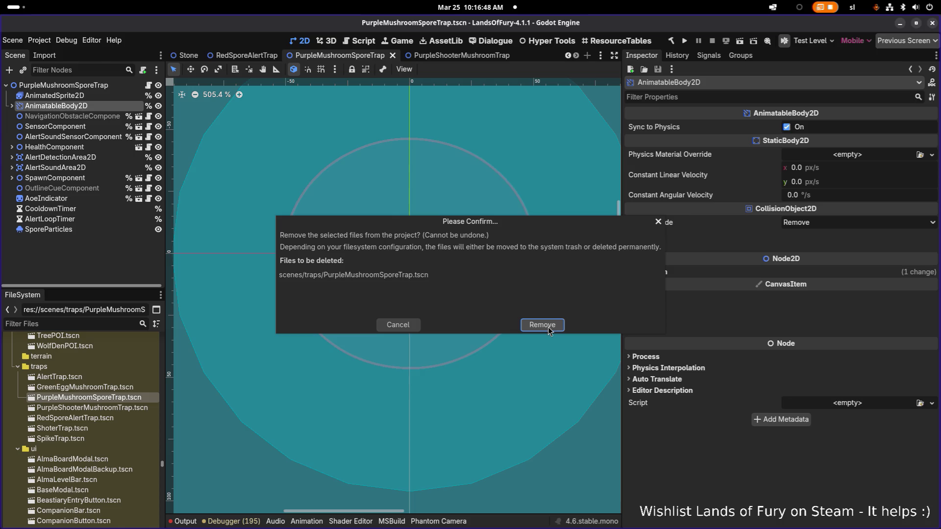
# - Remove PurpleMushroomSporeTrap.tscn from the project and close its scene tab without saving
pyautogui.click(548, 327)
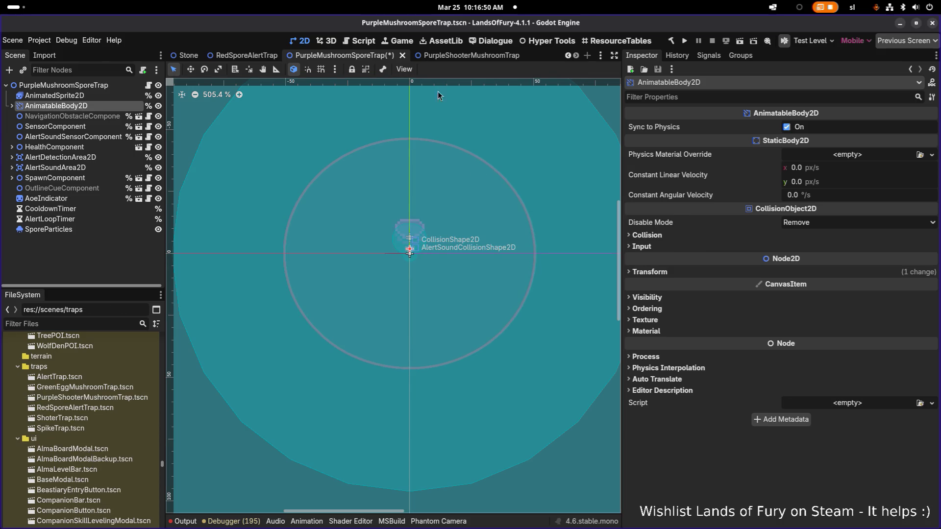
pyautogui.click(403, 56)
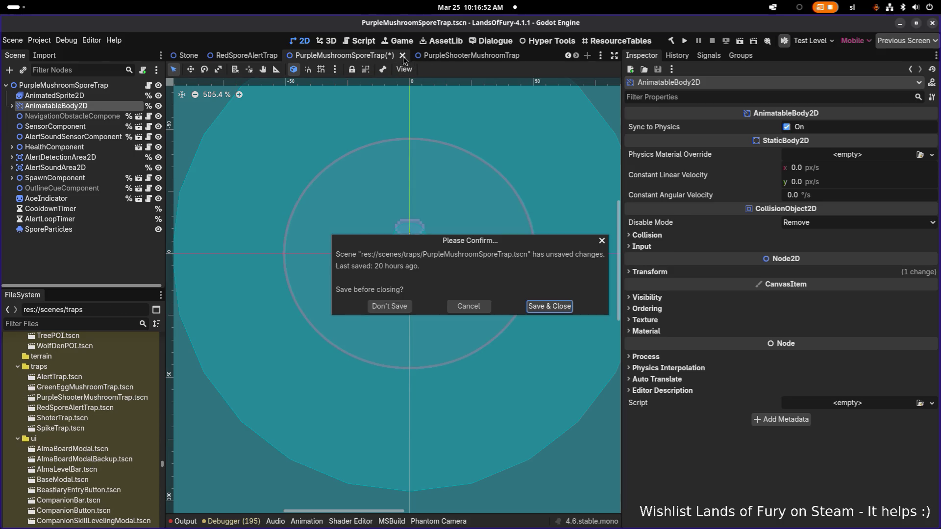
pyautogui.click(474, 305)
pyautogui.click(105, 88)
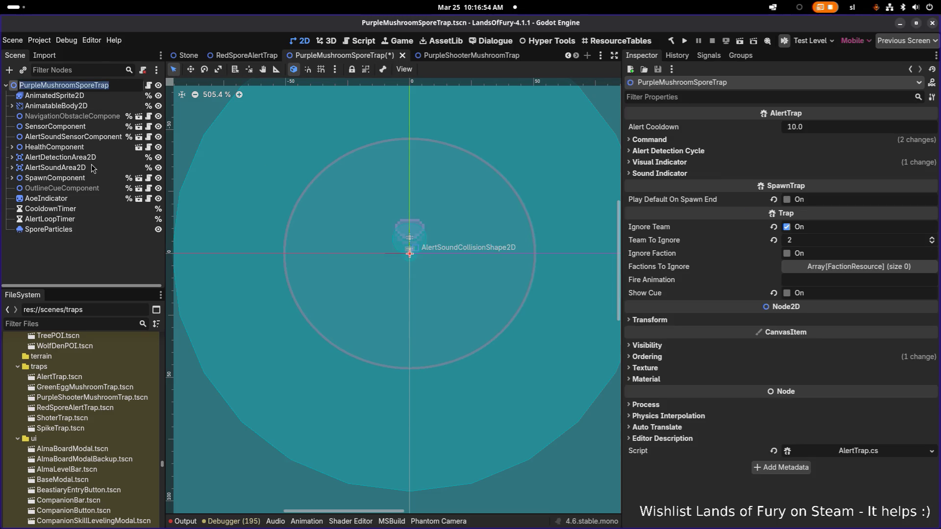
pyautogui.click(91, 165)
pyautogui.click(402, 56)
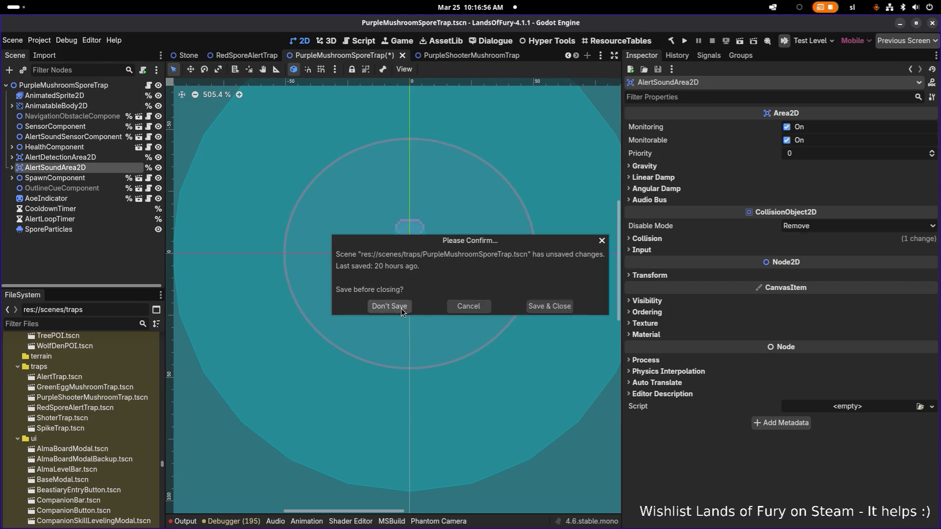
pyautogui.click(389, 306)
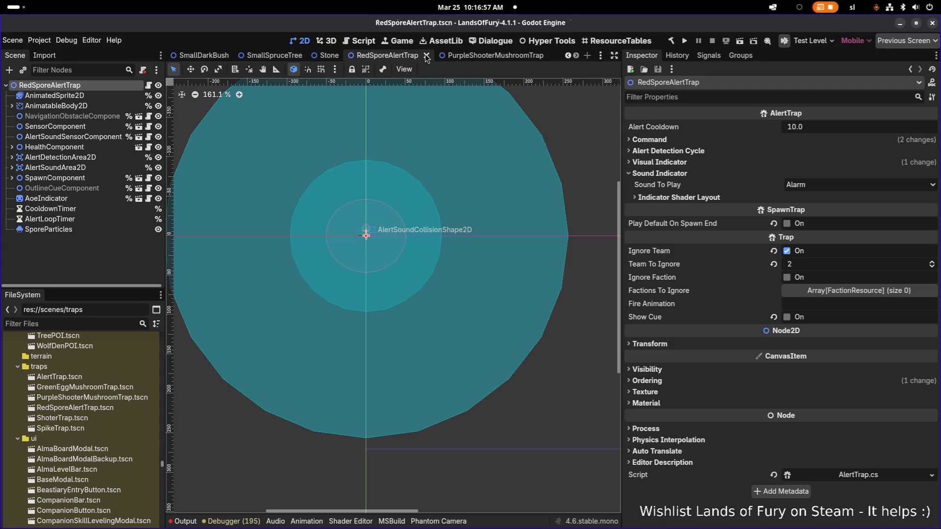
# - Duplicate PurpleShooterMushroomTrap.tscn as PurpleMushroomSporeTrap.tscn and open the new scene
pyautogui.click(119, 406)
pyautogui.click(121, 398)
pyautogui.hotkey('ctrl', 'd')
pyautogui.write('PurpleMushroomSporeTrap')
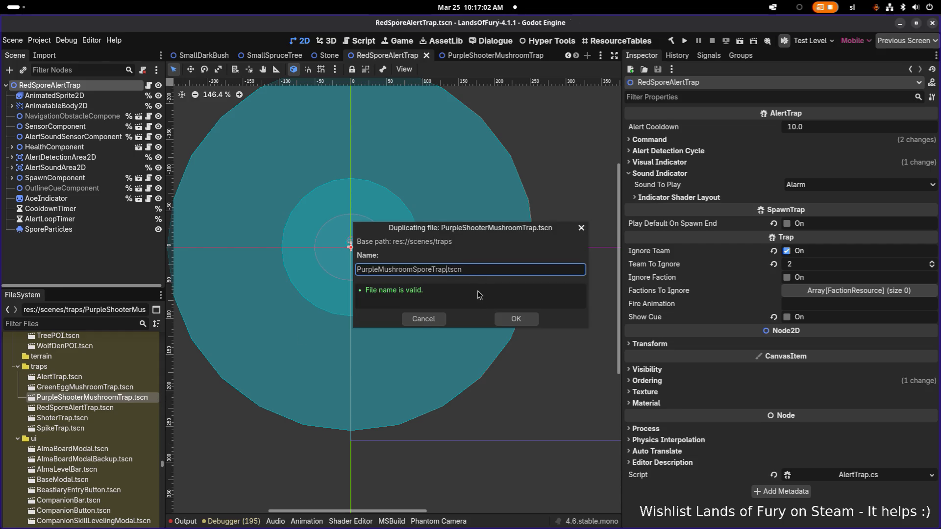
pyautogui.click(516, 321)
pyautogui.doubleClick(115, 398)
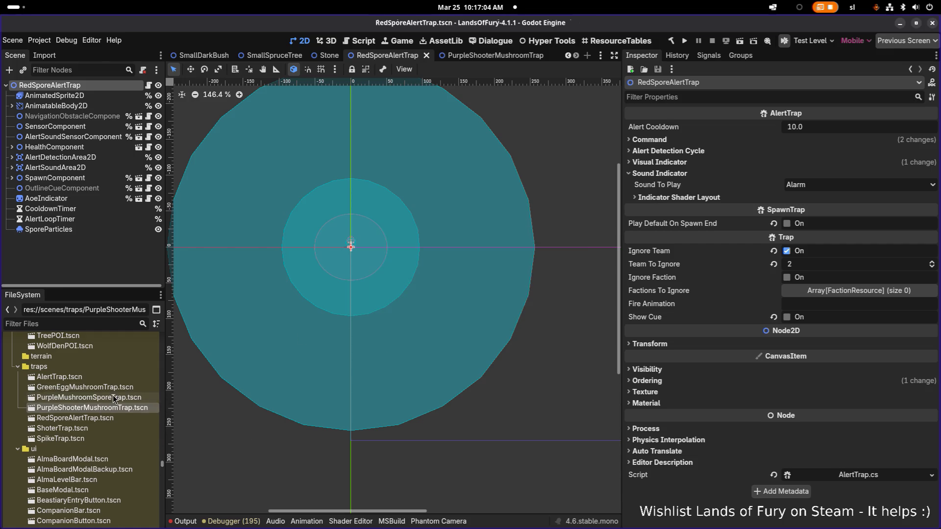
# - Rename the new scene's root node to PurpleMushroomSporeTrap
pyautogui.doubleClick(113, 85)
pyautogui.write('PurpleMushroomSporeTrap')
pyautogui.press('Return')
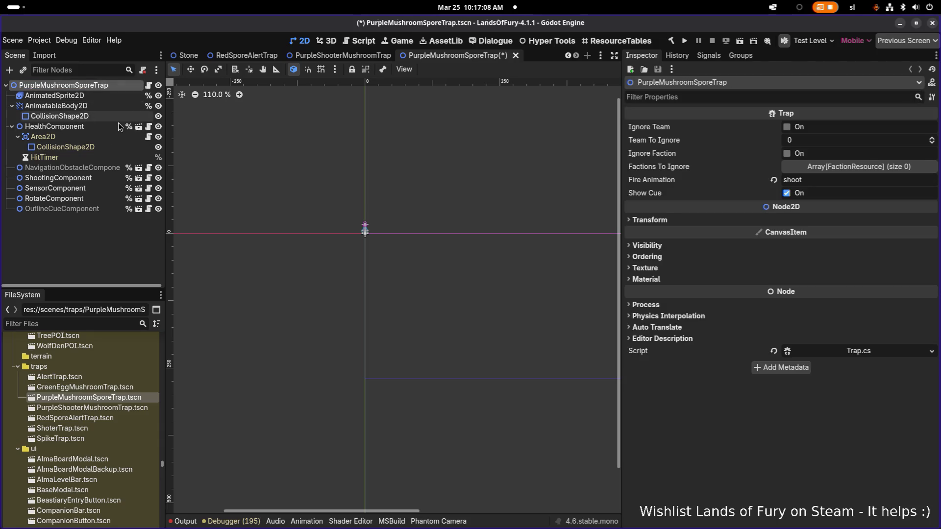
# - Select the AnimatedSprite2D node and clear all frames from its shoot animation
pyautogui.click(122, 117)
pyautogui.click(116, 97)
pyautogui.click(111, 106)
pyautogui.click(110, 96)
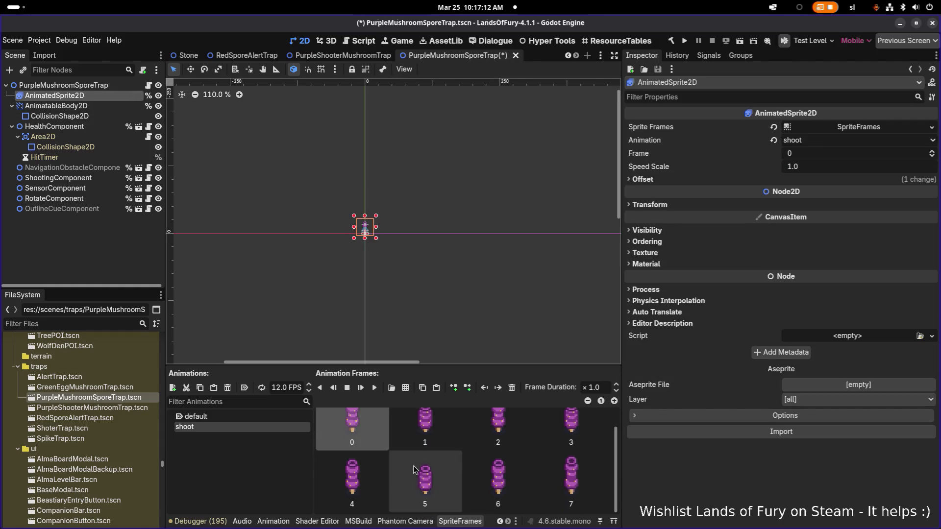
pyautogui.scroll(-1, 573, 490)
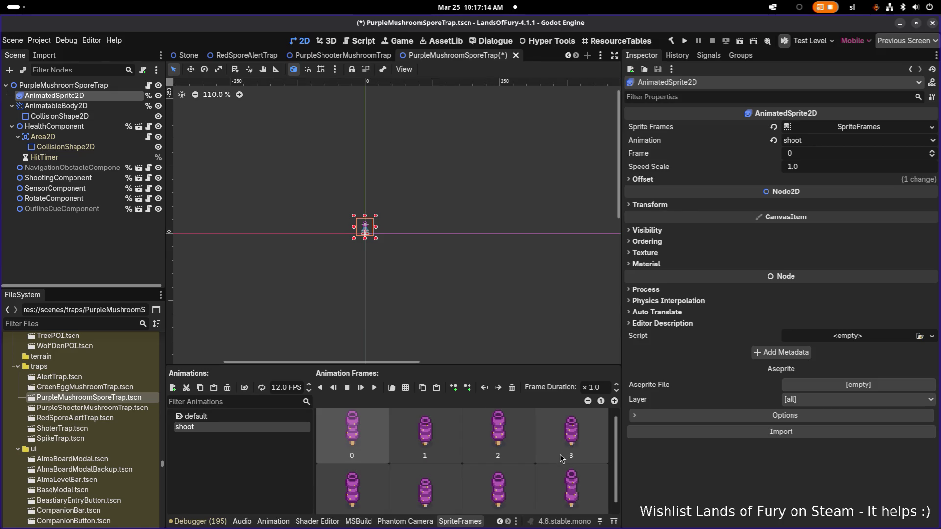
pyautogui.click(512, 388)
# - Add all three frames from spore_gas_mushroom-Sheet.png to the shoot animation and preview it
pyautogui.click(411, 391)
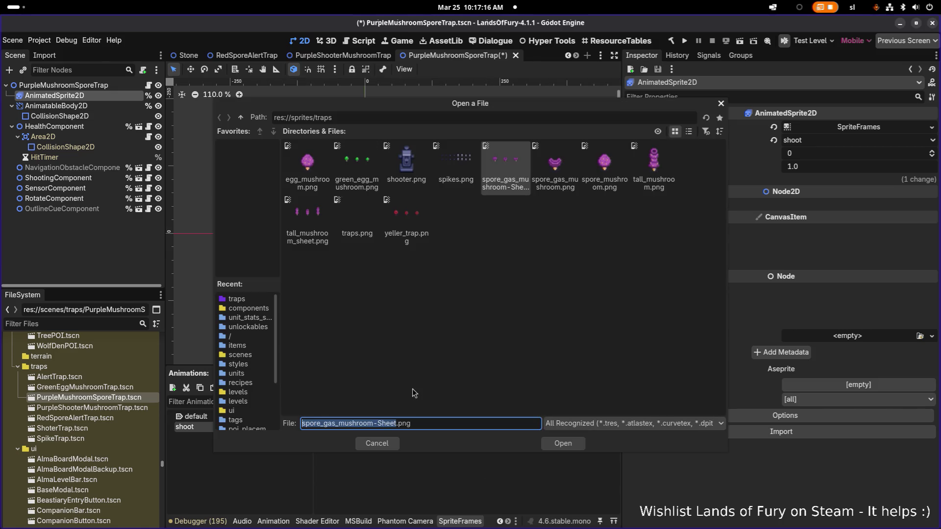
pyautogui.doubleClick(507, 169)
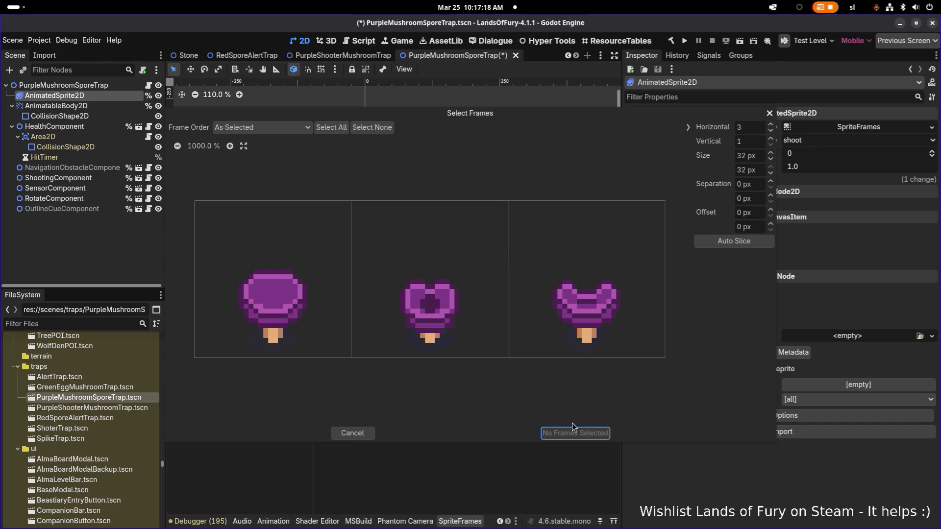
pyautogui.click(331, 128)
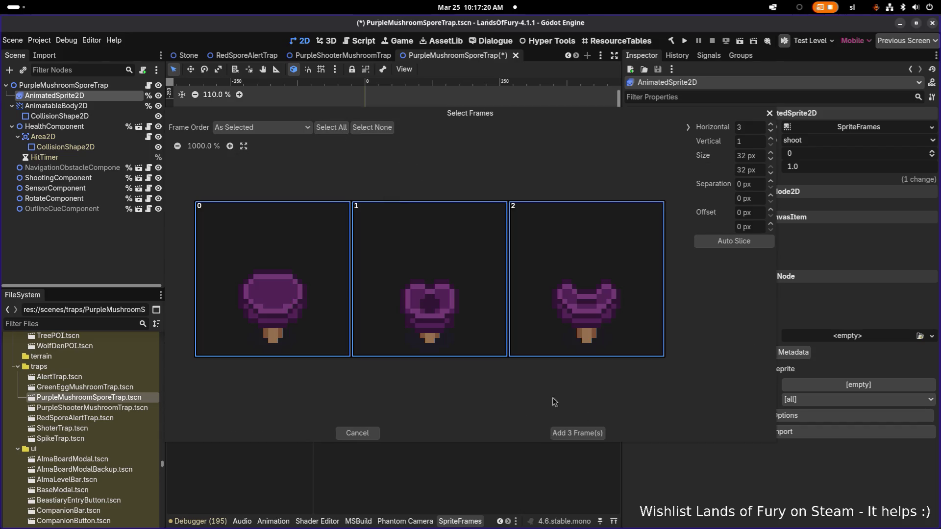
pyautogui.click(576, 433)
pyautogui.scroll(12, 363, 235)
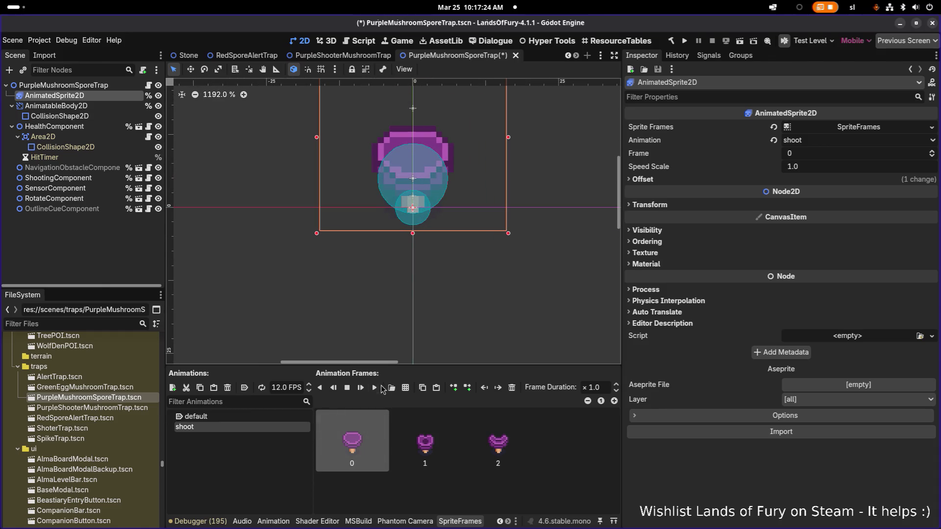
pyautogui.click(375, 387)
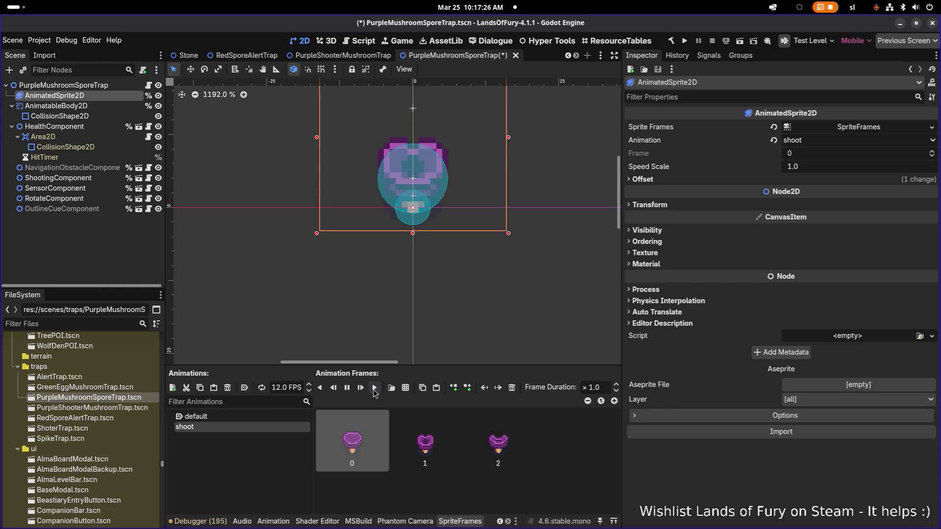
# - Select the shoot animation's frames in the Animation Frames list, ending on frame 2
pyautogui.scroll(-3, 431, 279)
pyautogui.scroll(-3, 397, 308)
pyautogui.click(441, 449)
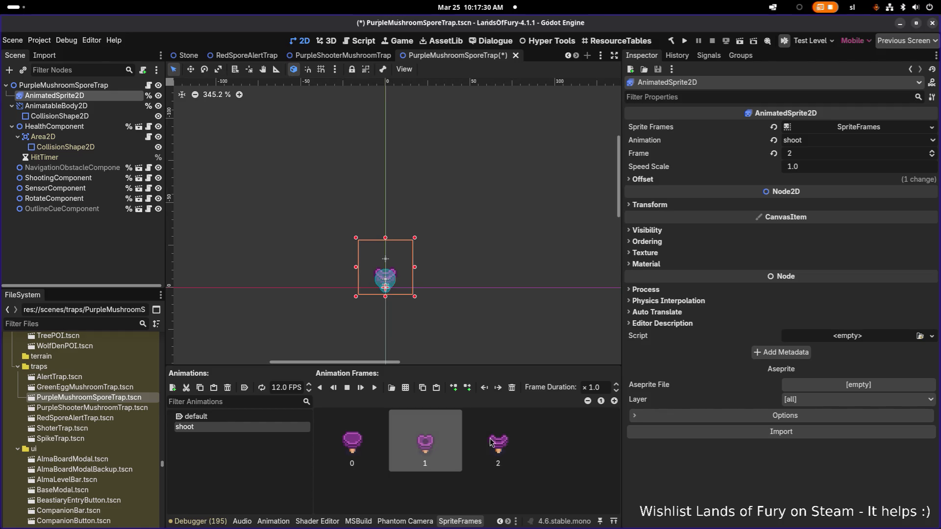
pyautogui.click(355, 444)
pyautogui.keyDown('shift'); pyautogui.click(477, 454); pyautogui.keyUp('shift')
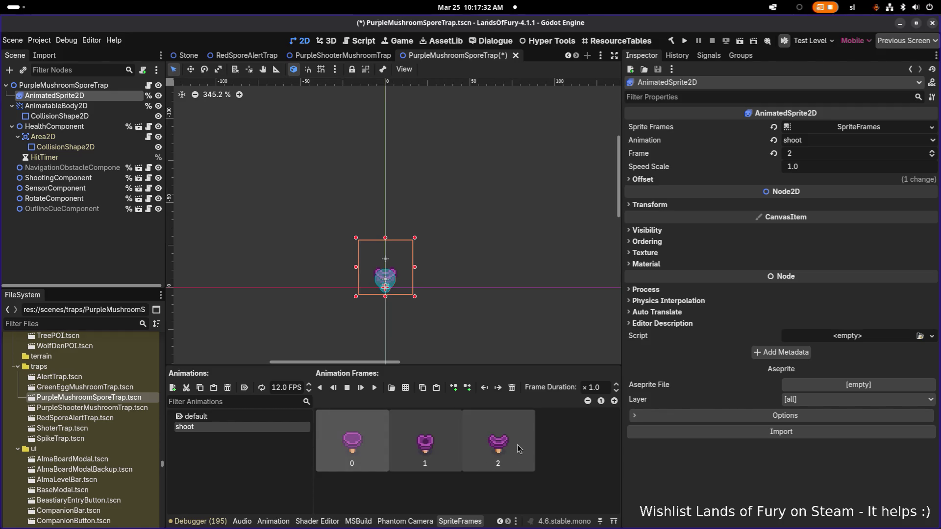
pyautogui.moveTo(466, 294); pyautogui.dragTo(407, 264)
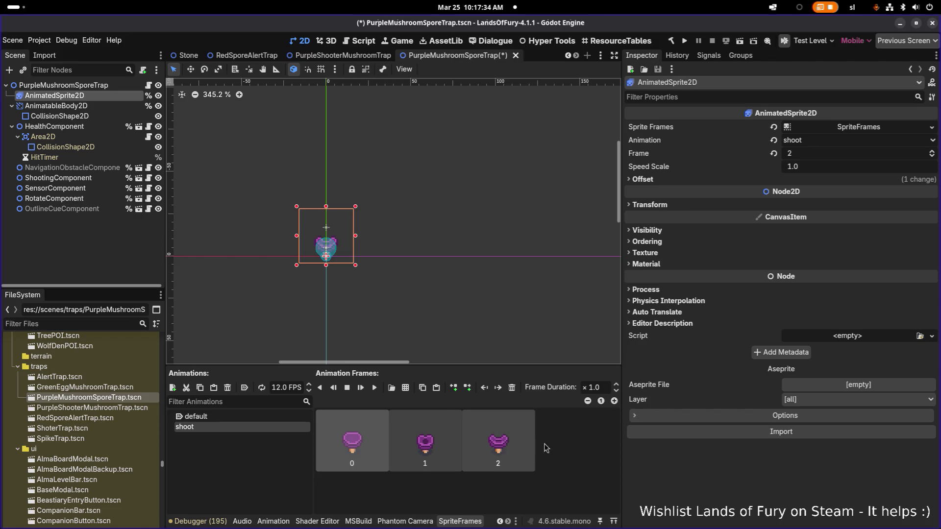
pyautogui.click(514, 454)
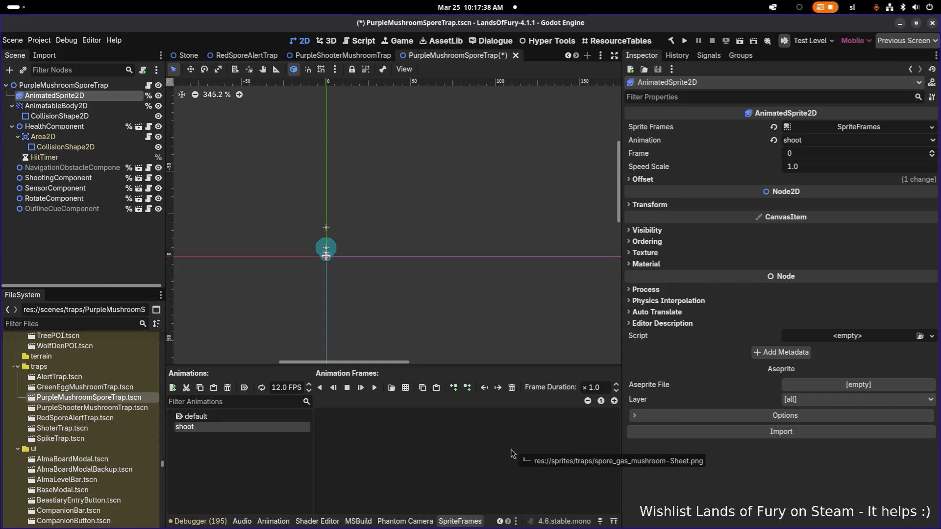
# - Copy frames 0–2 and paste them repeatedly to extend the shoot animation to twelve frames
pyautogui.press('Home')
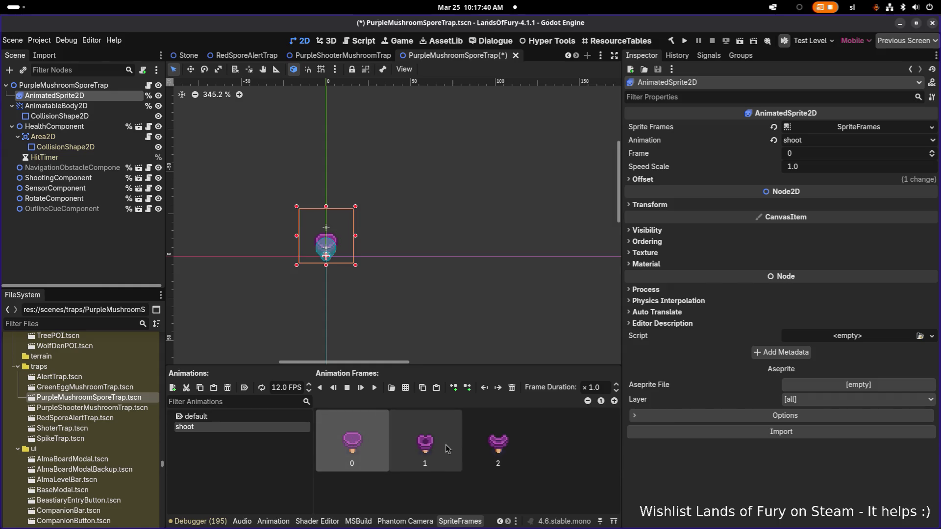
pyautogui.keyDown('shift'); pyautogui.click(470, 443); pyautogui.keyUp('shift')
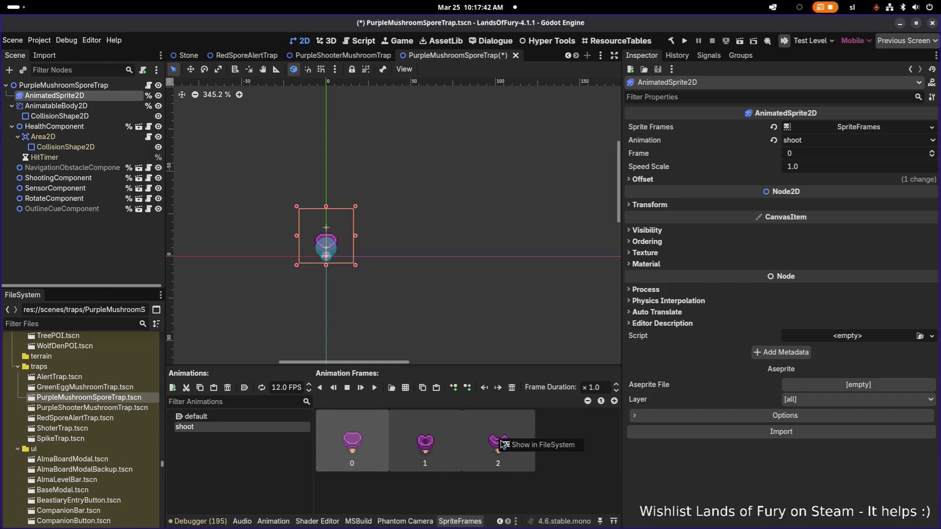
pyautogui.keyDown('ctrl'); pyautogui.click(474, 445); pyautogui.keyUp('ctrl')
pyautogui.keyDown('ctrl'); pyautogui.click(475, 446); pyautogui.keyUp('ctrl')
pyautogui.hotkey('ctrl', 'c')
pyautogui.hotkey('ctrl', 'v')
pyautogui.scroll(-1, 556, 455)
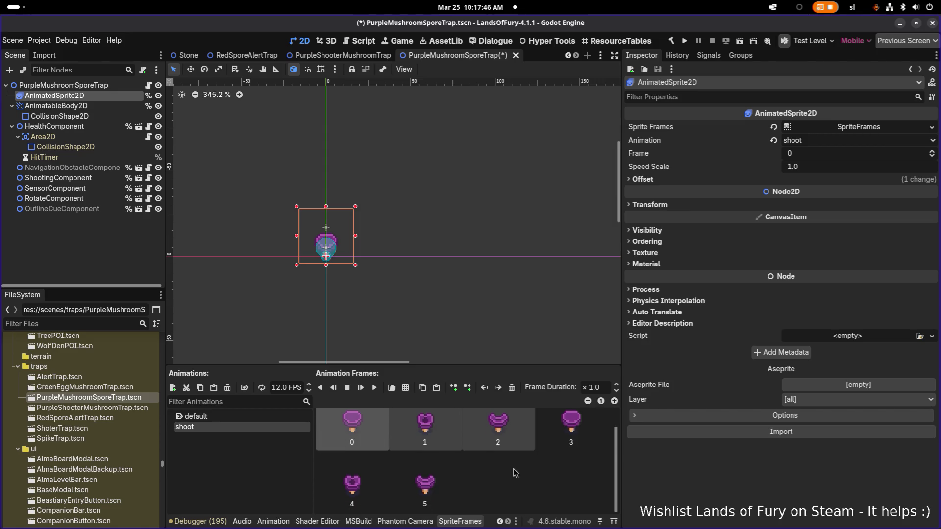
pyautogui.hotkey('ctrl', 'v')
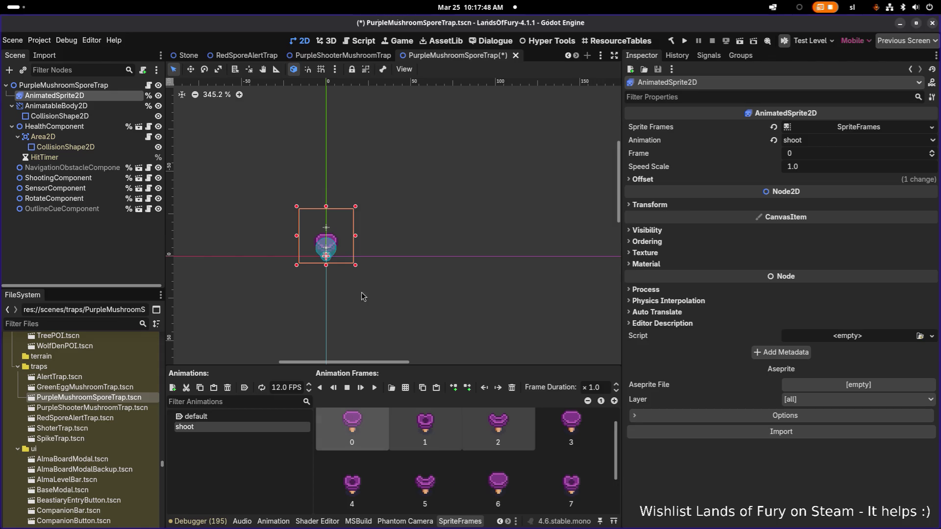
pyautogui.scroll(4, 353, 299)
# - Replay the twelve-frame shoot animation from the start several times
pyautogui.click(375, 389)
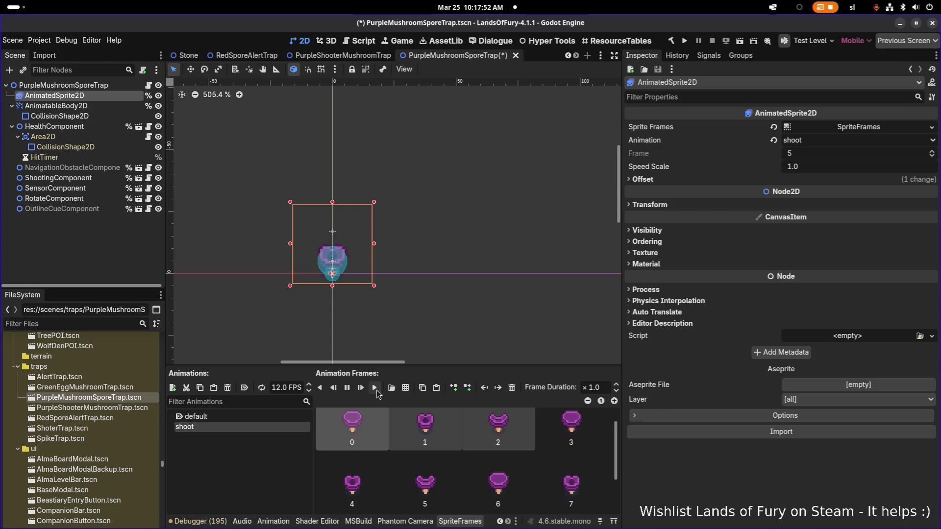
pyautogui.click(376, 390)
pyautogui.scroll(-1, 435, 440)
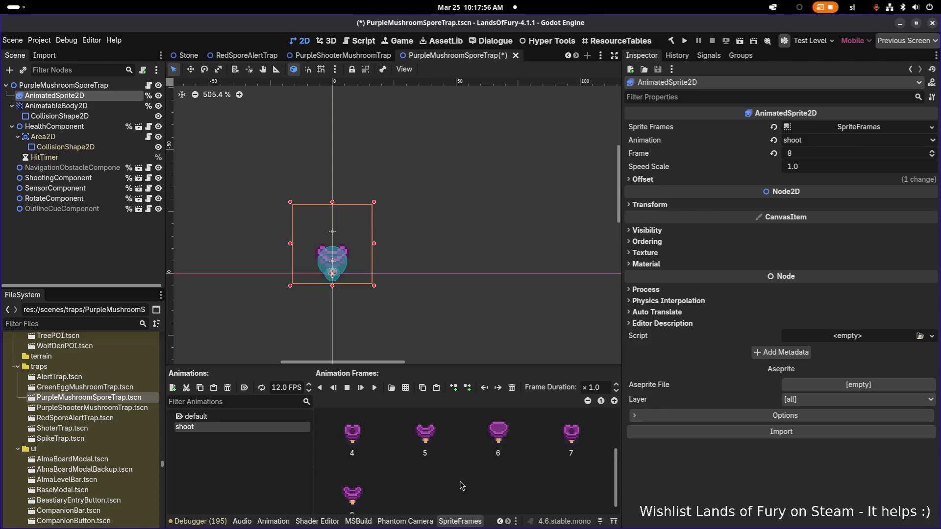
pyautogui.click(376, 388)
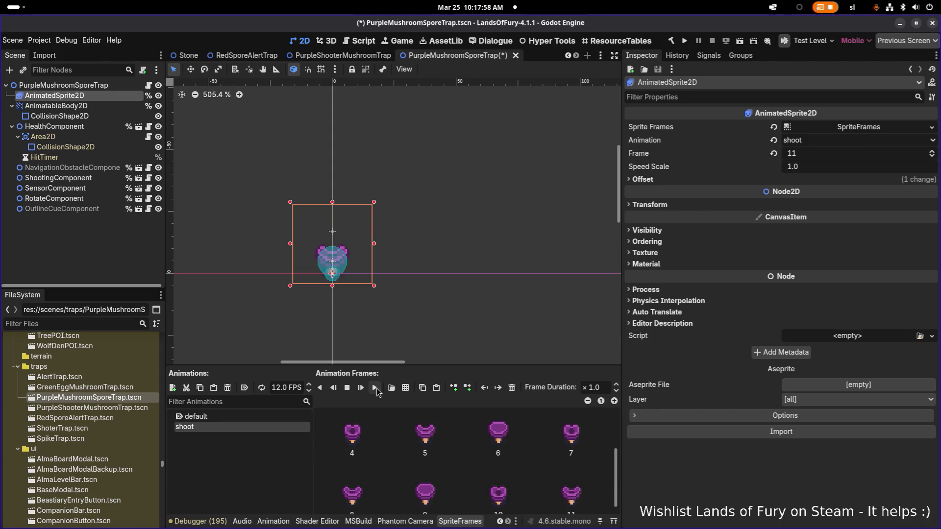
pyautogui.click(376, 388)
pyautogui.click(375, 389)
pyautogui.click(375, 389)
pyautogui.scroll(-6, 321, 273)
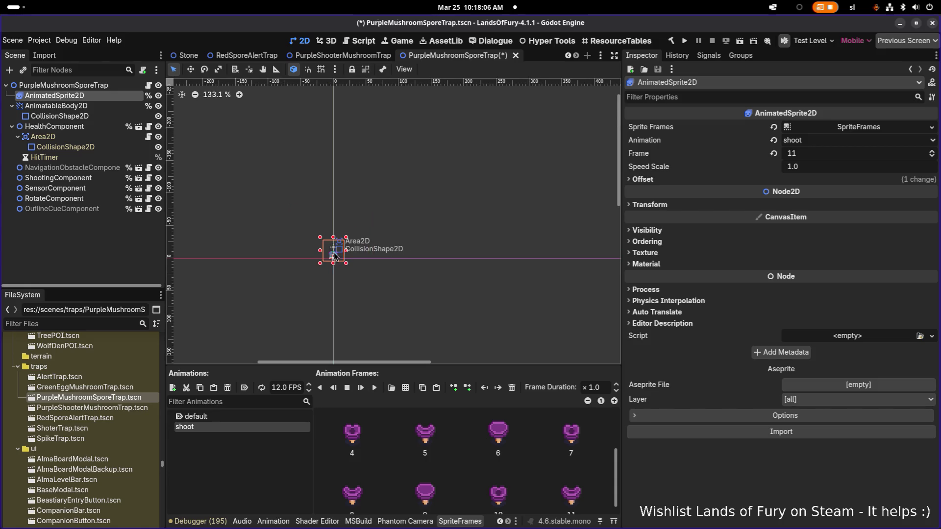
pyautogui.scroll(5, 314, 278)
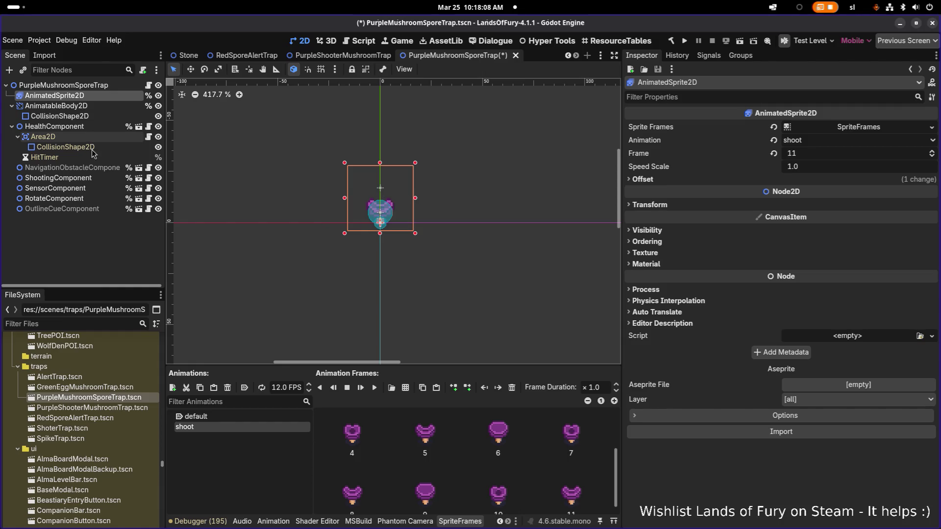
pyautogui.click(101, 190)
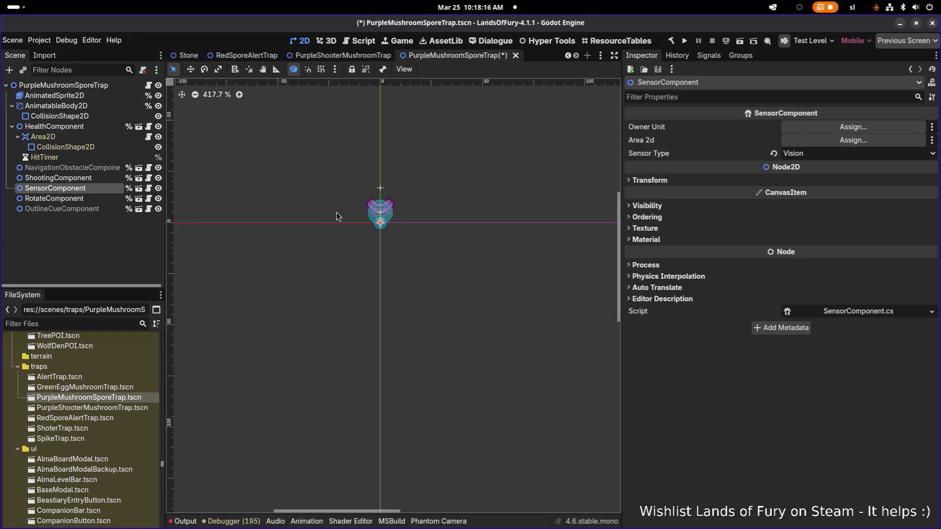
pyautogui.click(360, 60)
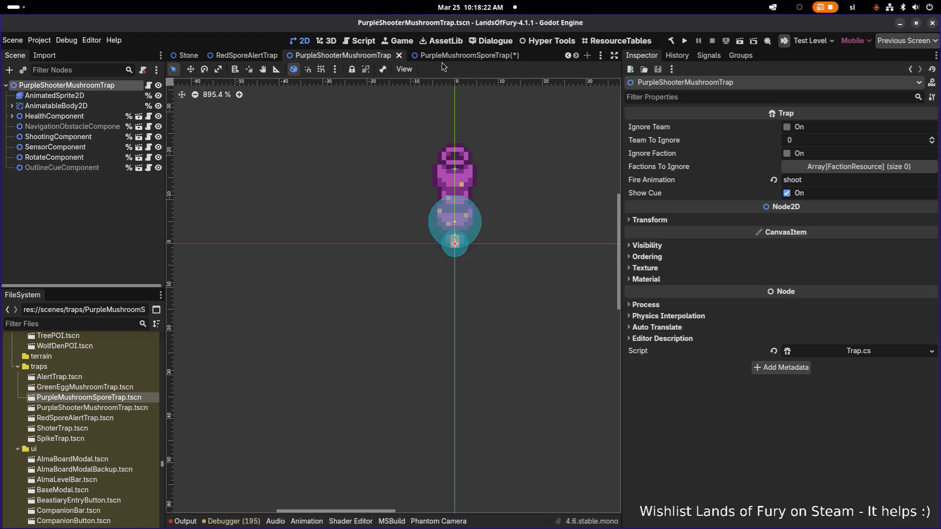
pyautogui.click(78, 148)
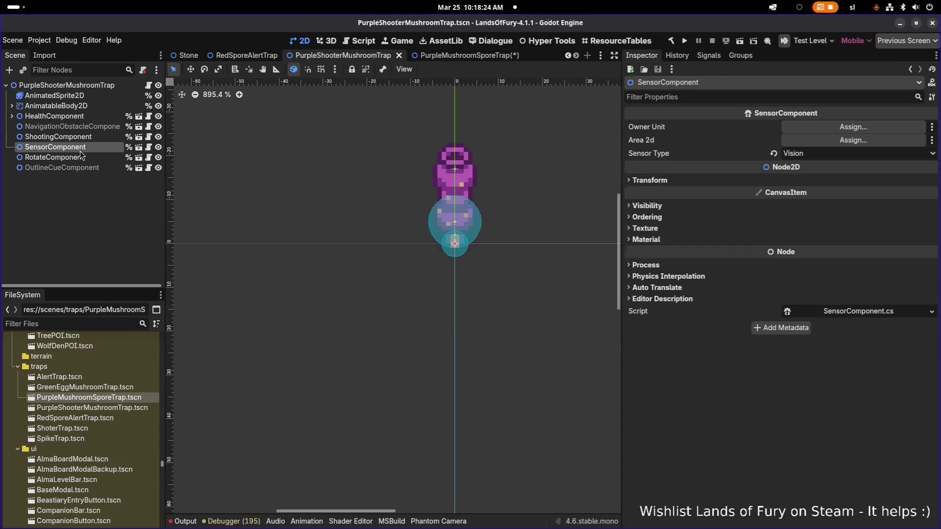
pyautogui.click(99, 129)
pyautogui.click(89, 148)
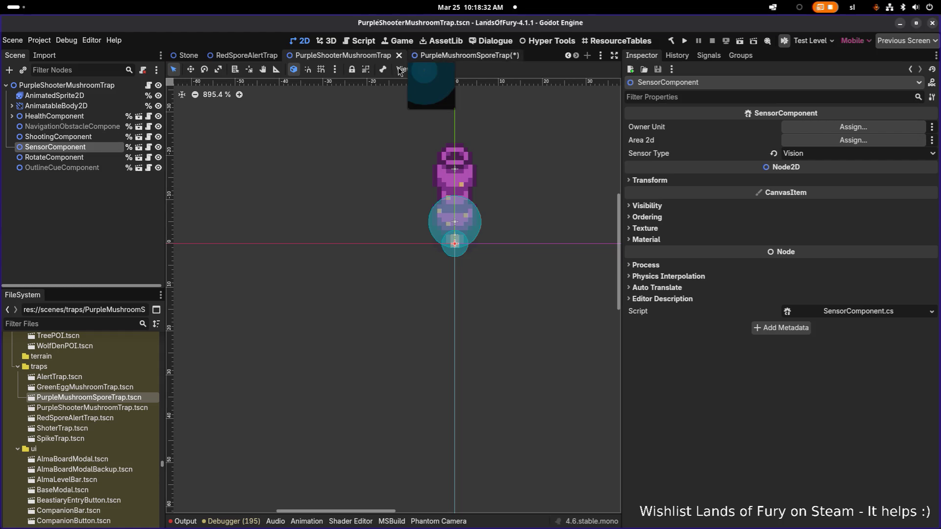
pyautogui.click(118, 85)
pyautogui.click(465, 57)
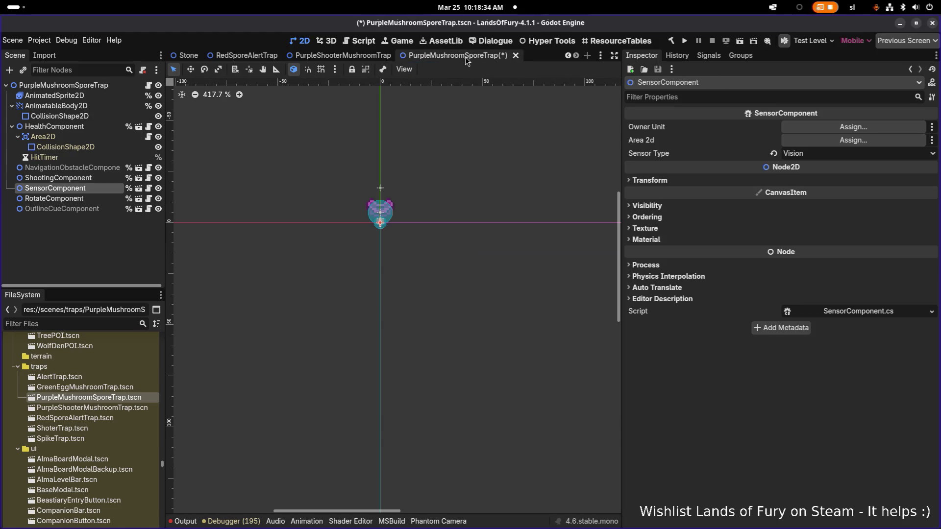
# - Look over the ShootingComponent and OutlineCueComponent, then select HealthComponent
pyautogui.scroll(6, 401, 164)
pyautogui.scroll(-4, 400, 164)
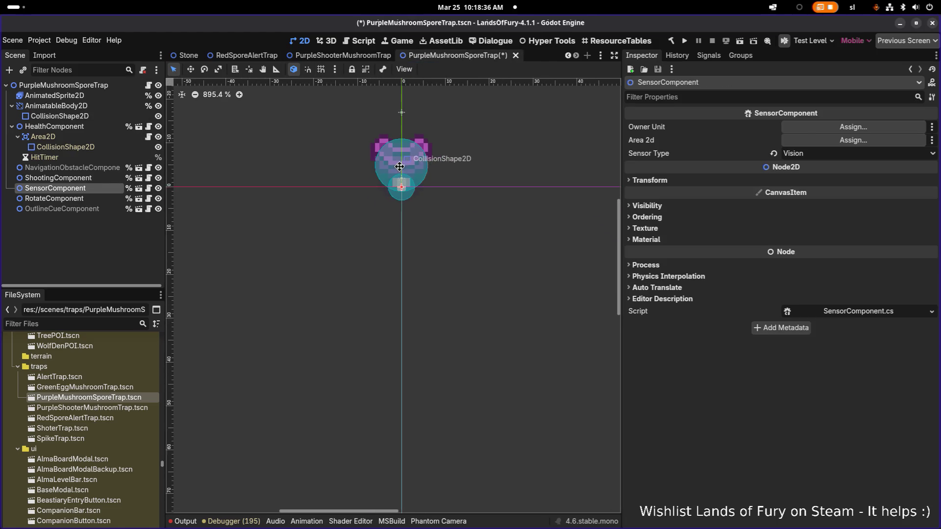
pyautogui.scroll(2, 422, 98)
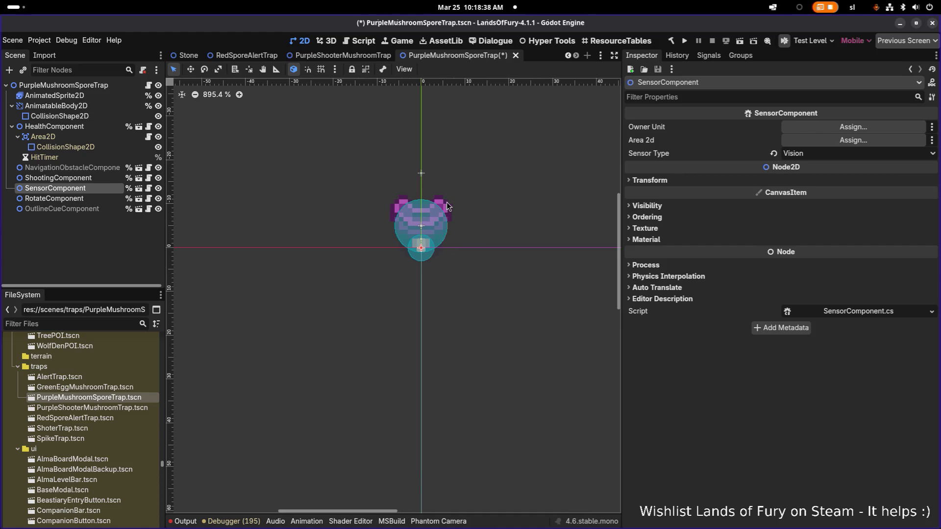
pyautogui.scroll(2, 404, 196)
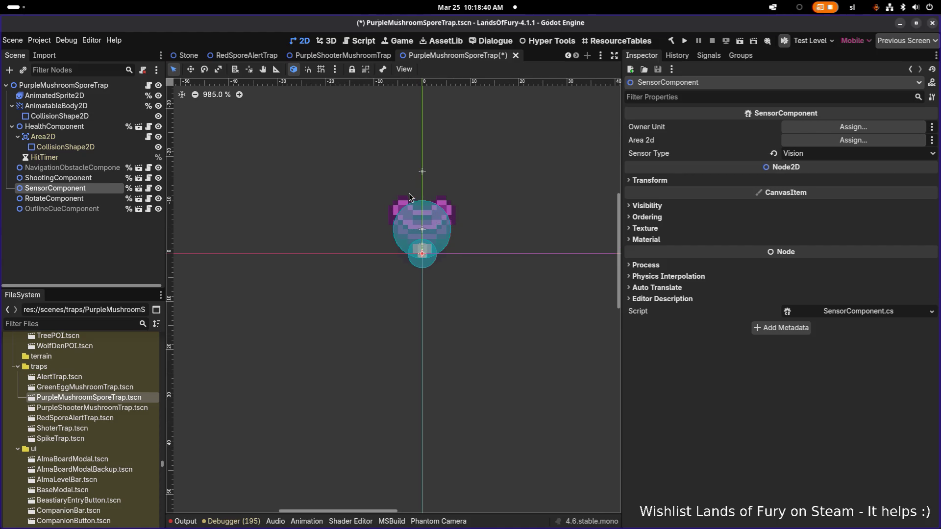
pyautogui.click(58, 178)
pyautogui.click(81, 209)
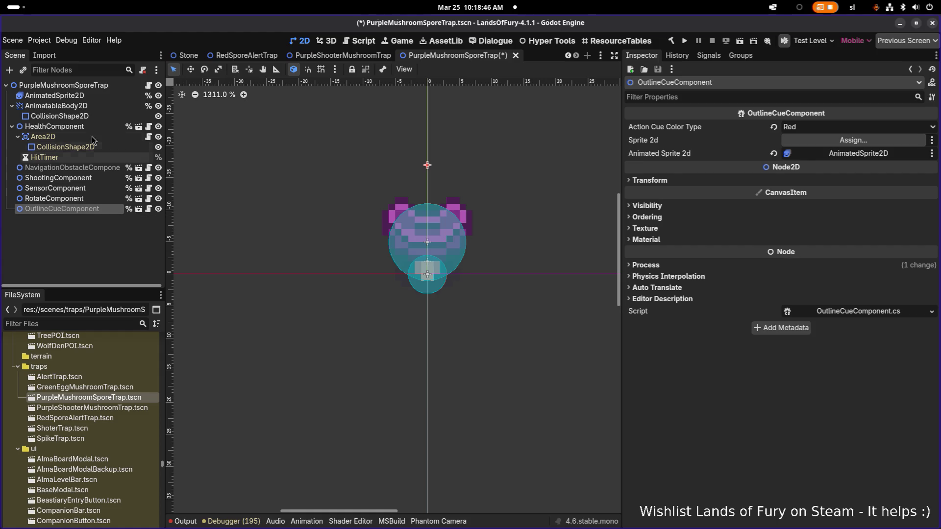
pyautogui.click(12, 127)
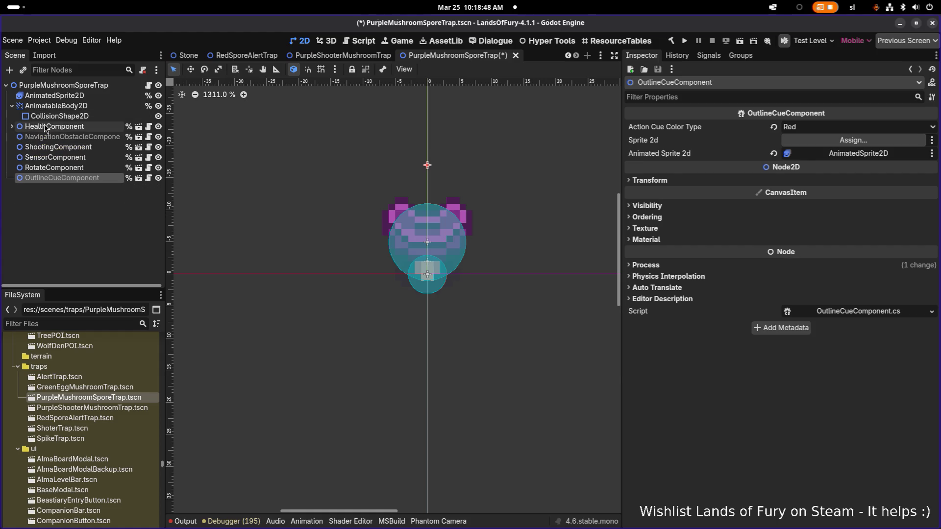
pyautogui.click(47, 127)
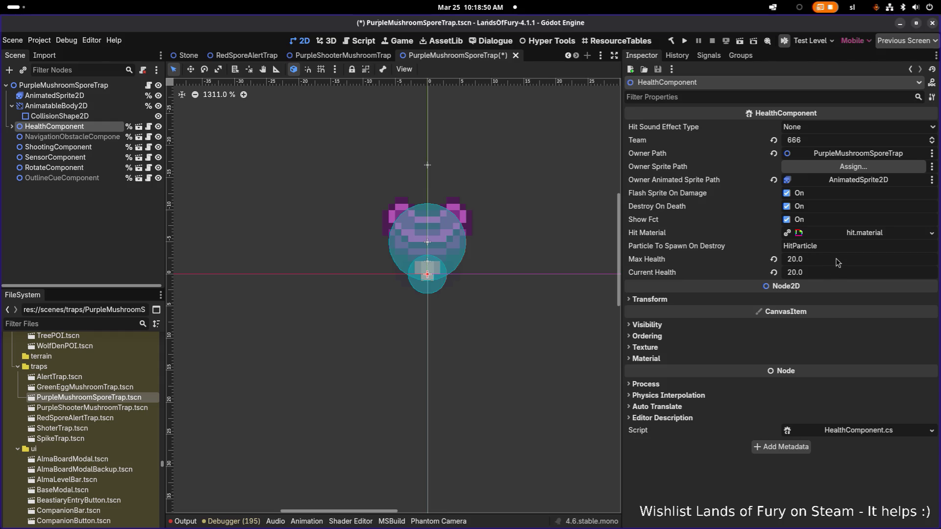
# - Set HealthComponent's Max Health and Current Health to 25.0
pyautogui.click(854, 258)
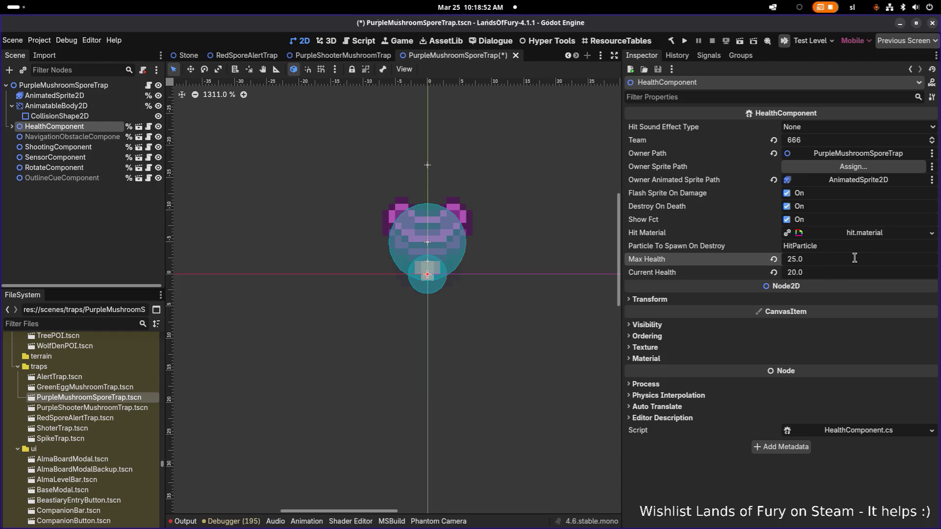
pyautogui.press('Tab')
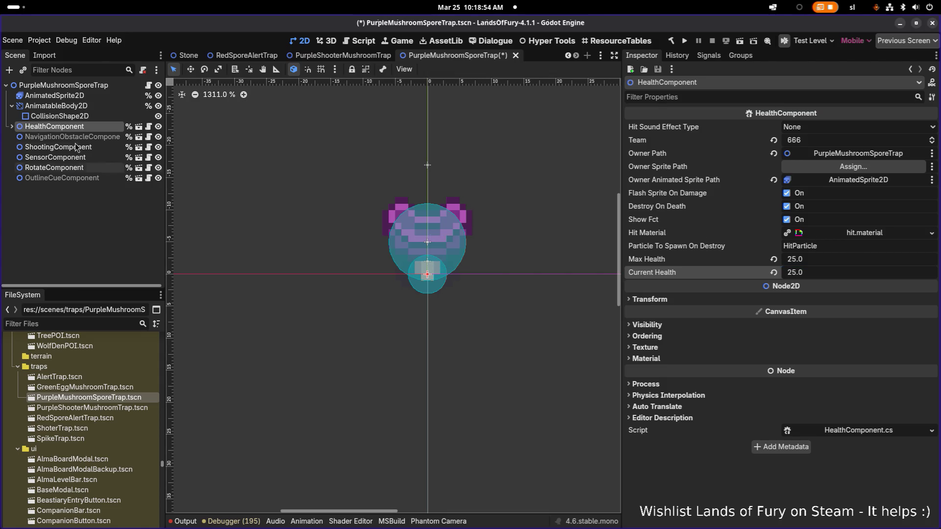
pyautogui.click(58, 147)
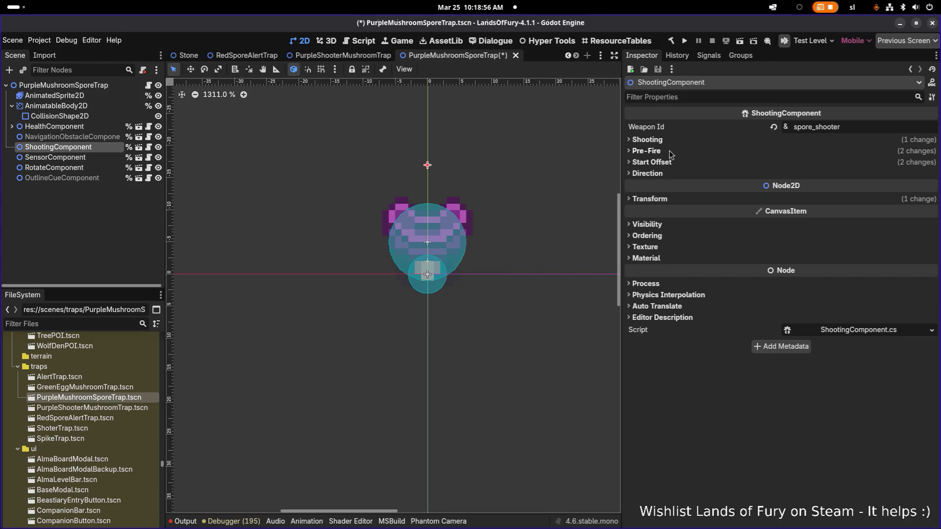
# - Expand the Pre-Fire, Start Offset and Shooting groups to review the spore_shooter settings
pyautogui.click(646, 151)
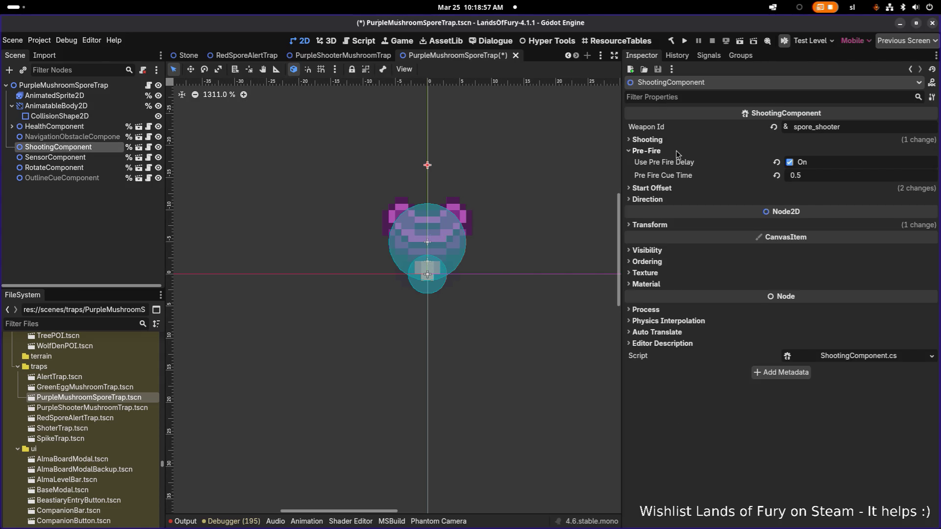
pyautogui.click(684, 189)
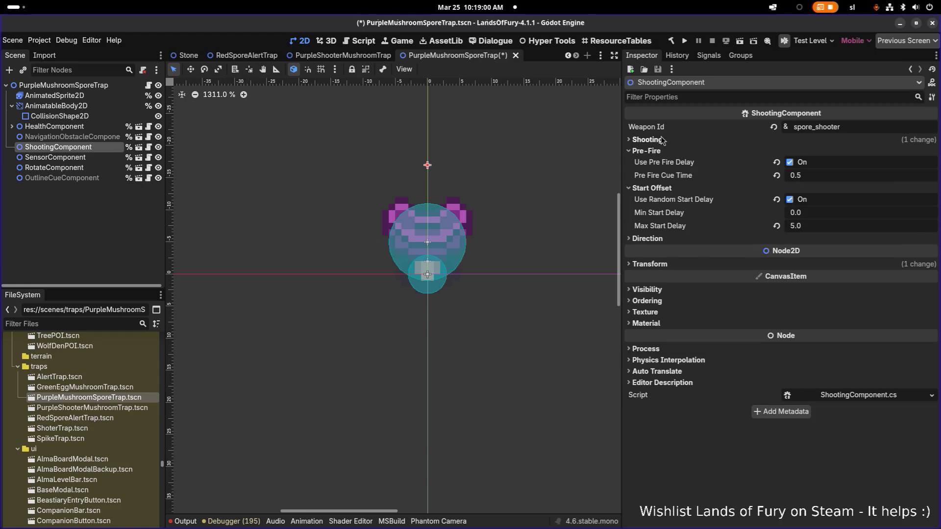
pyautogui.click(663, 141)
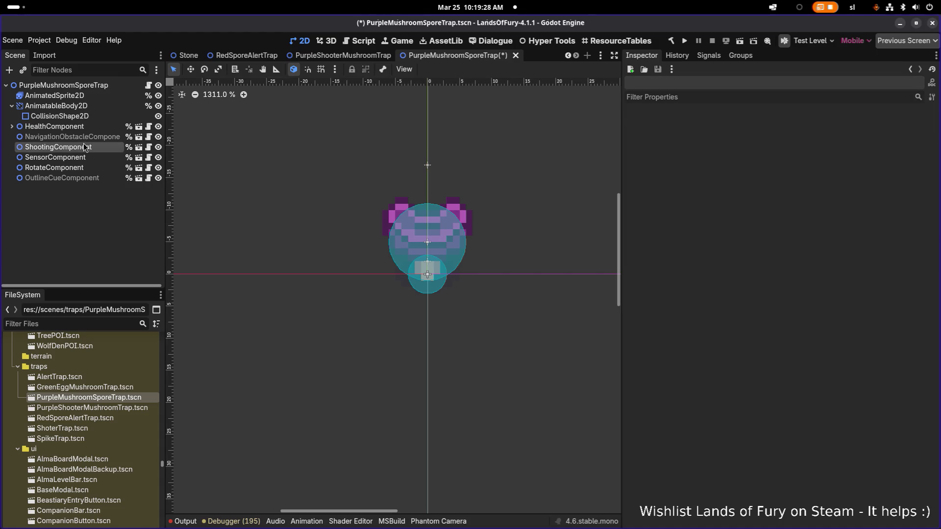
# - Save the spore trap scene and quick-open the SpikeTrap scene by searching 'spike'
pyautogui.click(73, 136)
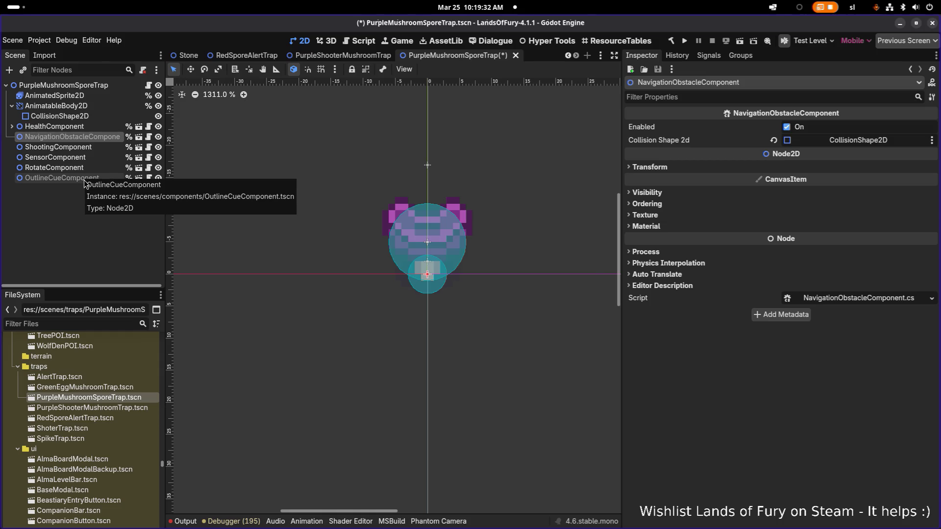
pyautogui.hotkey('ctrl', 's')
pyautogui.hotkey('ctrl', 'shift', 'o')
pyautogui.write('spike')
pyautogui.press('Return')
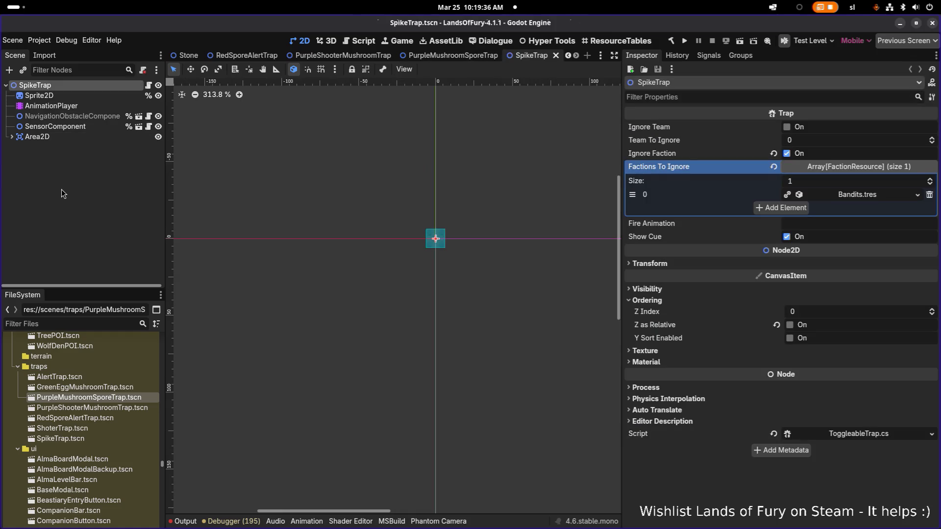
# - Disable SpikeTrap's NavigationObstacleComponent, save, and close the SpikeTrap scene
pyautogui.click(91, 117)
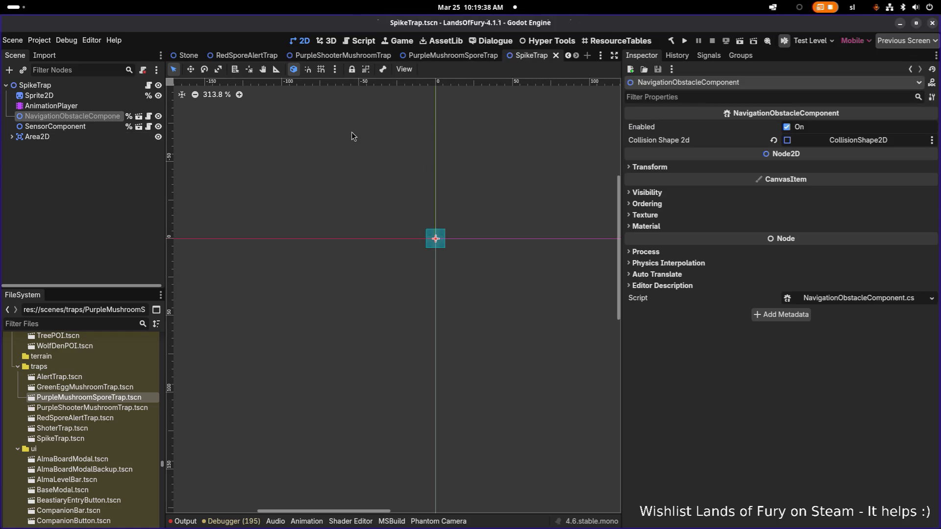
pyautogui.scroll(7, 441, 249)
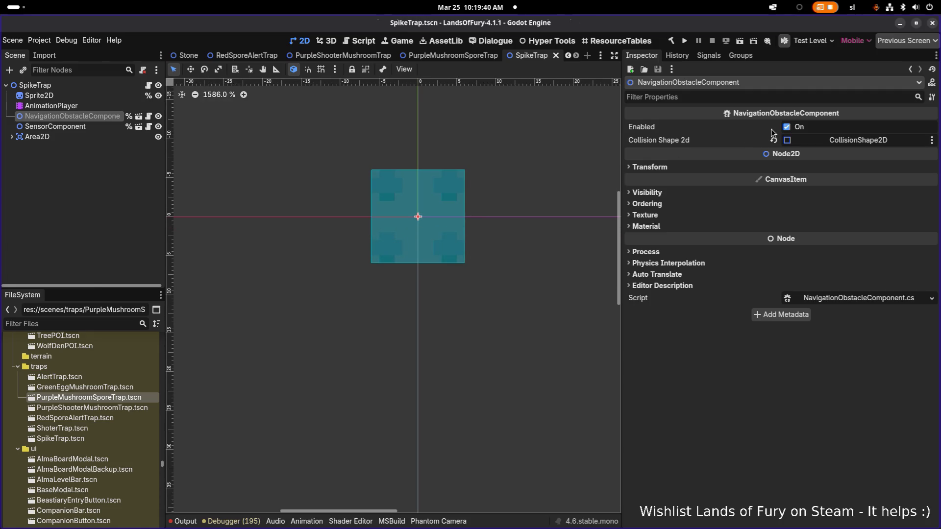
pyautogui.click(787, 127)
pyautogui.hotkey('ctrl', 's')
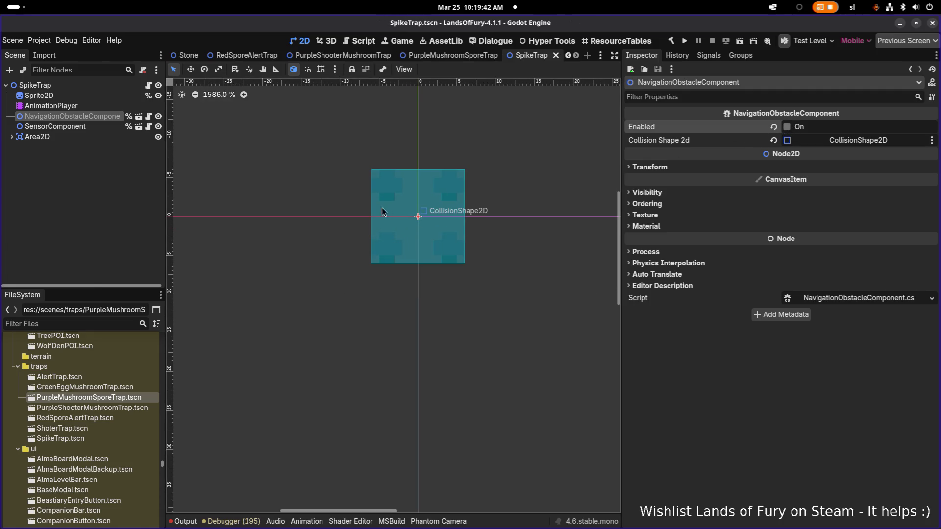
pyautogui.click(556, 55)
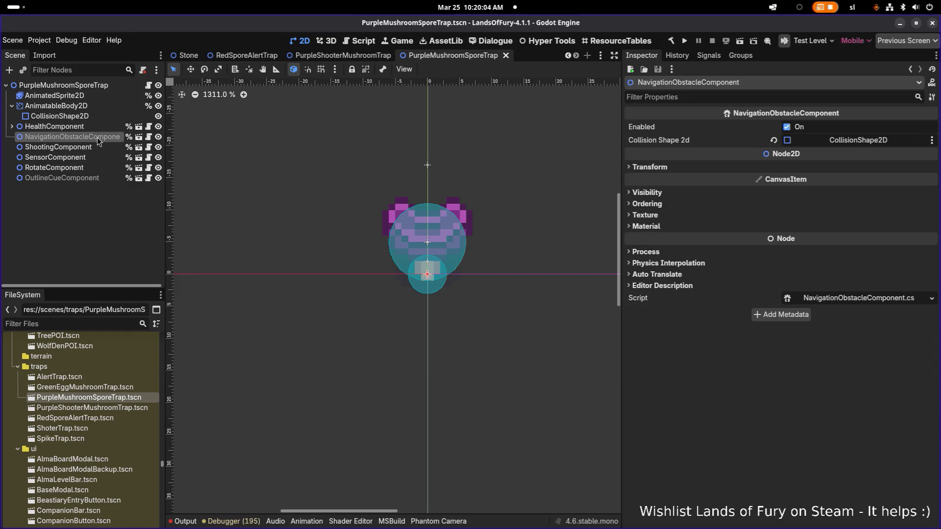
# - Toggle the spore trap's navigation obstacle off and back on, saving each time, then open Quick Open Scene
pyautogui.click(787, 128)
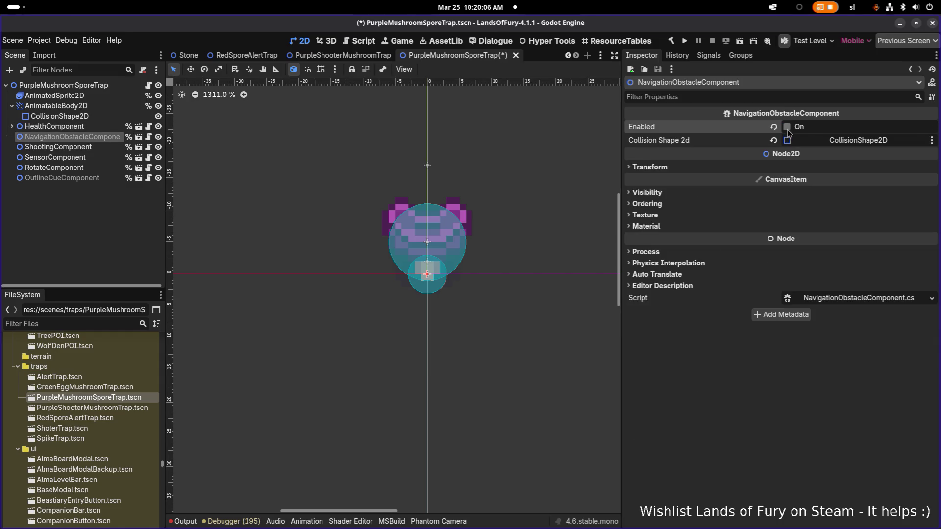
pyautogui.hotkey('ctrl', 's')
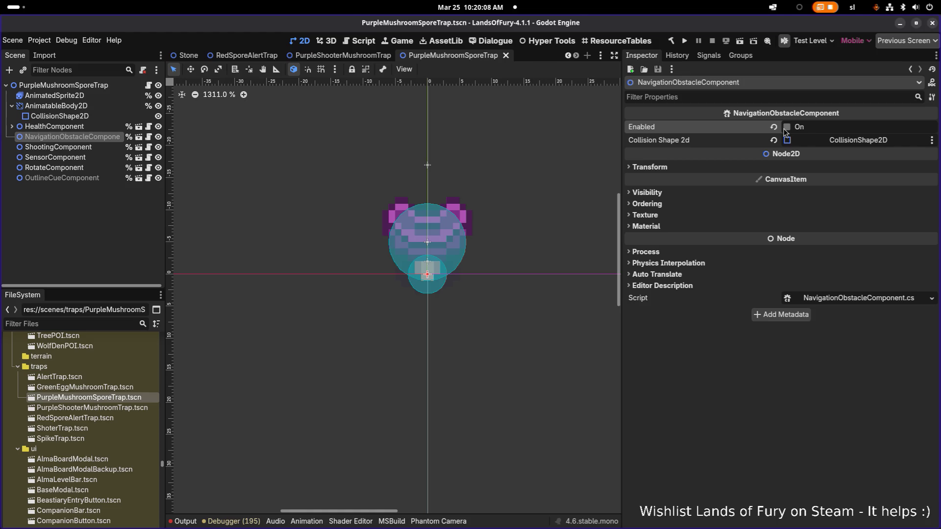
pyautogui.click(787, 127)
pyautogui.hotkey('ctrl', 's')
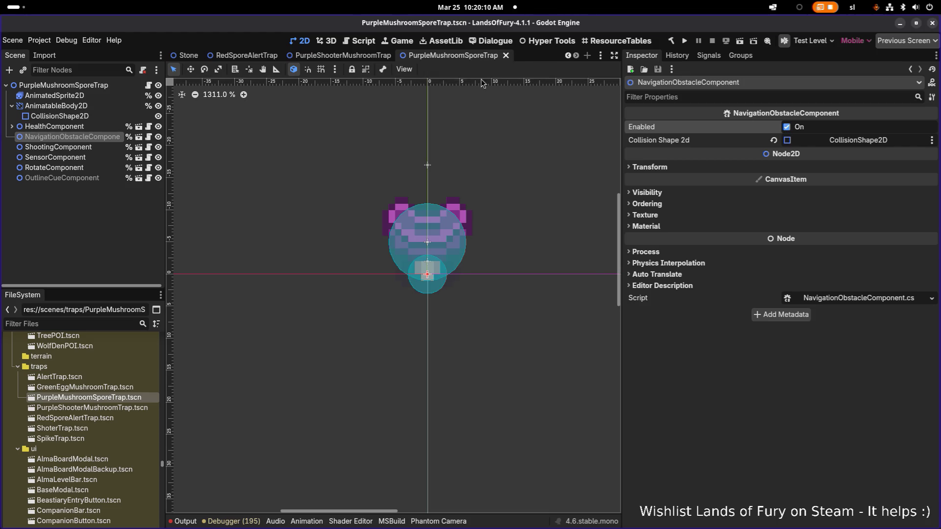
pyautogui.click(77, 157)
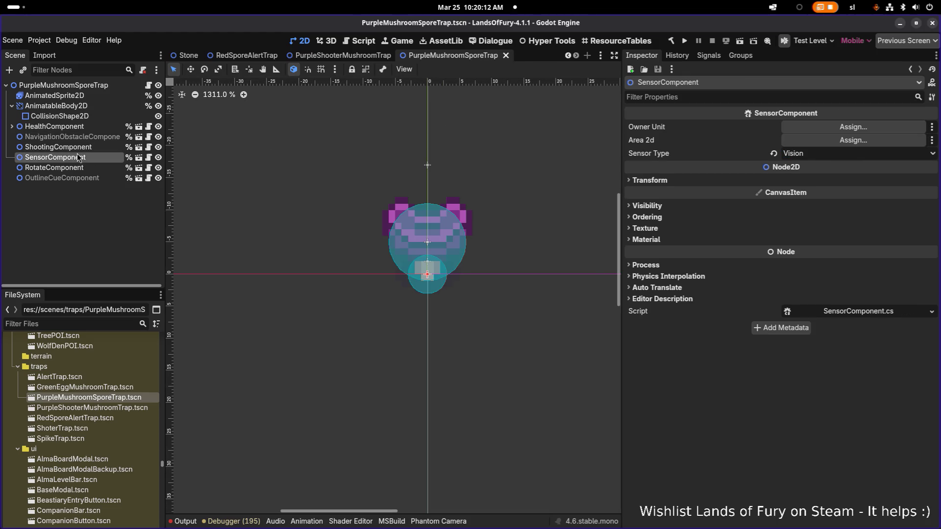
pyautogui.hotkey('ctrl', 'shift', 'o')
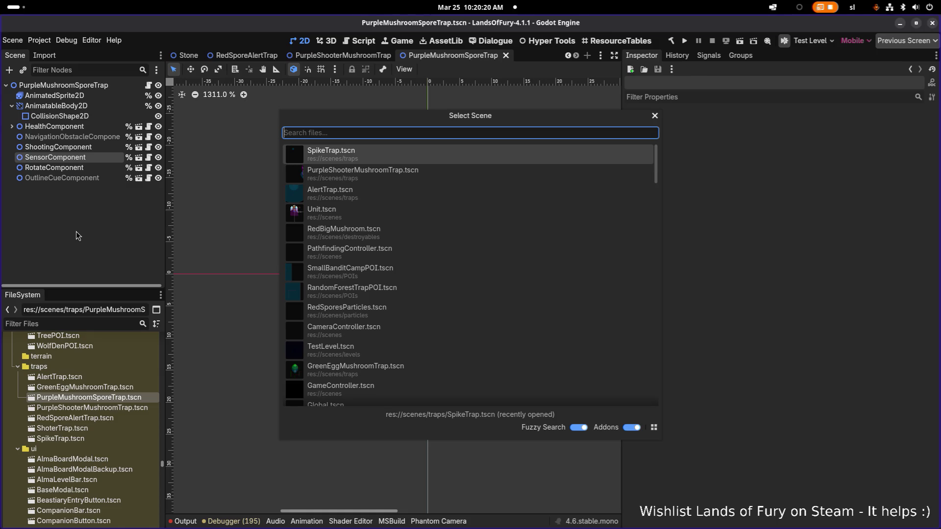
# - Quick-open the SmallBanditCampPOI scene by searching 'bandit'
pyautogui.write('tra')
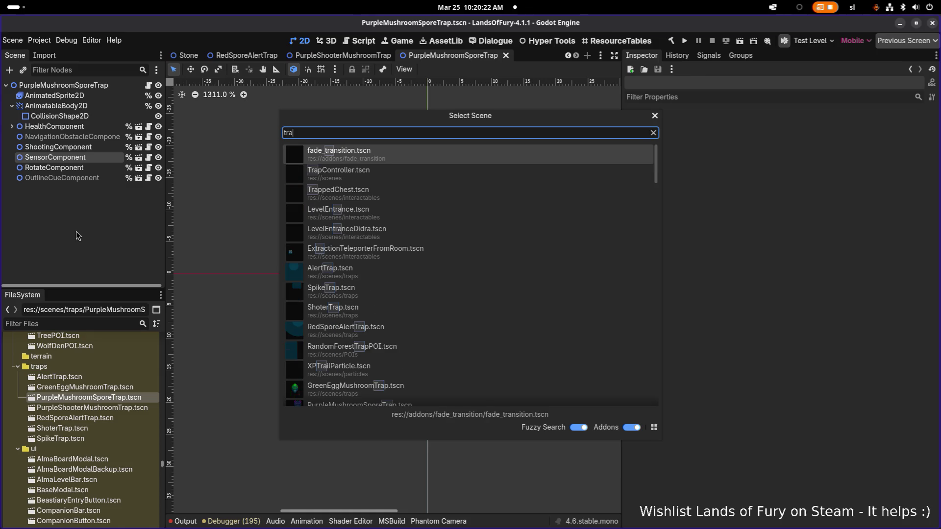
pyautogui.press('BackSpace')
pyautogui.press('BackSpace')
pyautogui.press('BackSpace')
pyautogui.write('bandit')
pyautogui.press('Return')
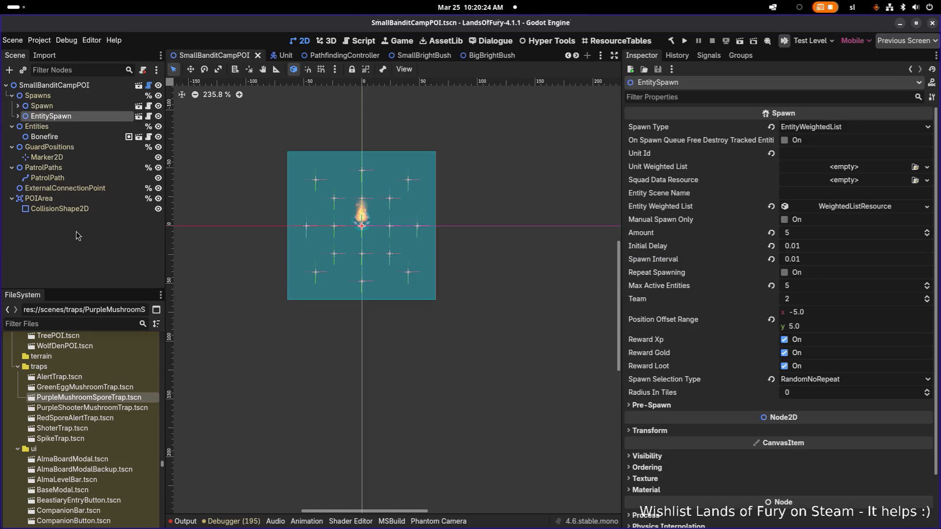
# - Locate SmallBanditCampPOI in the FileSystem dock and open SpikedLoot1POI.tscn from the POIs folder
pyautogui.scroll(4, 291, 242)
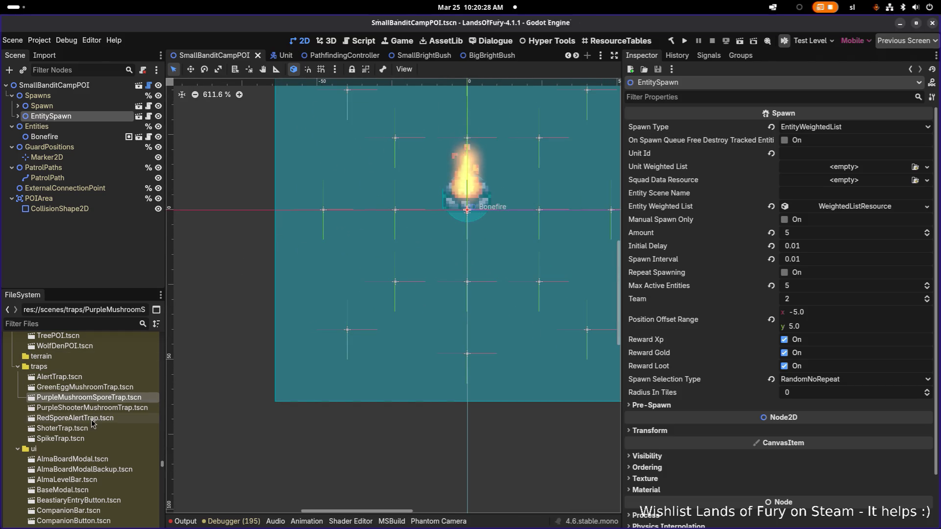
pyautogui.rightClick(84, 88)
pyautogui.click(143, 250)
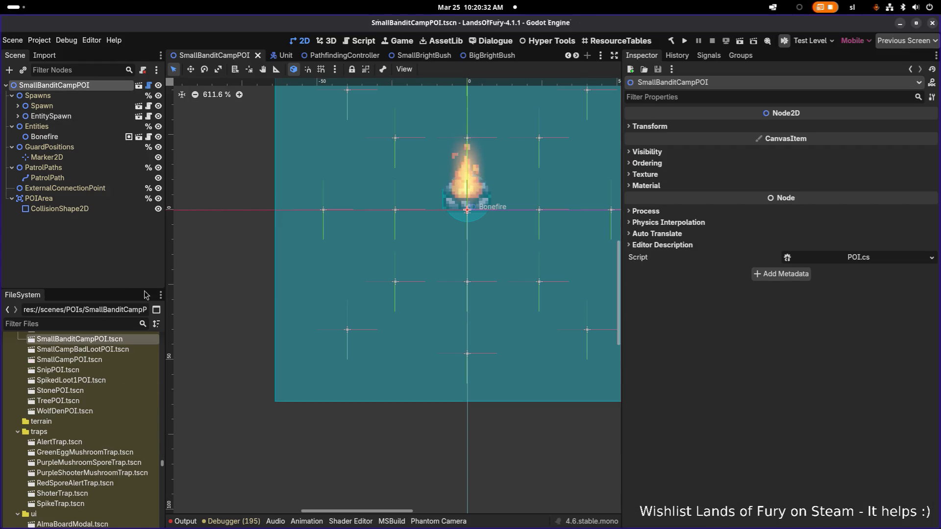
pyautogui.scroll(1, 104, 368)
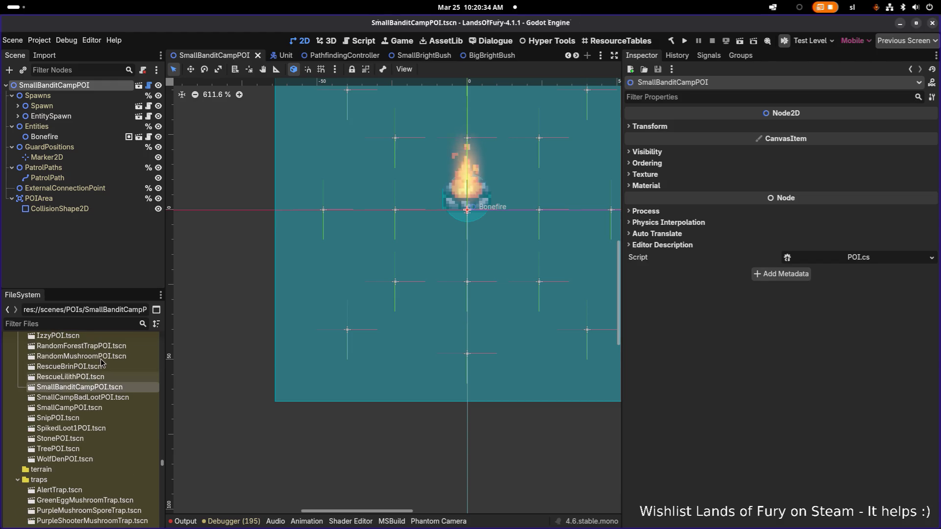
pyautogui.scroll(3, 109, 382)
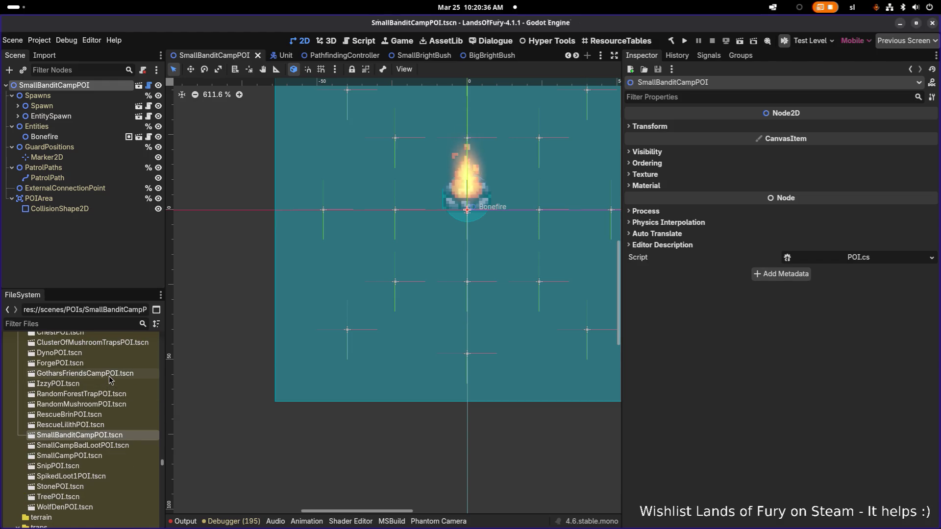
pyautogui.scroll(2, 109, 378)
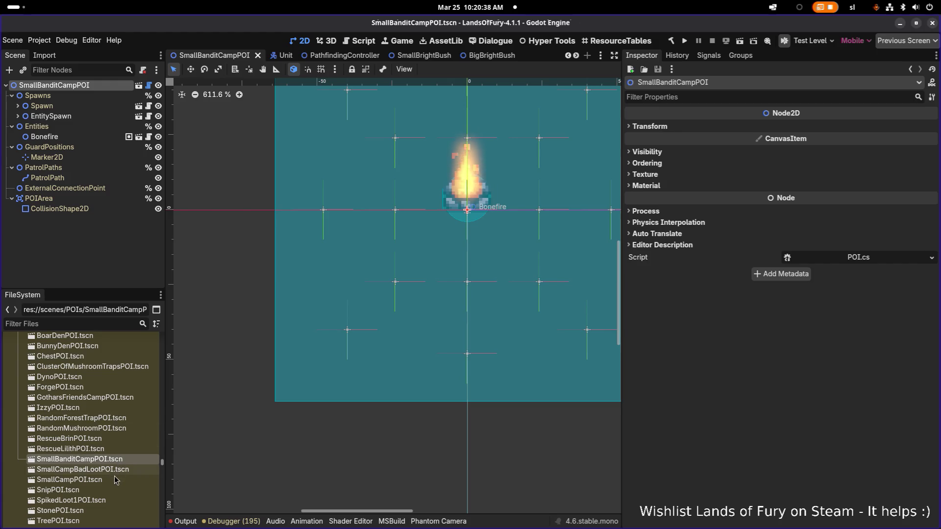
pyautogui.scroll(2, 109, 451)
pyautogui.scroll(-2, 108, 450)
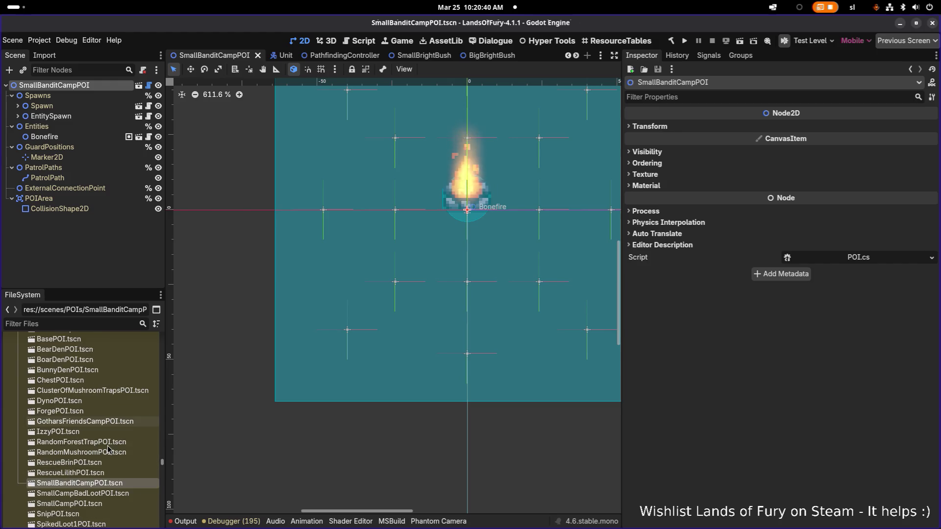
pyautogui.doubleClick(89, 500)
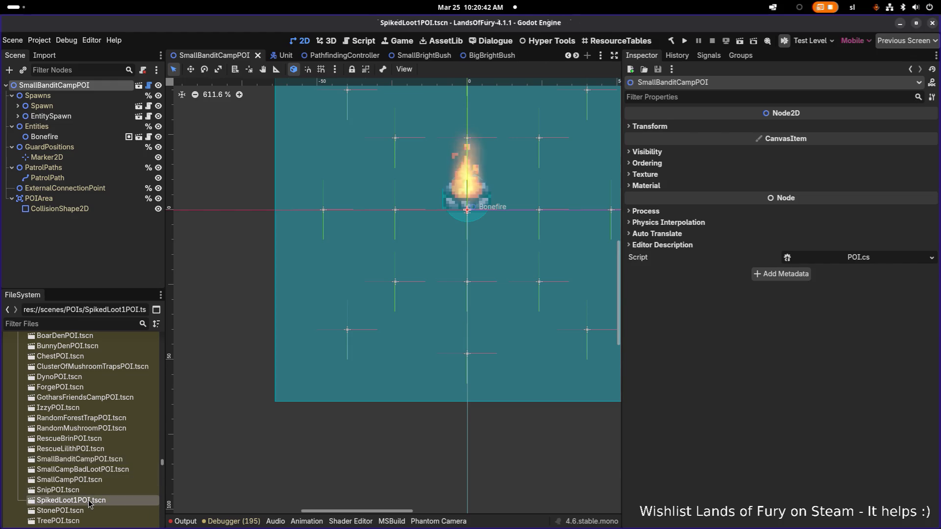
# - Select the bottom-row traps SpikeTrap through SpikeTrap7 and shift them slightly left
pyautogui.scroll(3, 337, 286)
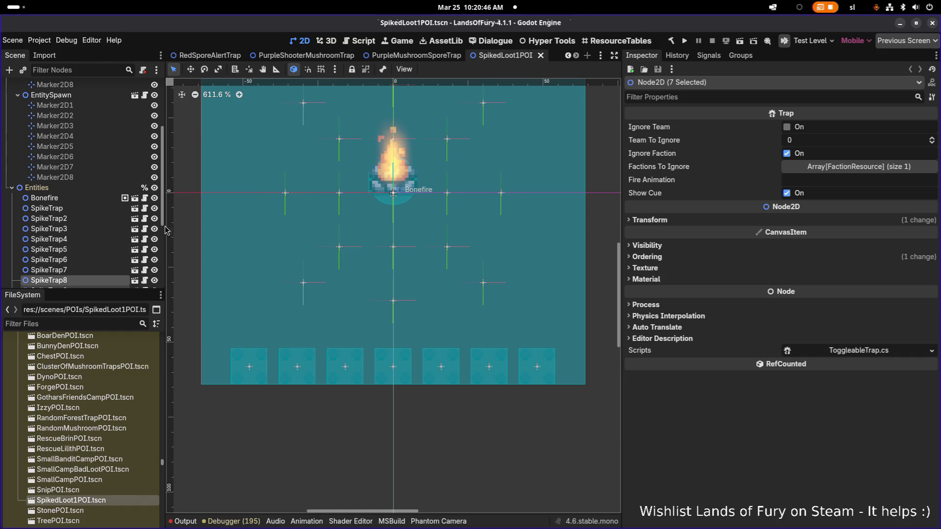
pyautogui.click(64, 218)
pyautogui.scroll(-3, 273, 252)
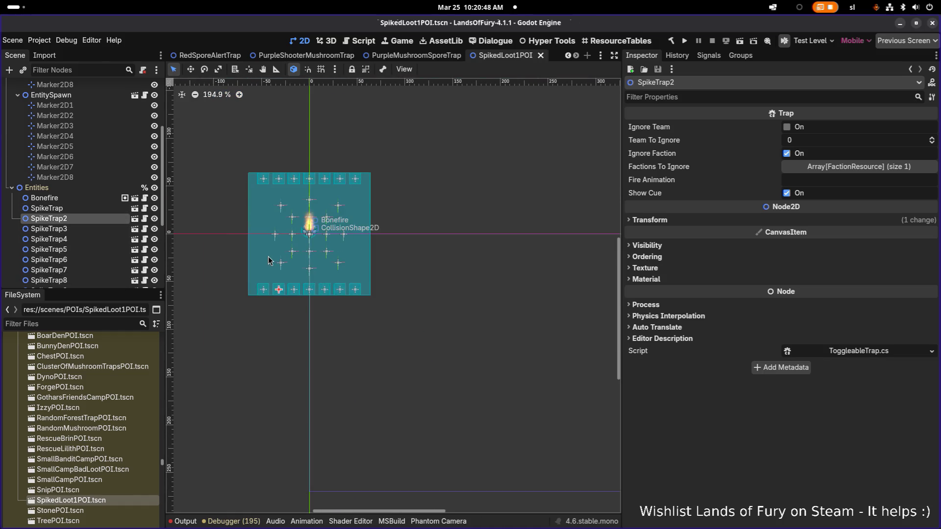
pyautogui.scroll(2, 291, 268)
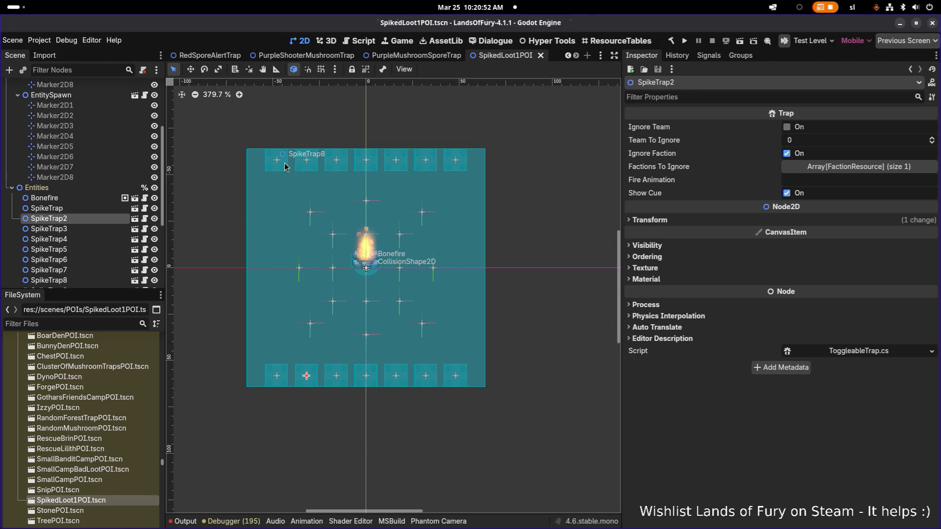
pyautogui.scroll(5, 290, 166)
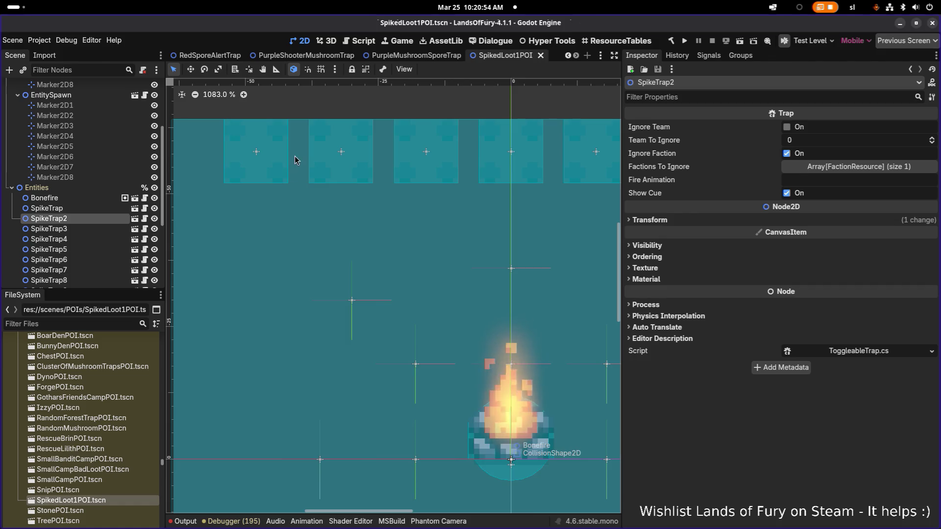
pyautogui.scroll(-2, 295, 155)
pyautogui.scroll(-2, 290, 164)
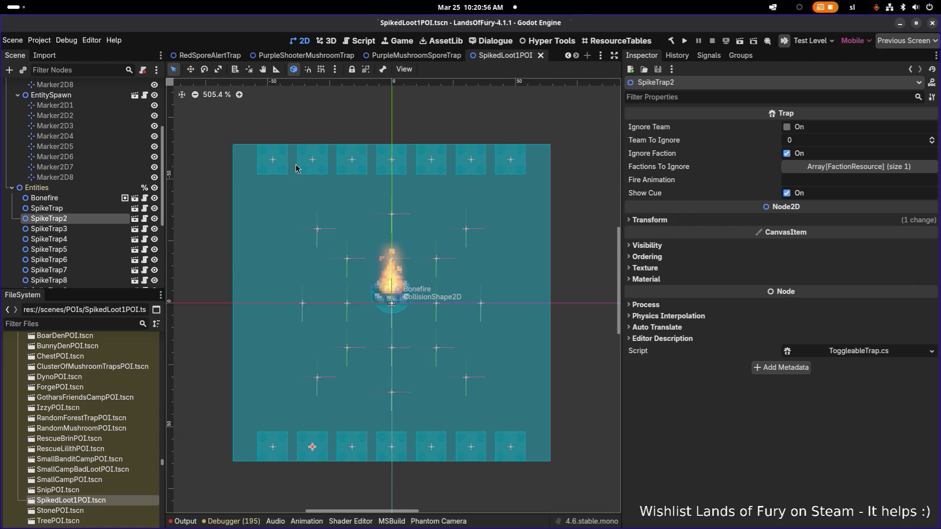
pyautogui.click(87, 209)
pyautogui.scroll(-1, 102, 251)
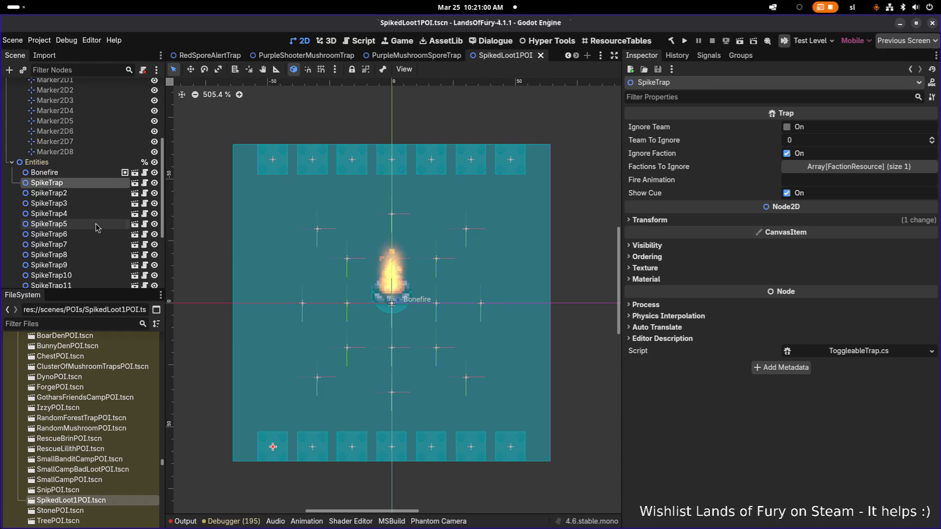
pyautogui.keyDown('shift'); pyautogui.click(95, 223); pyautogui.keyUp('shift')
pyautogui.keyDown('shift'); pyautogui.click(93, 245); pyautogui.keyUp('shift')
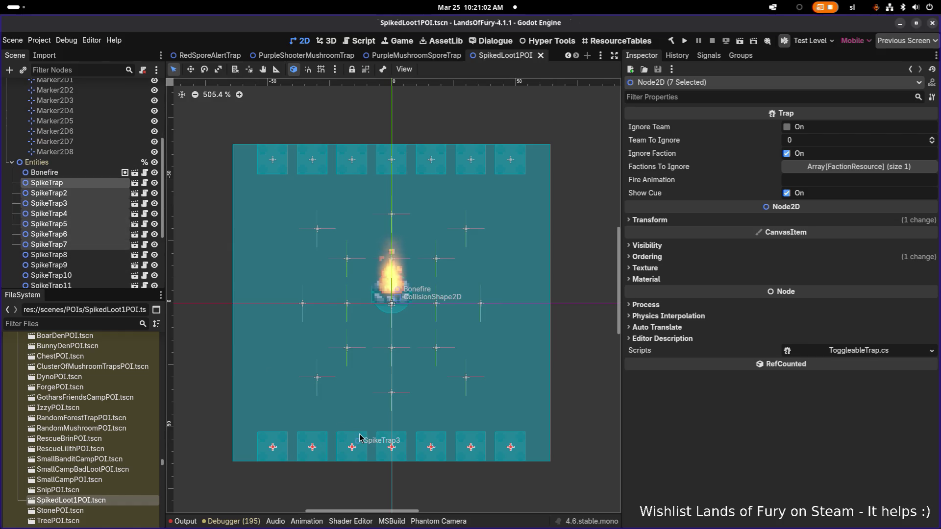
pyautogui.press('w')
pyautogui.scroll(2, 272, 454)
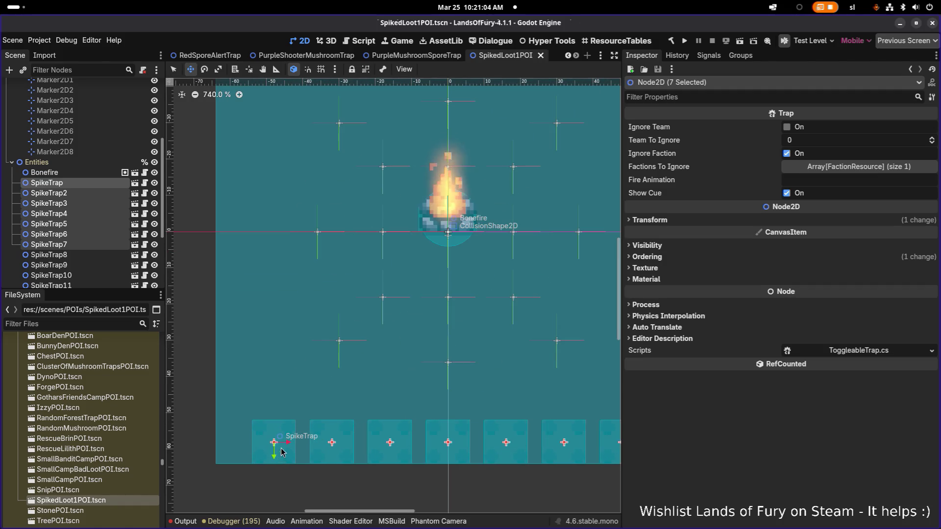
pyautogui.moveTo(283, 446); pyautogui.dragTo(252, 446)
# - Duplicate SpikeTrap7 and place the copy at the right end of the bottom row
pyautogui.scroll(-4, 378, 435)
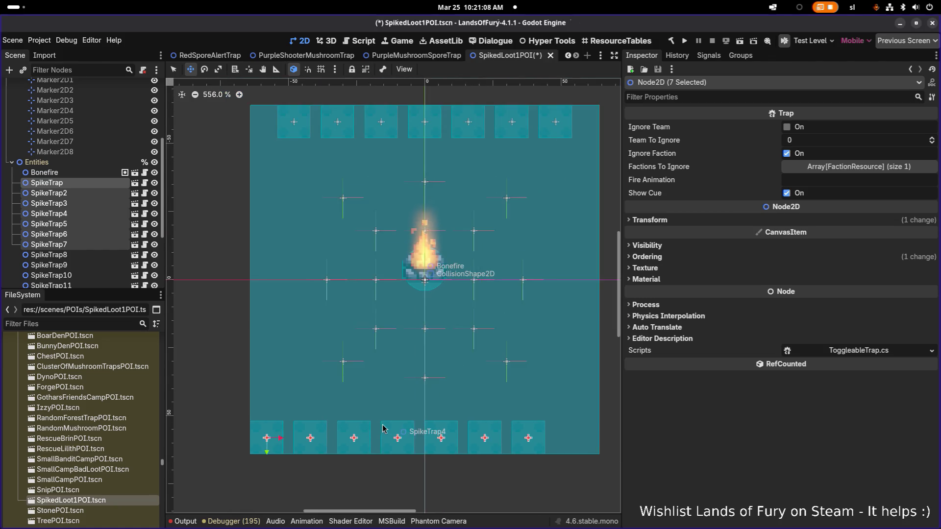
pyautogui.hscroll(2, 366, 423)
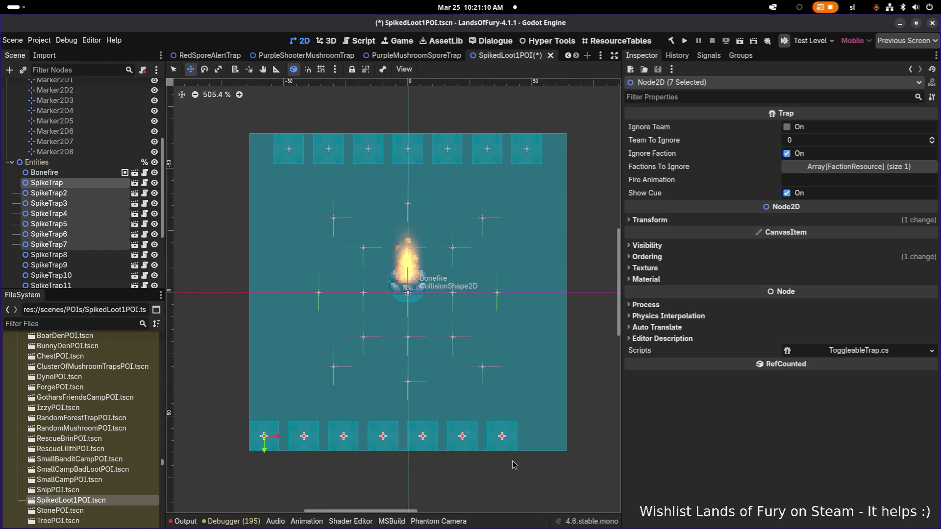
pyautogui.click(101, 244)
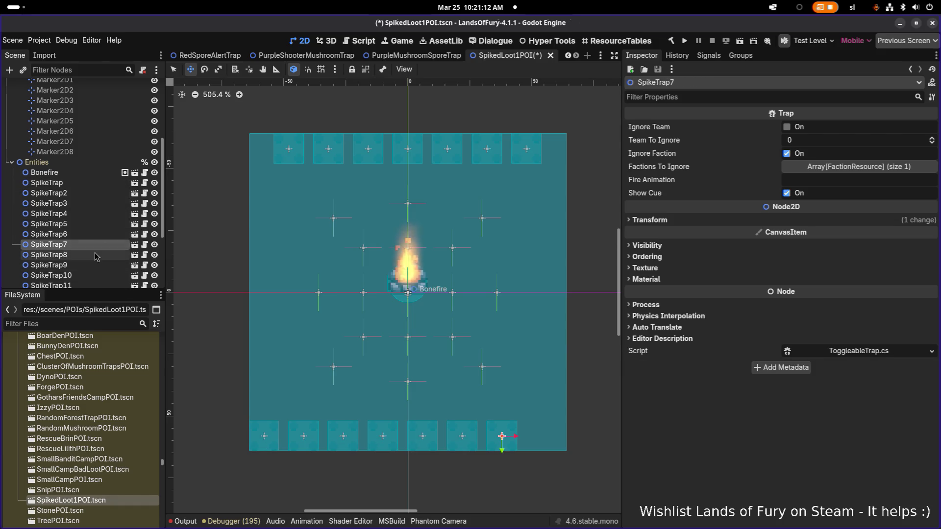
pyautogui.hotkey('ctrl', 'd')
pyautogui.scroll(3, 510, 437)
pyautogui.moveTo(512, 436); pyautogui.dragTo(583, 437)
# - Duplicate the top-row traps, keeping a single extra copy, SpikeTrap16
pyautogui.scroll(-3, 483, 365)
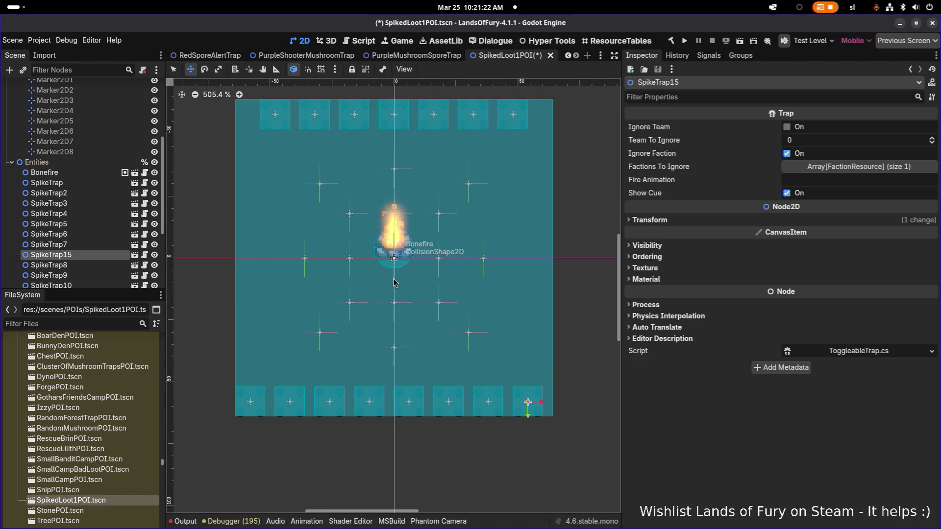
pyautogui.scroll(2, 427, 304)
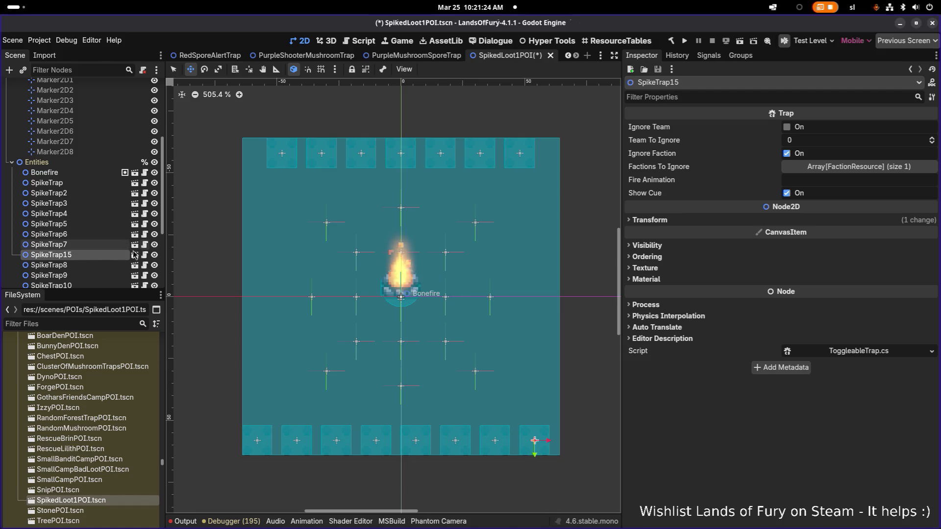
pyautogui.click(83, 265)
pyautogui.scroll(-3, 91, 258)
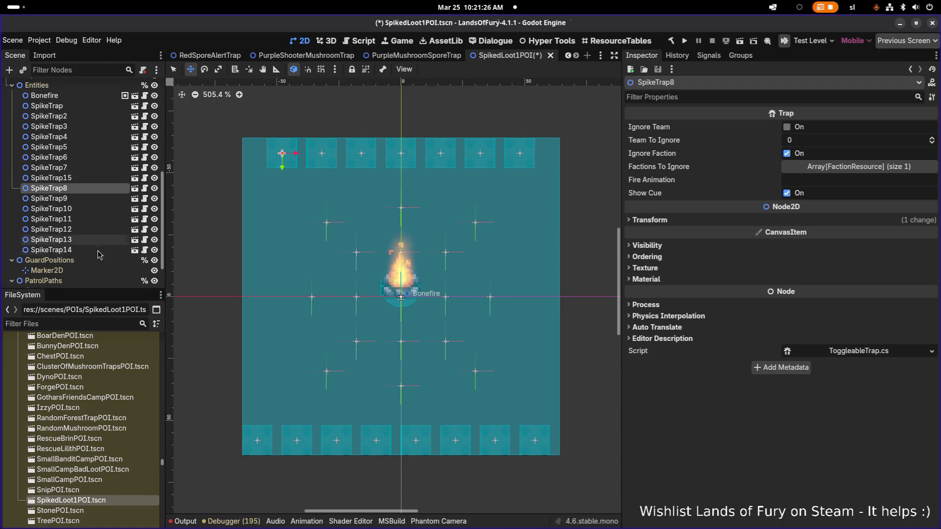
pyautogui.keyDown('shift'); pyautogui.click(98, 250); pyautogui.keyUp('shift')
pyautogui.hotkey('ctrl', 'd')
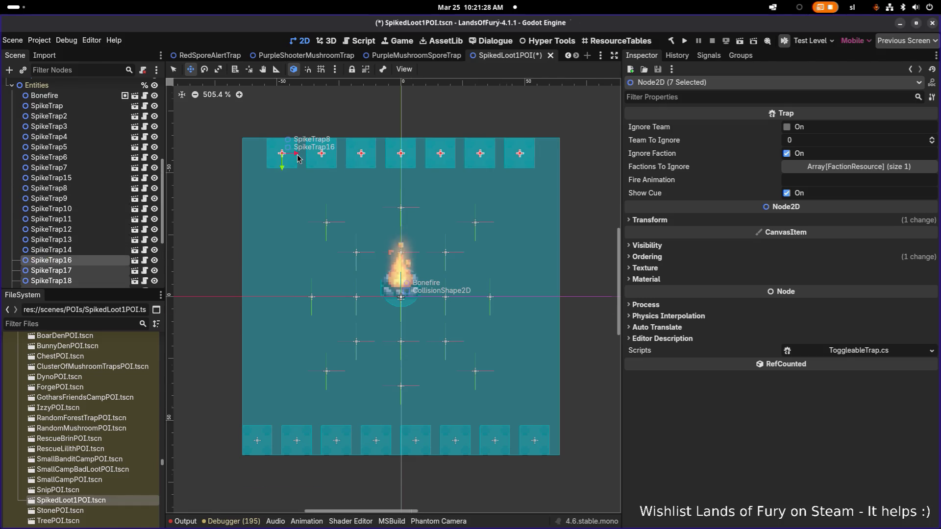
pyautogui.scroll(2, 299, 158)
pyautogui.press('Delete')
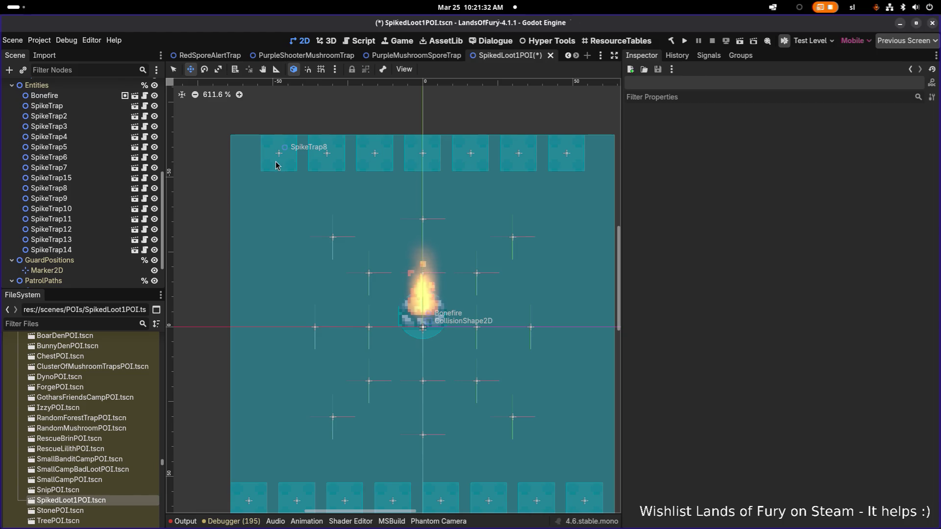
pyautogui.hotkey('ctrl', 'z')
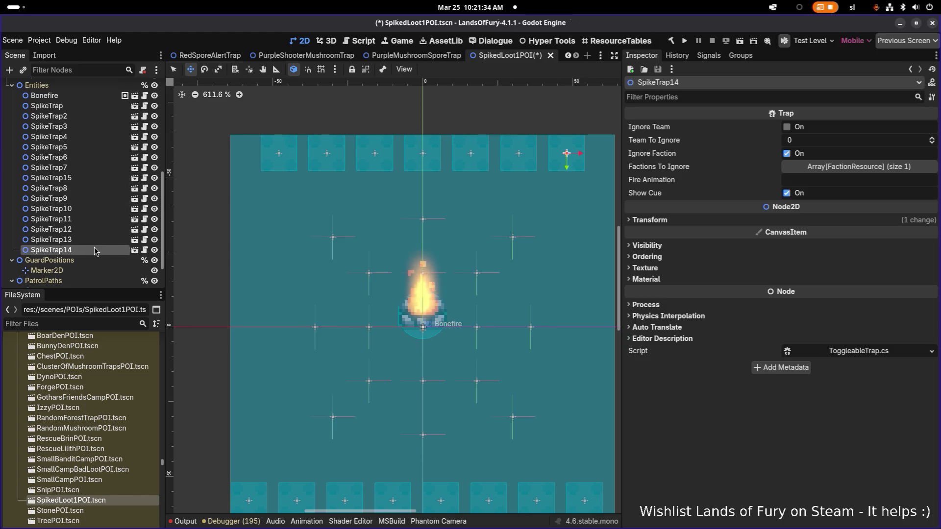
# - Shift the top row SpikeTrap8–SpikeTrap16 left, reposition SpikeTrap16, and save the scene
pyautogui.hscroll(3, 421, 162)
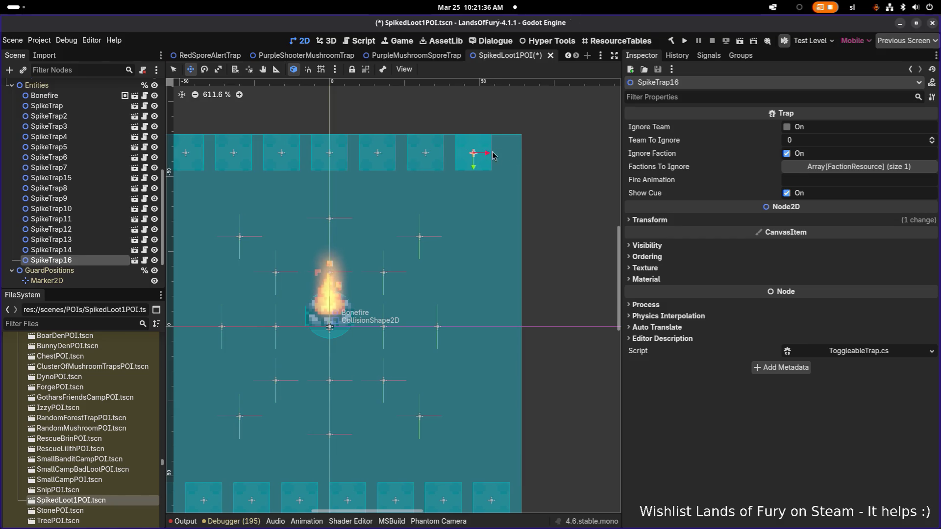
pyautogui.keyDown('shift'); pyautogui.click(86, 208); pyautogui.keyUp('shift')
pyautogui.hscroll(-3, 398, 222)
pyautogui.hscroll(-1, 399, 222)
pyautogui.keyDown('shift'); pyautogui.click(59, 188); pyautogui.keyUp('shift')
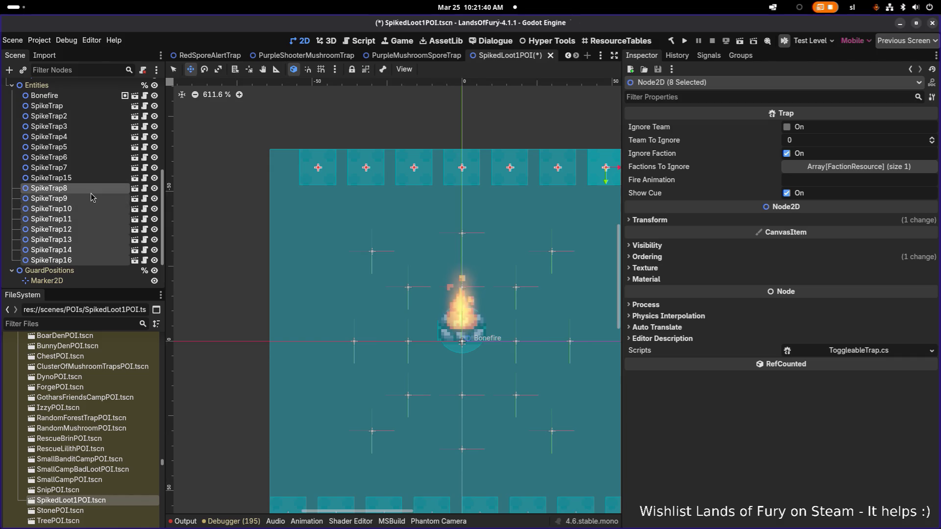
pyautogui.scroll(-2, 391, 222)
pyautogui.hscroll(1, 478, 192)
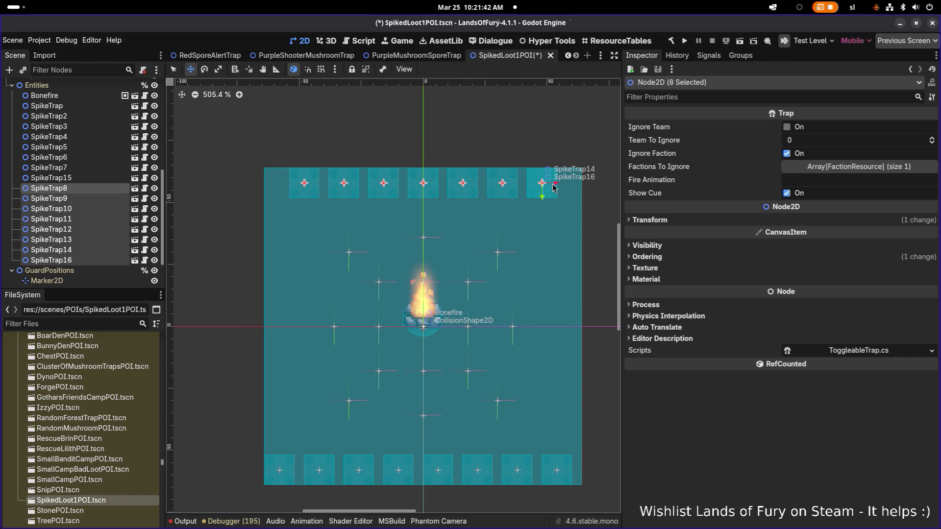
pyautogui.moveTo(552, 189)
pyautogui.mouseDown()
pyautogui.moveTo(538, 189)
pyautogui.moveTo(584, 186)
pyautogui.mouseUp()
pyautogui.click(52, 260)
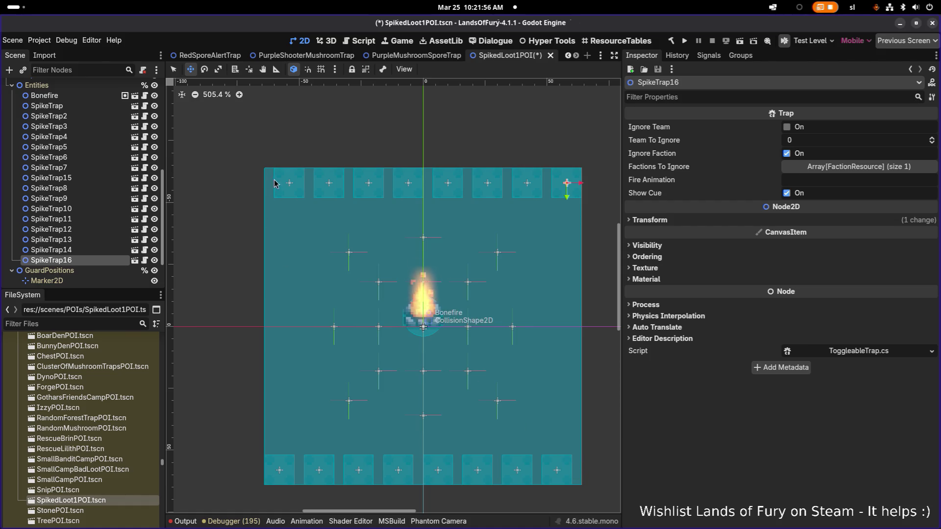
pyautogui.scroll(-3, 529, 261)
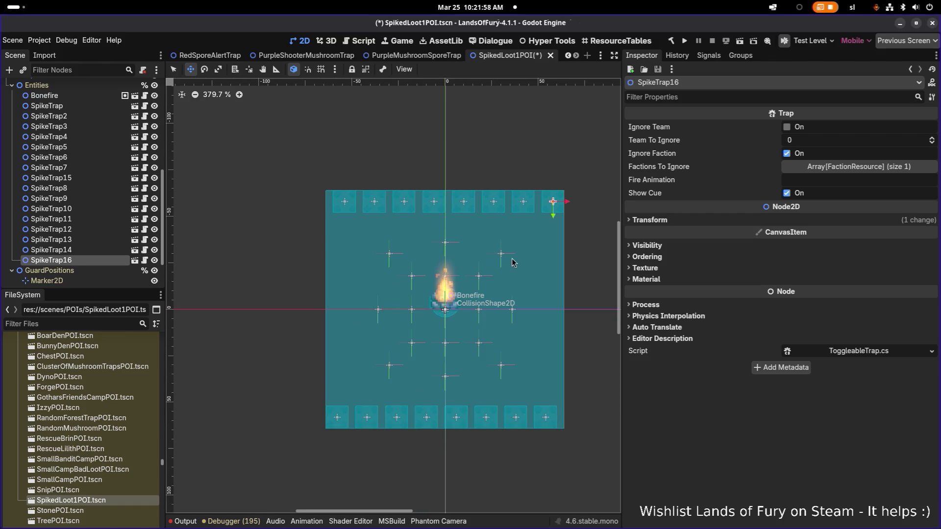
pyautogui.scroll(2, 494, 260)
pyautogui.scroll(1, 494, 263)
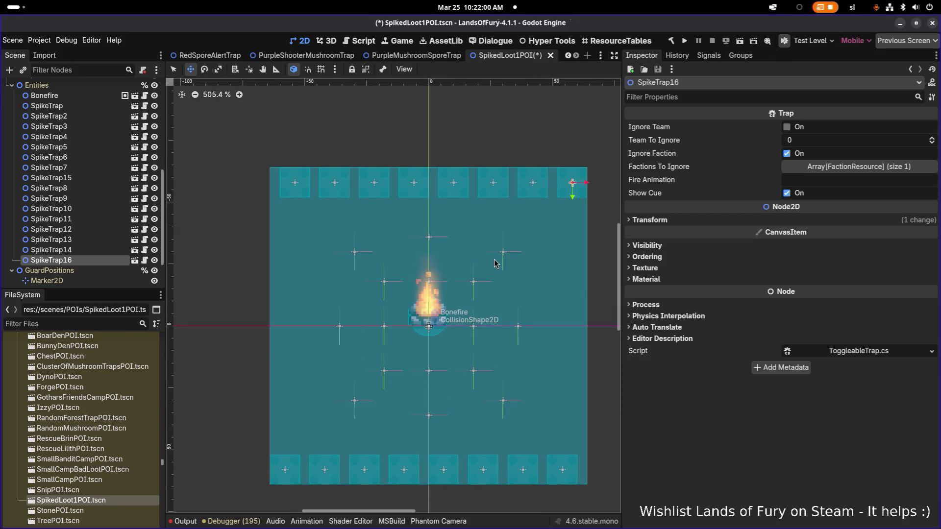
pyautogui.hotkey('ctrl', 's')
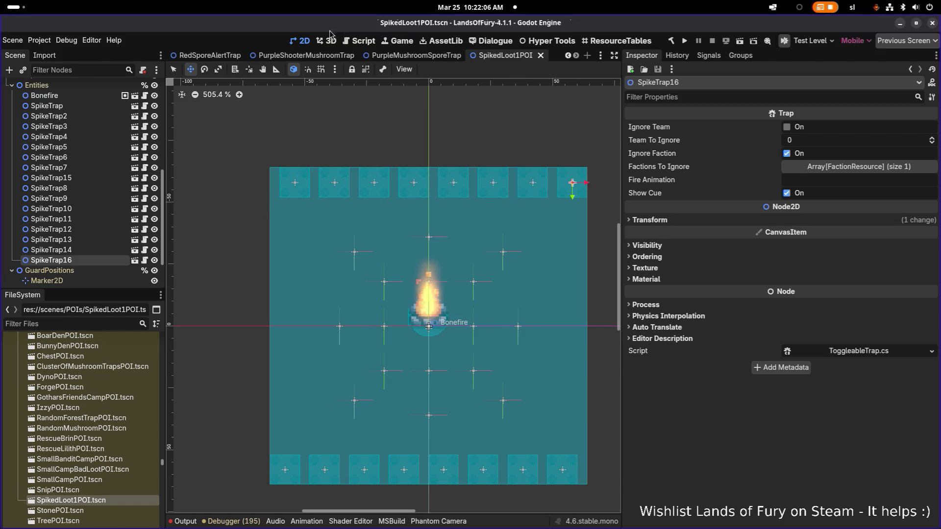
# - Delete the tall sprite frame from the trap's default animation, leaving only the cap, and save
pyautogui.click(400, 59)
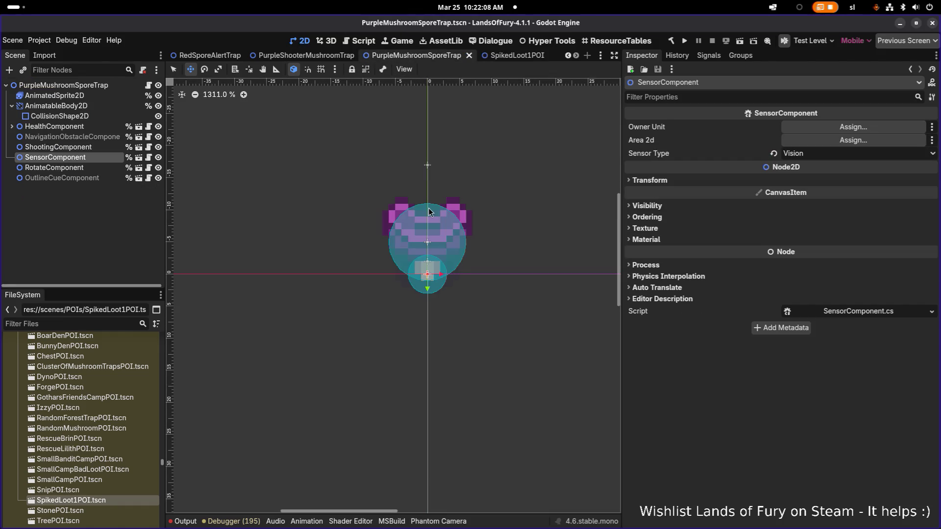
pyautogui.click(81, 169)
pyautogui.click(74, 137)
pyautogui.click(82, 97)
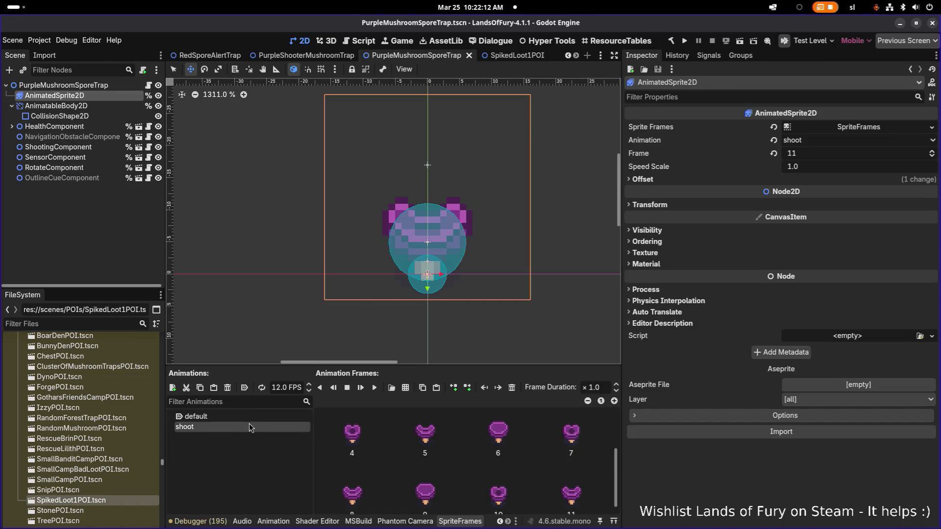
pyautogui.click(255, 419)
pyautogui.click(251, 428)
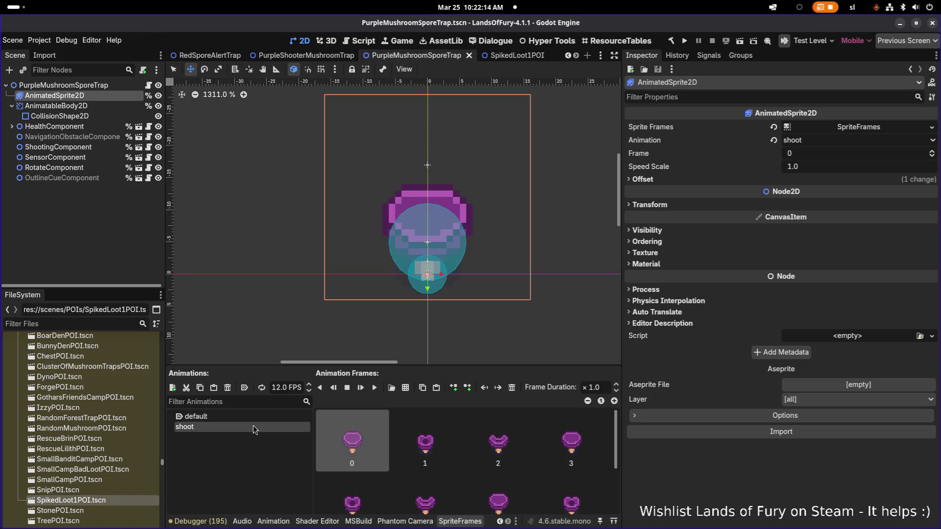
pyautogui.click(266, 416)
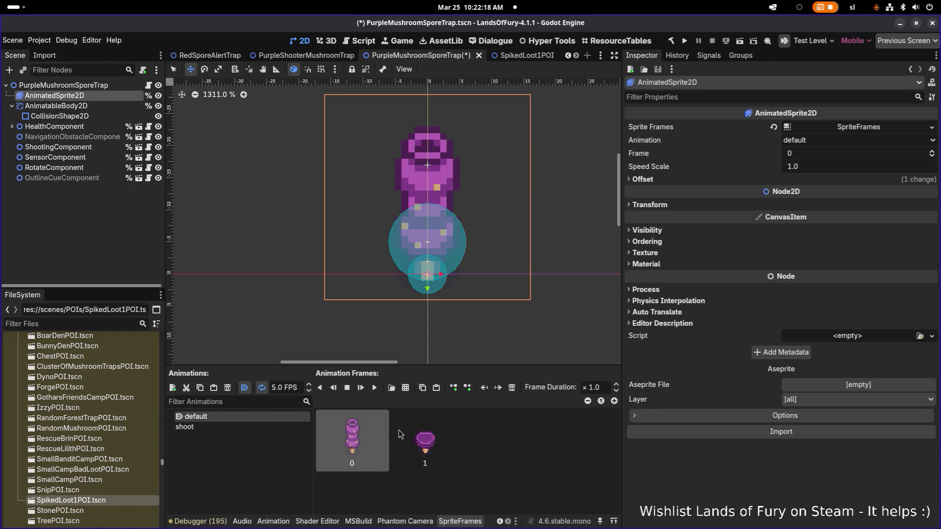
pyautogui.press('Delete')
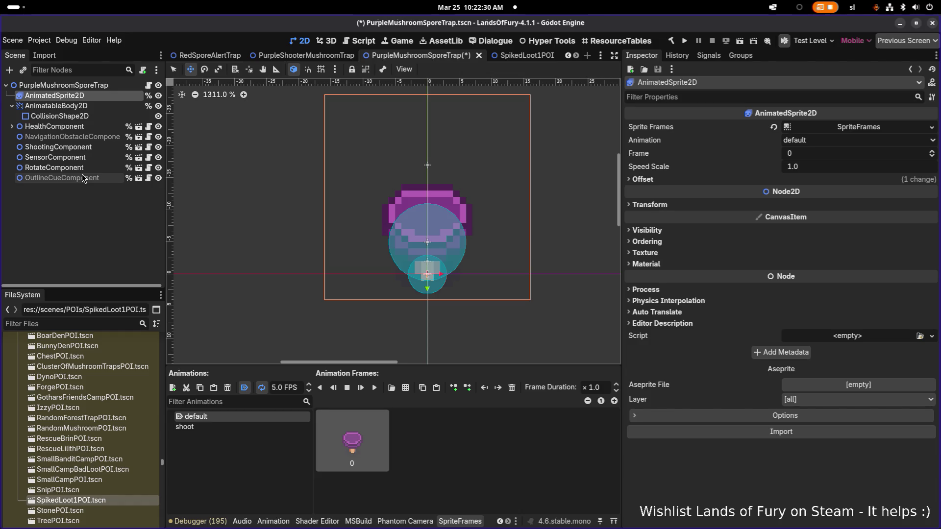
pyautogui.click(89, 149)
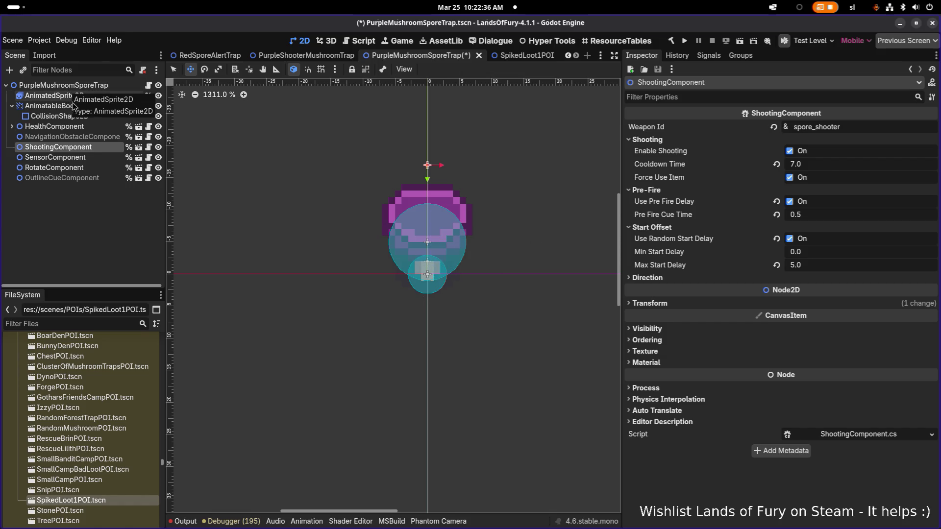
pyautogui.hotkey('ctrl', 's')
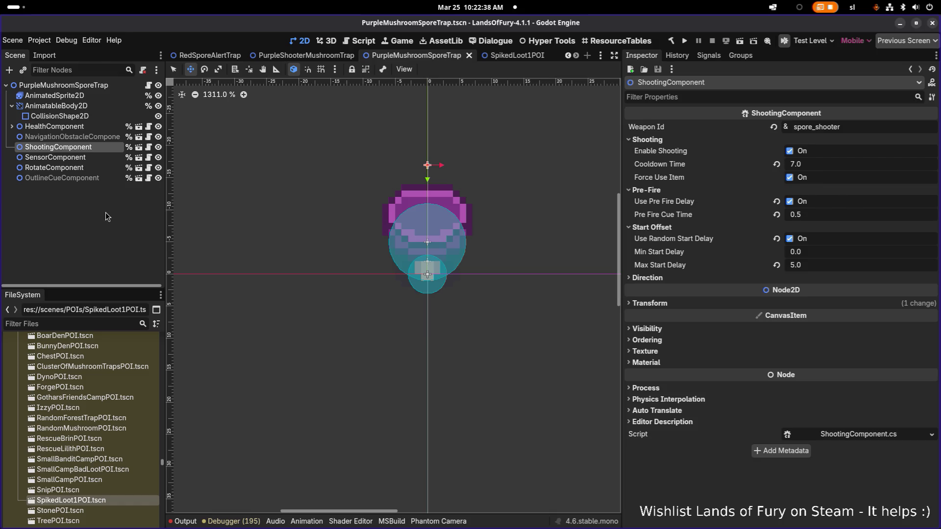
# - Open TestLevel.tscn via quick scene search and pan to the camps
pyautogui.hotkey('ctrl', 'shift', 'o')
pyautogui.write('te')
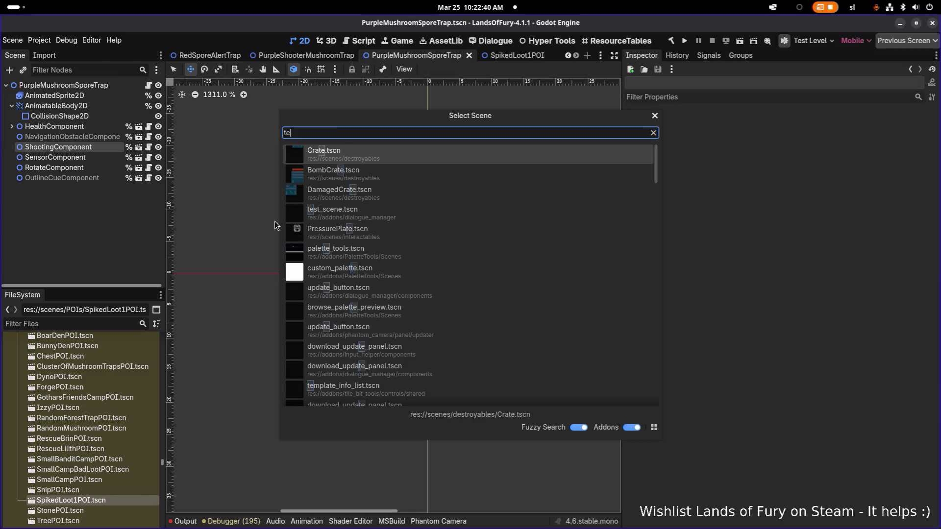
pyautogui.write('ste')
pyautogui.press('Down')
pyautogui.press('Return')
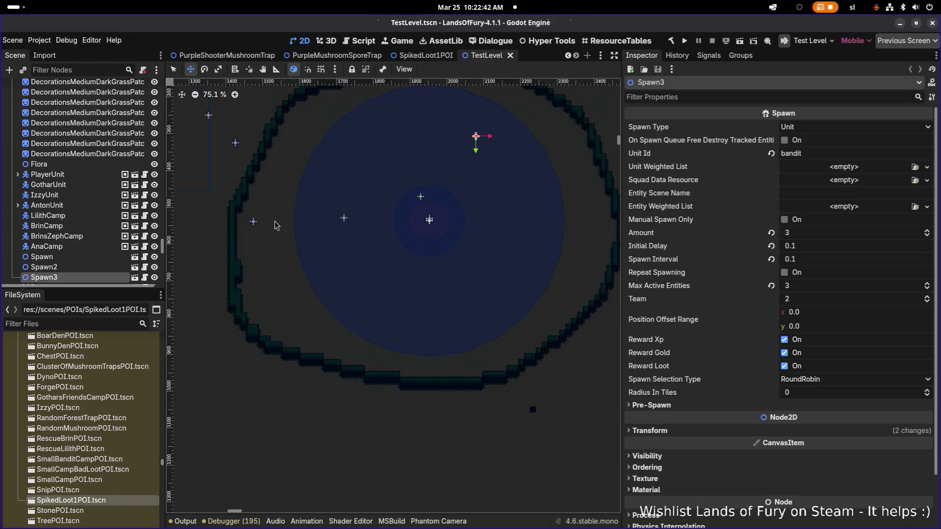
pyautogui.scroll(10, 387, 223)
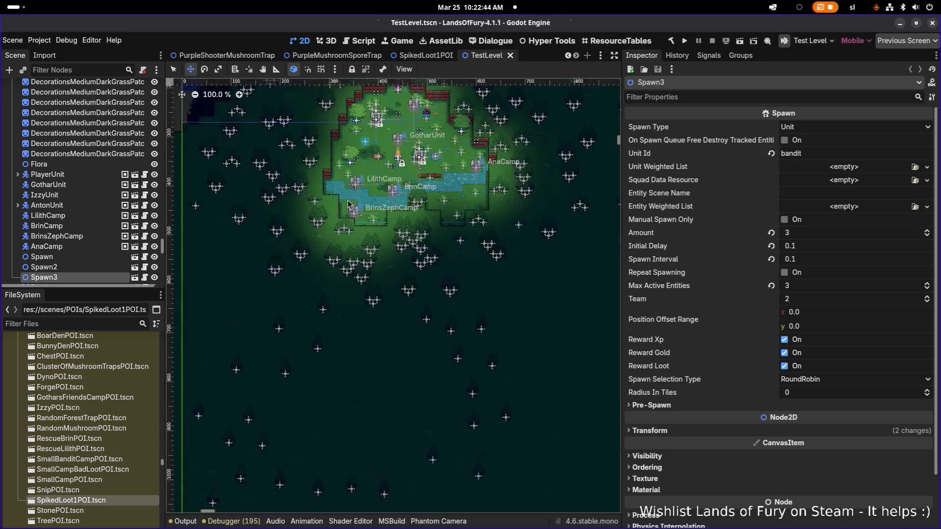
pyautogui.moveTo(431, 257); pyautogui.dragTo(316, 352)
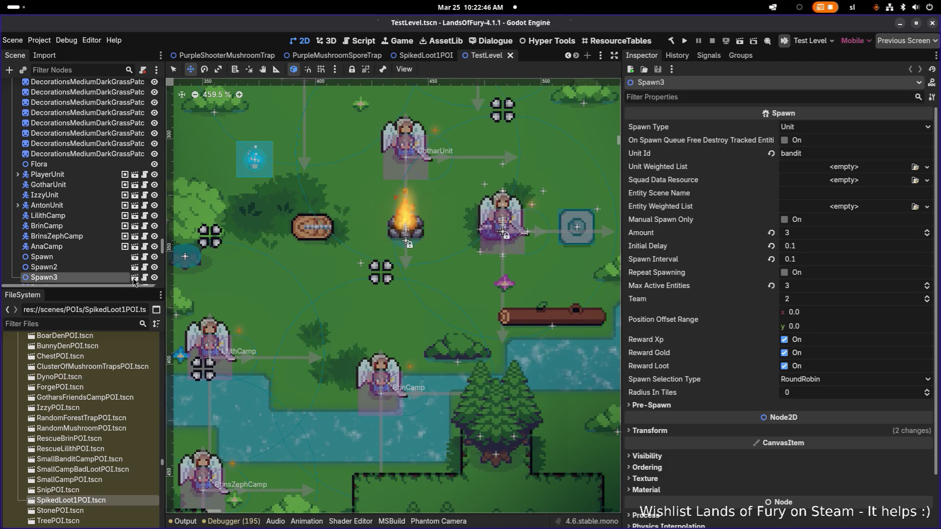
# - Drop PurpleMushroomSporeTrap.tscn near the campfire, then save the level and run the game
pyautogui.click(97, 319)
pyautogui.write('sporet')
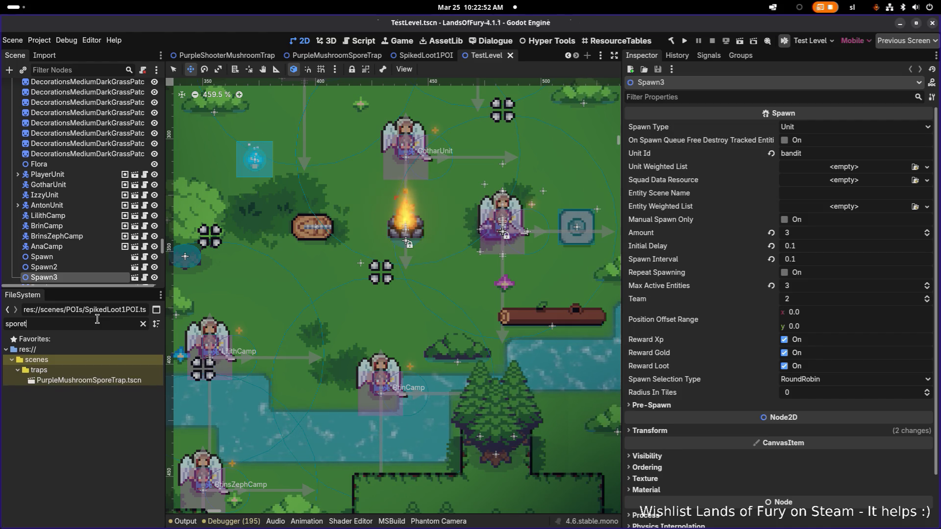
pyautogui.moveTo(107, 378)
pyautogui.mouseDown()
pyautogui.moveTo(206, 304)
pyautogui.moveTo(313, 252)
pyautogui.moveTo(346, 276)
pyautogui.moveTo(333, 290)
pyautogui.mouseUp()
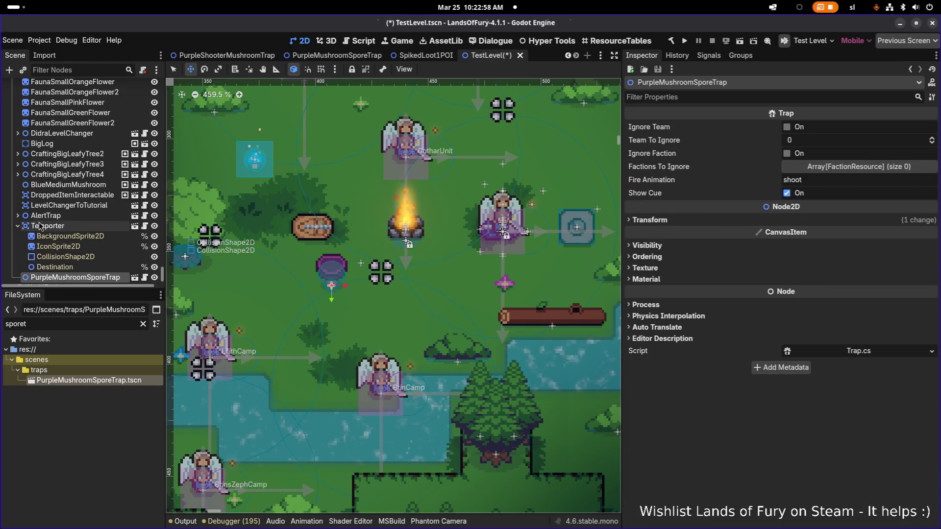
pyautogui.scroll(15, 69, 238)
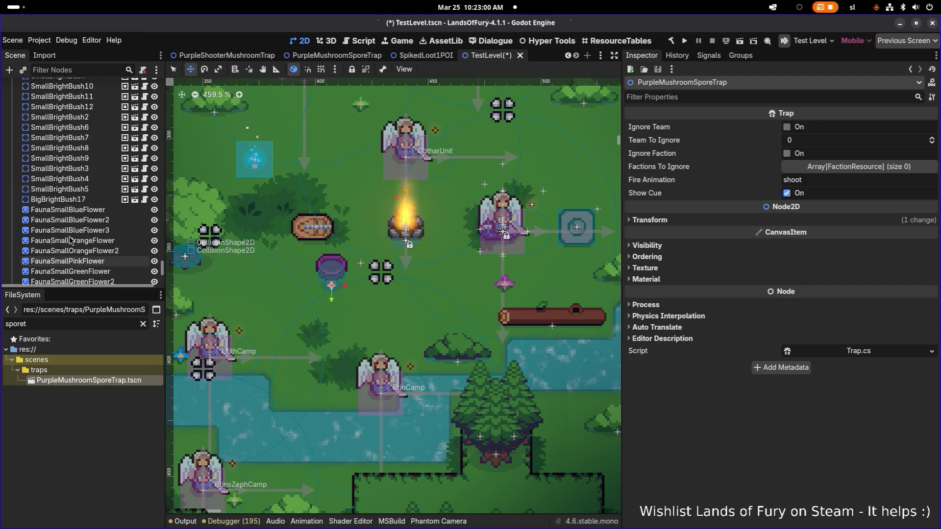
pyautogui.scroll(2, 69, 240)
pyautogui.scroll(-20, 69, 240)
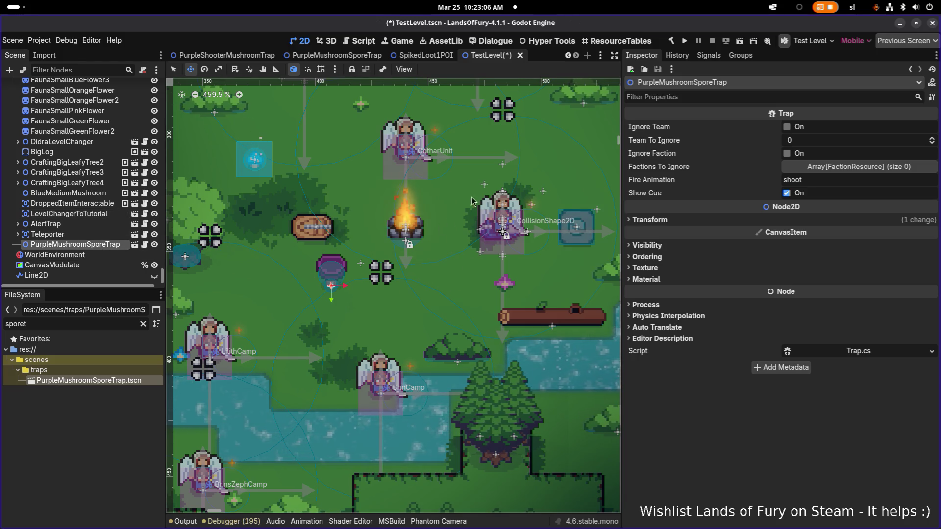
pyautogui.press('F5')
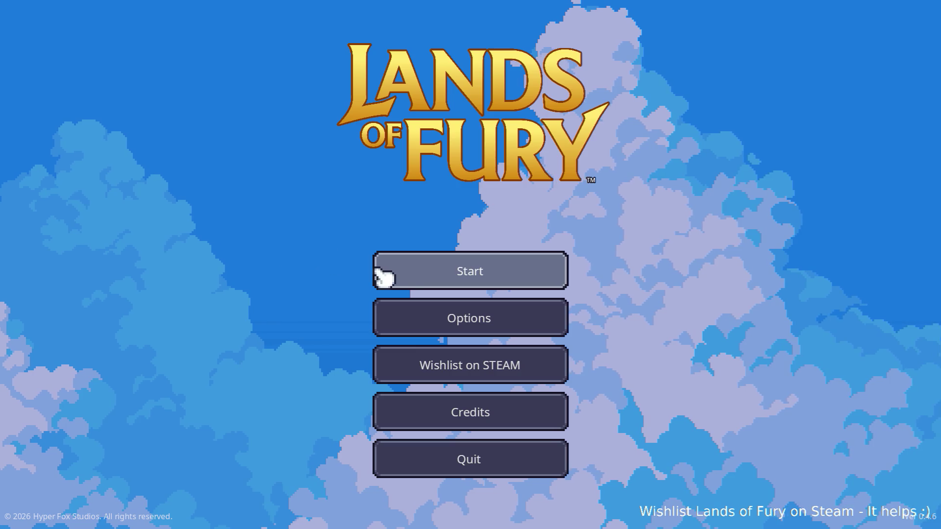
# - Start a game with the player profile, walk to the purple spore mushroom and attack it
pyautogui.click(434, 271)
pyautogui.click(416, 275)
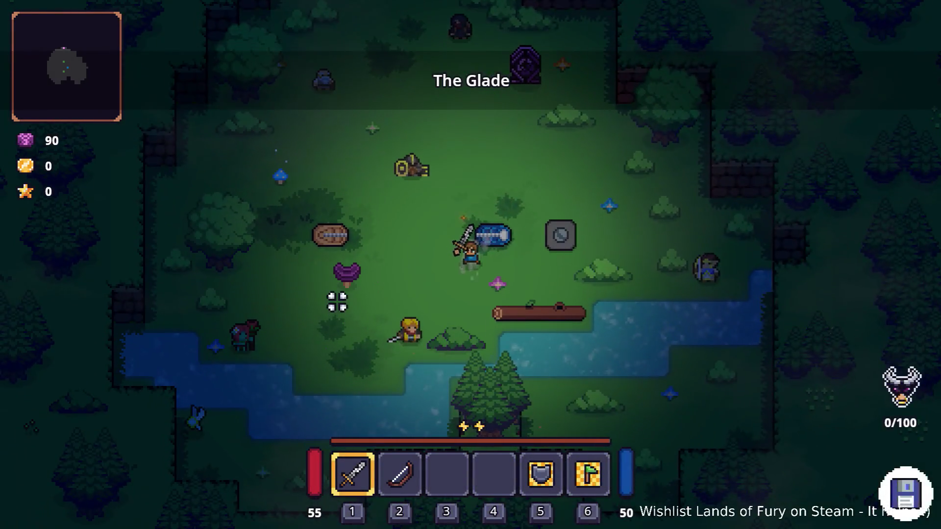
pyautogui.hotkey('a', 's')
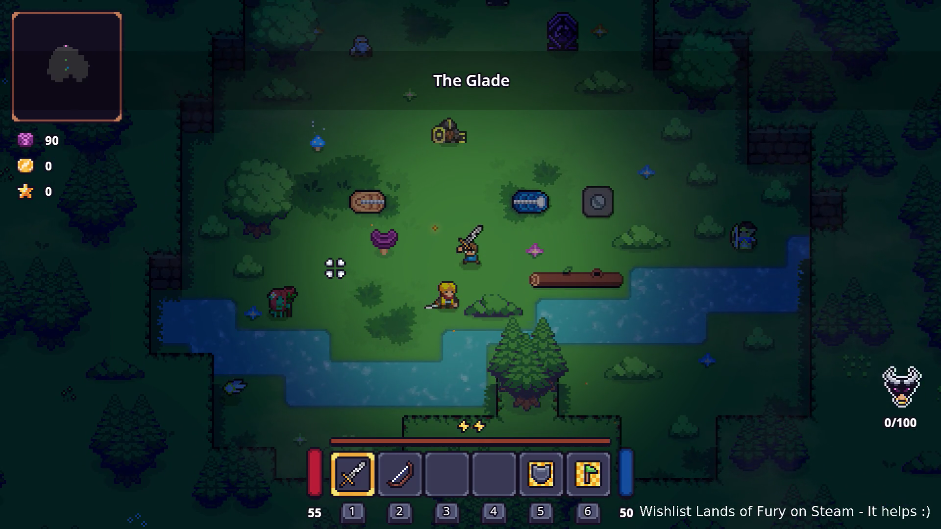
pyautogui.press('a')
pyautogui.hotkey('a', 'w')
pyautogui.click(329, 273)
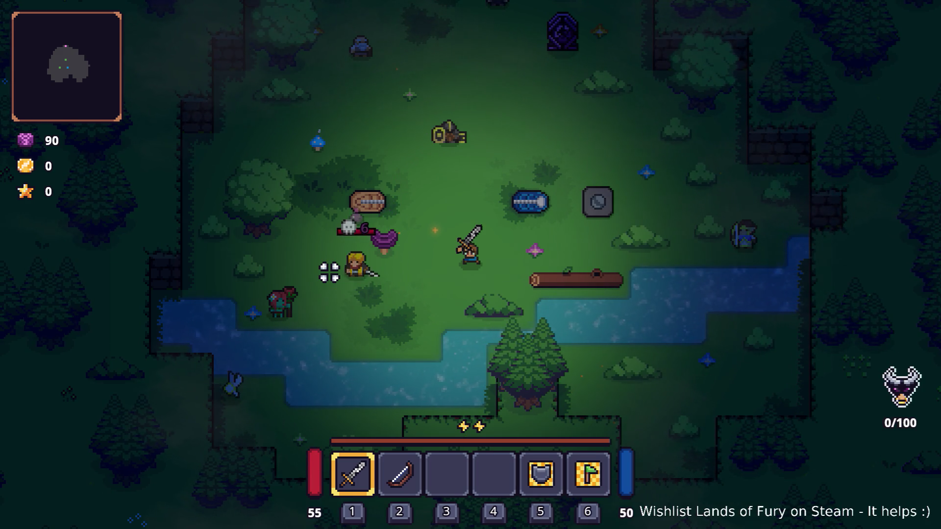
# - Walk the hero back right beside the bush and quit the game to the editor
pyautogui.hotkey('d', 's')
pyautogui.hotkey('d', 's')
pyautogui.press('d')
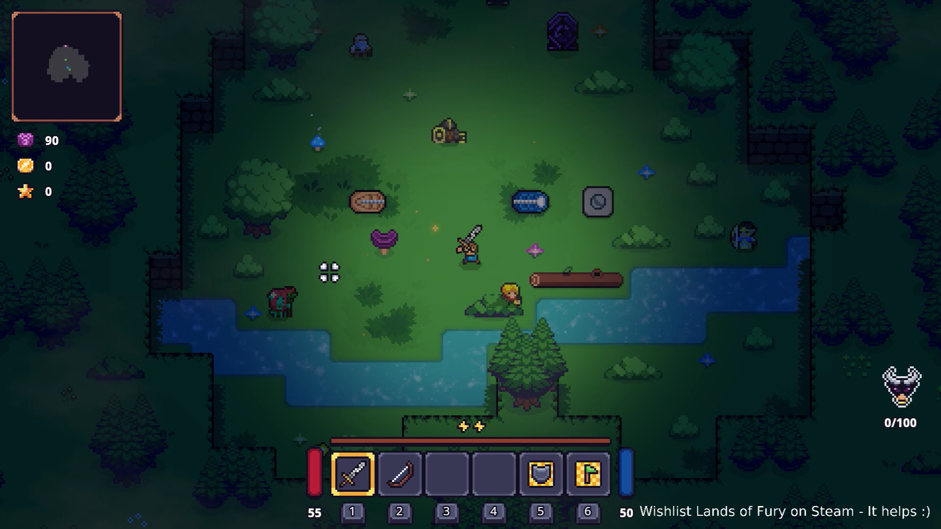
pyautogui.press('Escape')
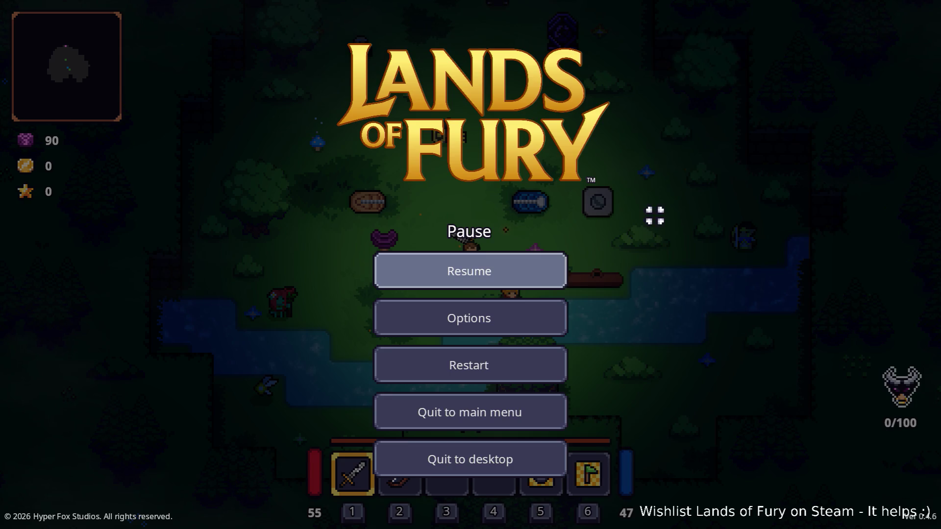
pyautogui.click(536, 460)
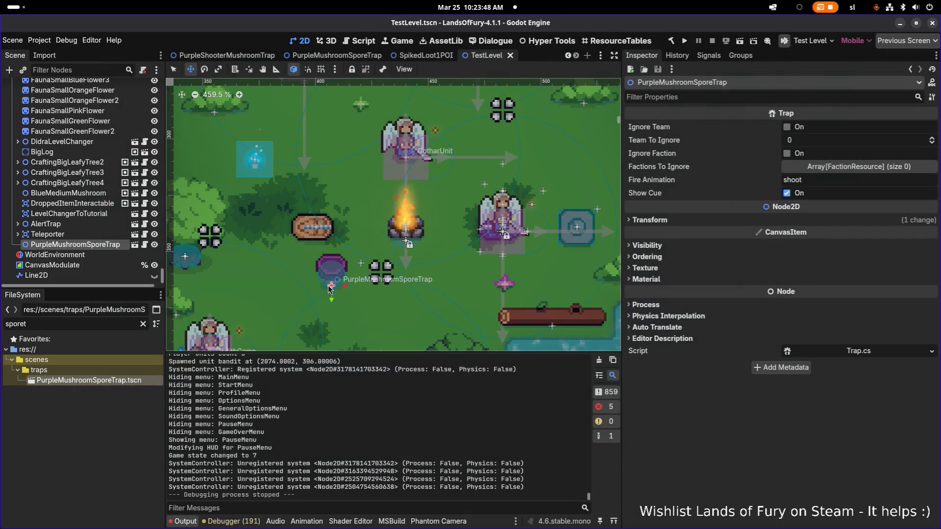
# - Move the trap's ShootingComponent up onto the mushroom sprite at (0, -10) and save
pyautogui.scroll(5, 317, 270)
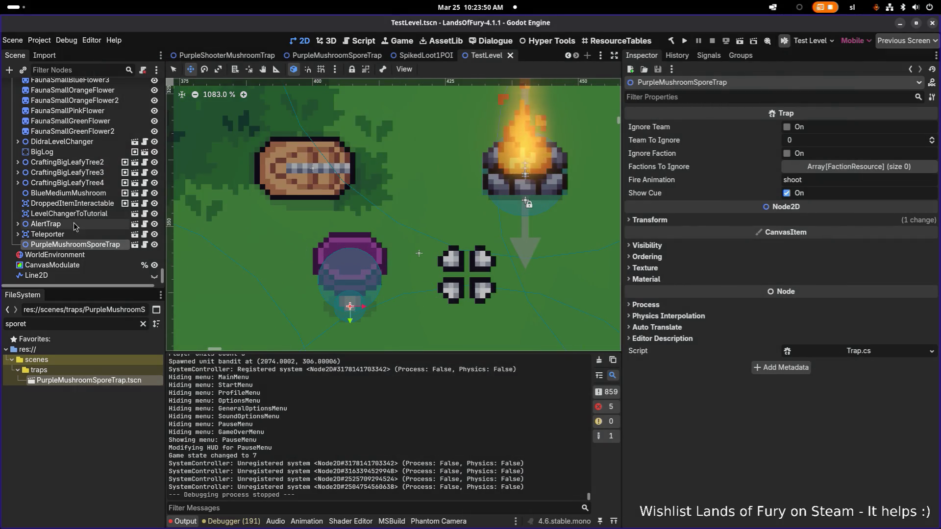
pyautogui.click(69, 235)
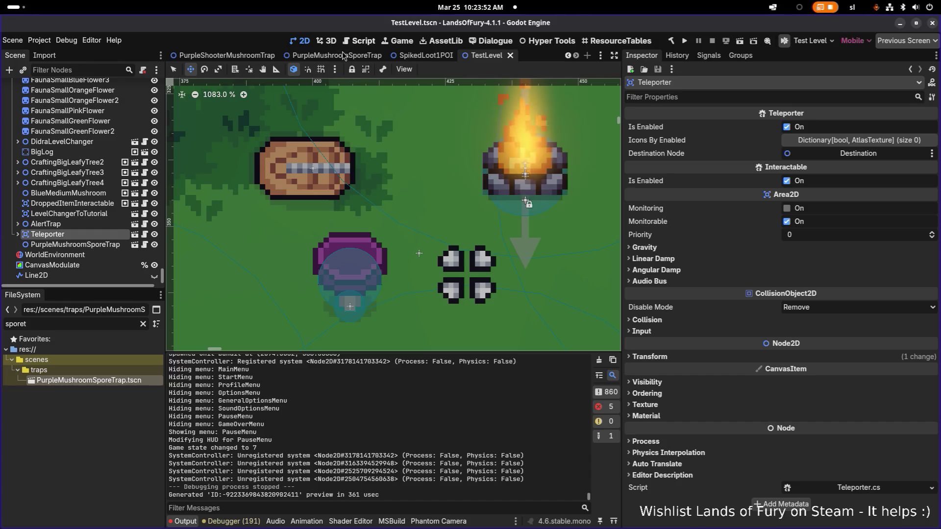
pyautogui.click(343, 55)
pyautogui.click(90, 148)
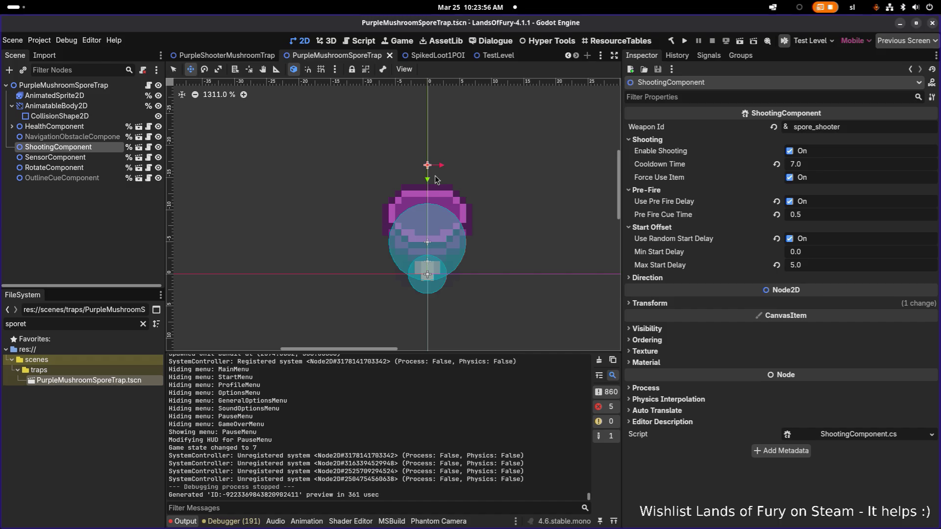
pyautogui.moveTo(434, 178); pyautogui.dragTo(430, 231)
pyautogui.scroll(-2, 461, 205)
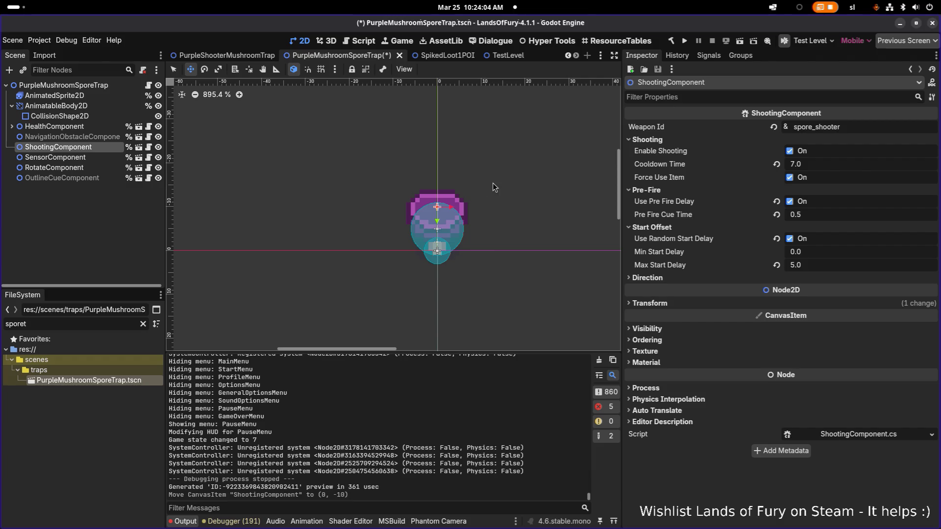
pyautogui.hotkey('ctrl', 's')
pyautogui.scroll(-4, 391, 201)
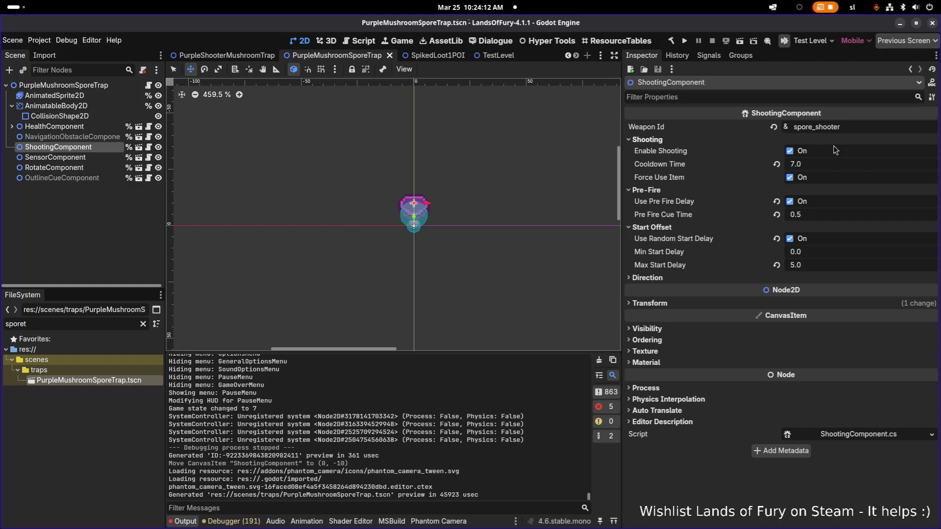
pyautogui.click(844, 129)
# - Filter the FileSystem for 'spore' and select SporeShooter.tres
pyautogui.press('BackSpace')
pyautogui.press('BackSpace')
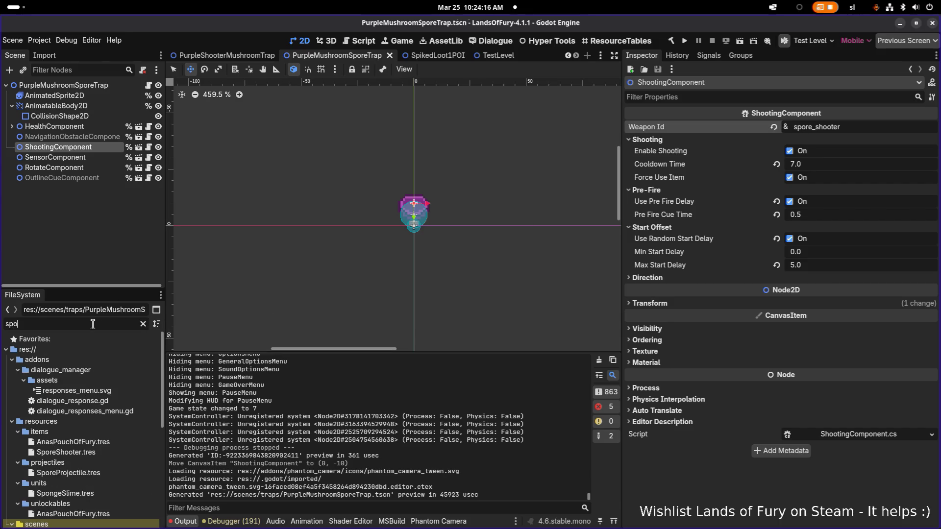
pyautogui.write('re')
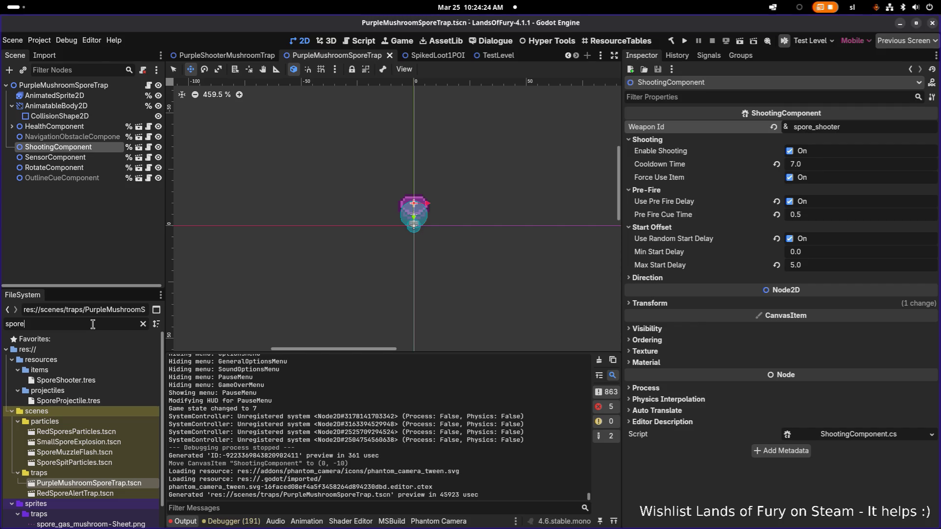
pyautogui.click(93, 381)
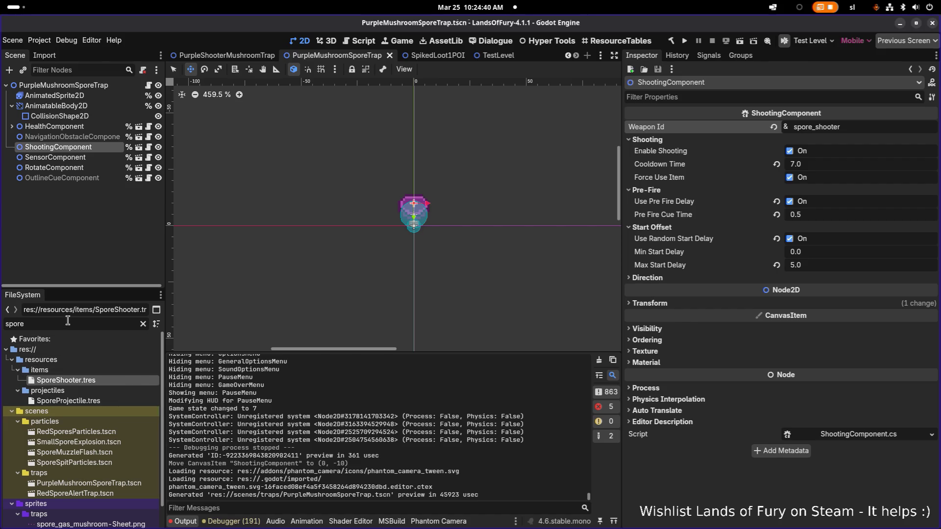
# - Search the files for existing bows with the filters 'poisonbo' and 'ratmanbo'
pyautogui.hotkey('ctrl', 'a')
pyautogui.write('po')
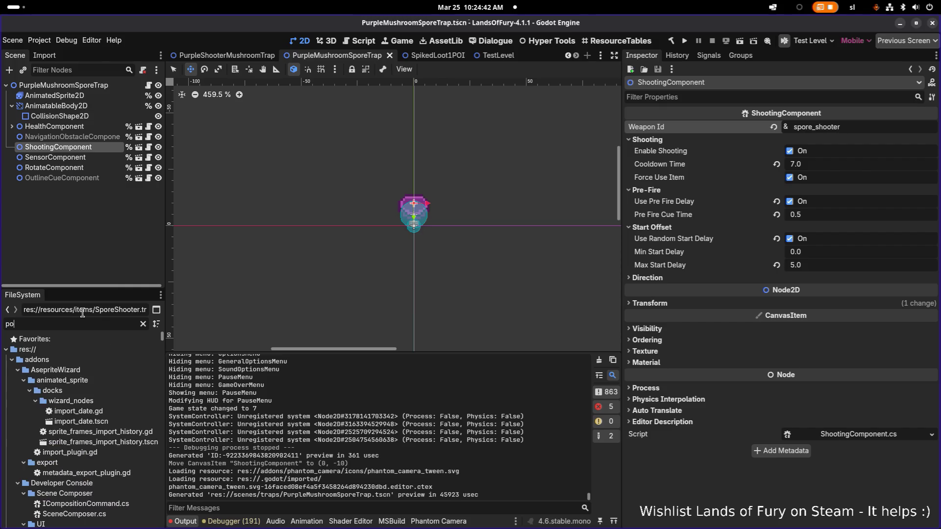
pyautogui.write('i')
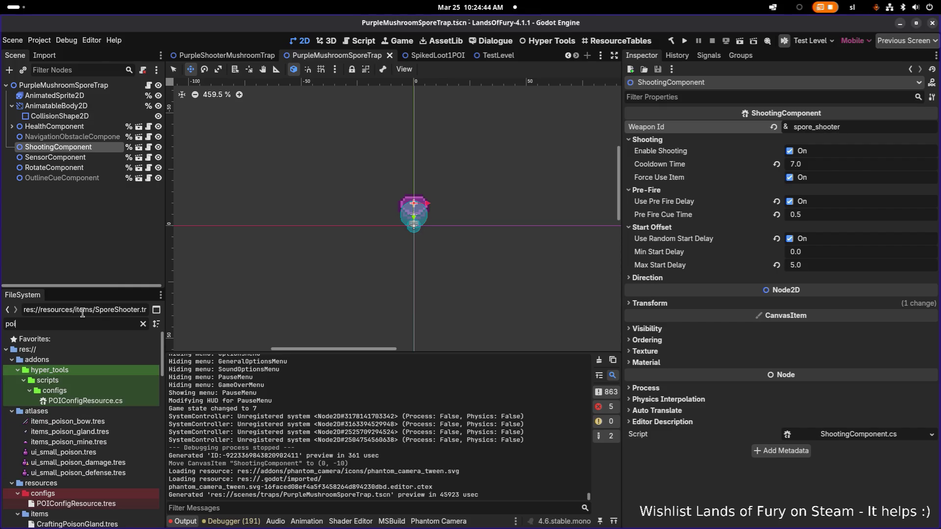
pyautogui.write('son')
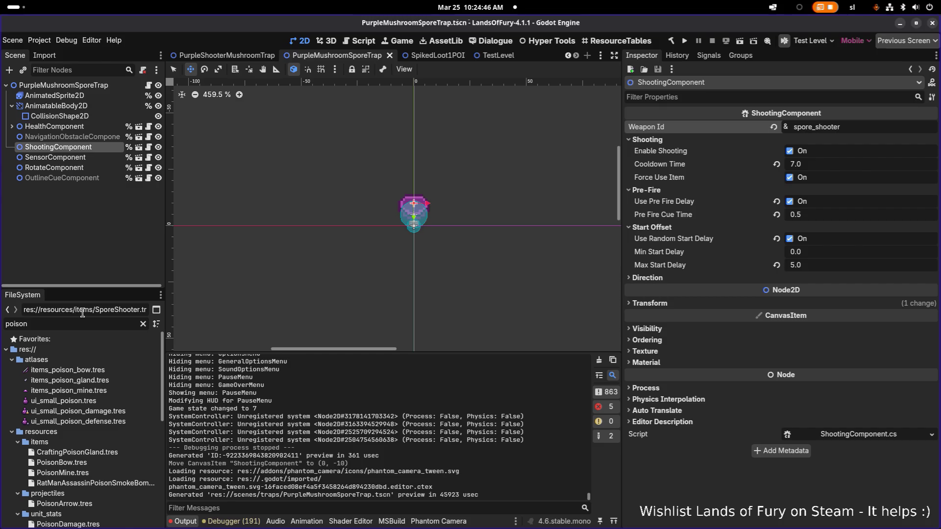
pyautogui.write('bo')
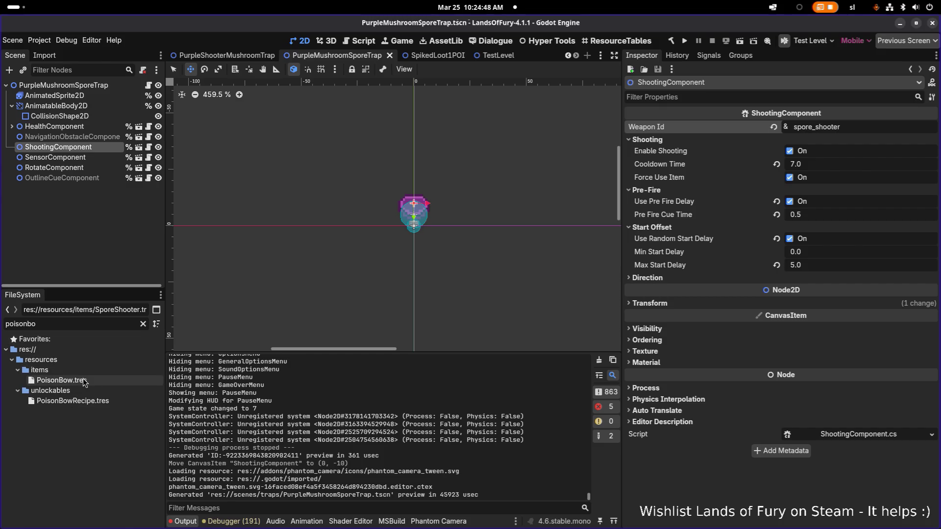
pyautogui.hotkey('ctrl', 'a')
pyautogui.write('ratmanbo')
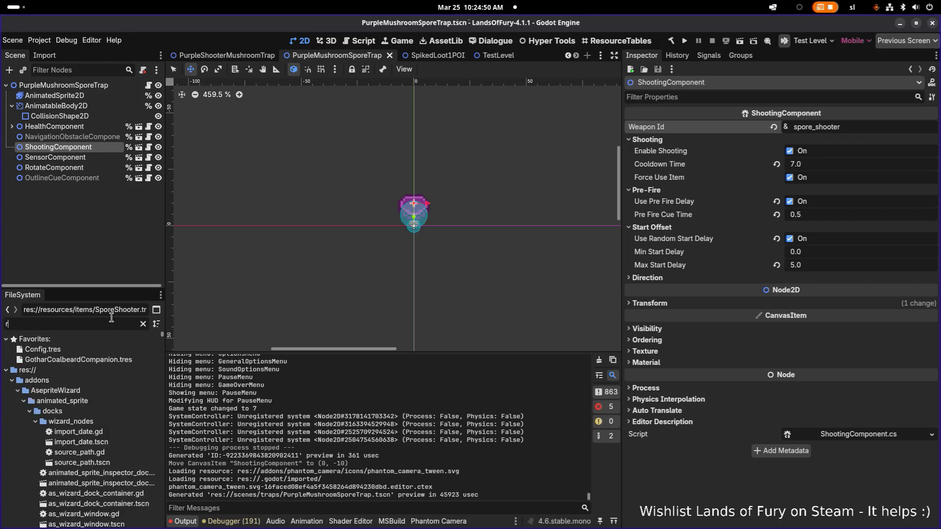
pyautogui.hotkey('ctrl', 'a')
# - Duplicate RatManArcherBow.tres as SporeBombShooter.tres, then filter the files for 'sporebom'
pyautogui.write('bow')
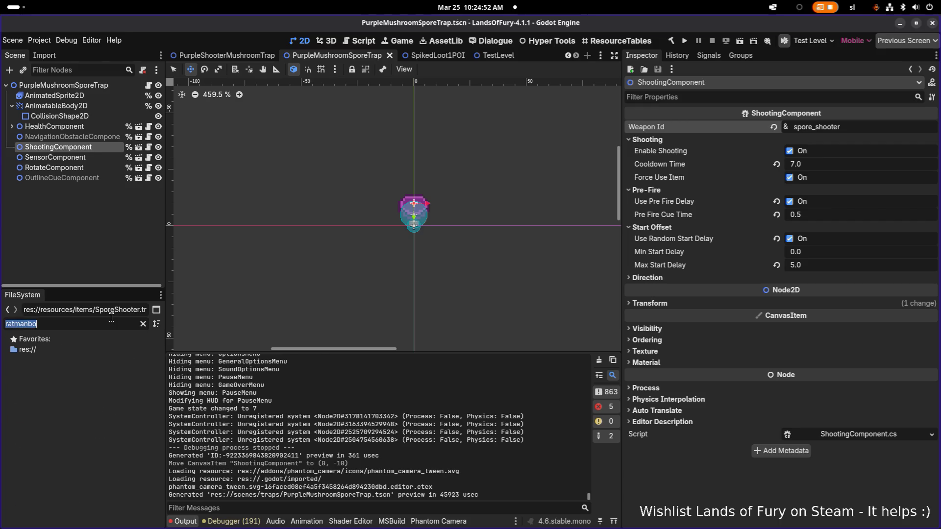
pyautogui.scroll(-8, 92, 395)
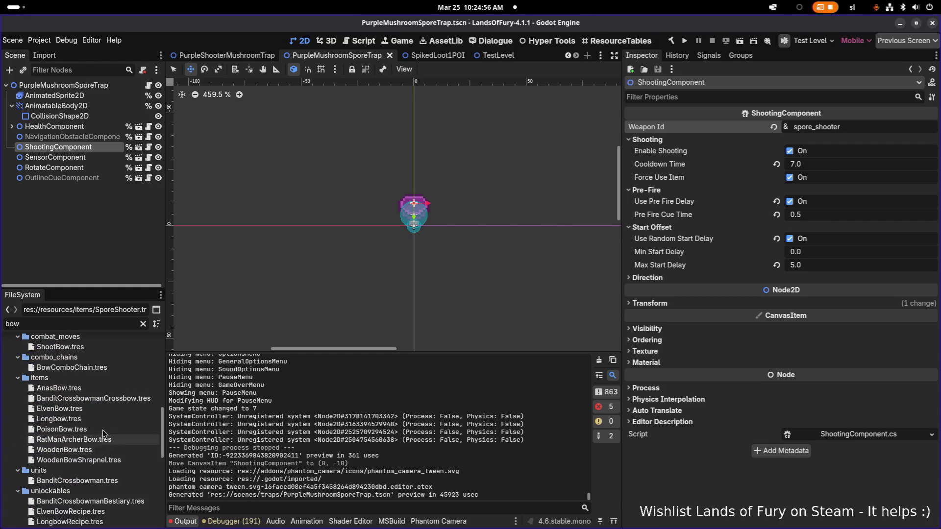
pyautogui.click(94, 440)
pyautogui.hotkey('ctrl', 'd')
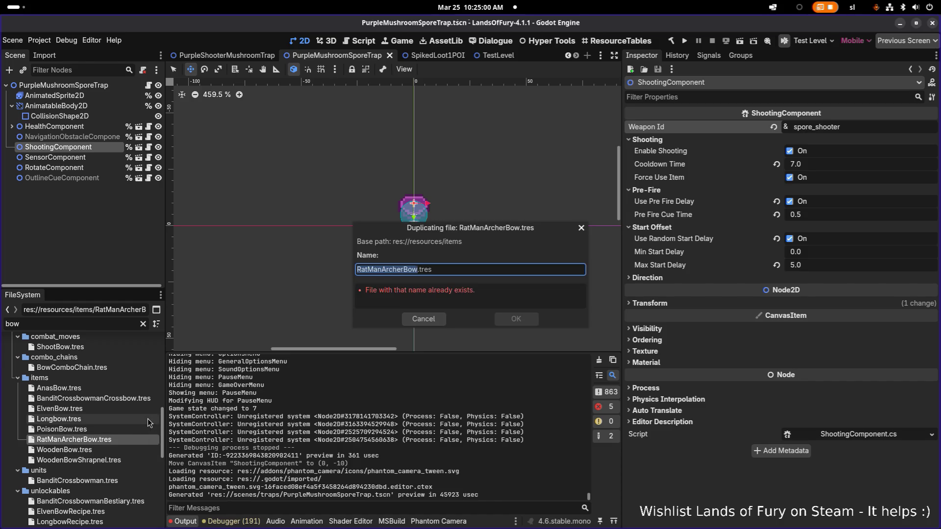
pyautogui.press('Left')
pyautogui.press('Left')
pyautogui.hotkey('shift', 'Home')
pyautogui.write('S')
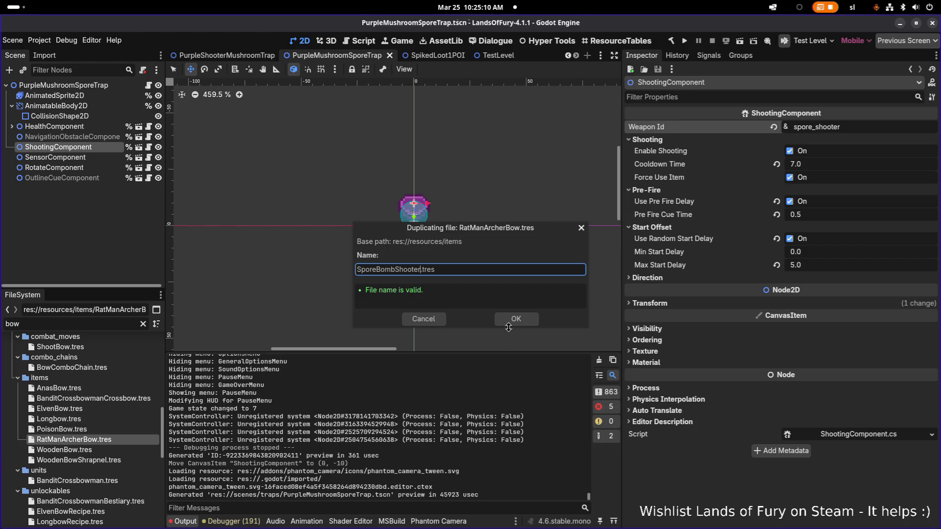
pyautogui.click(515, 320)
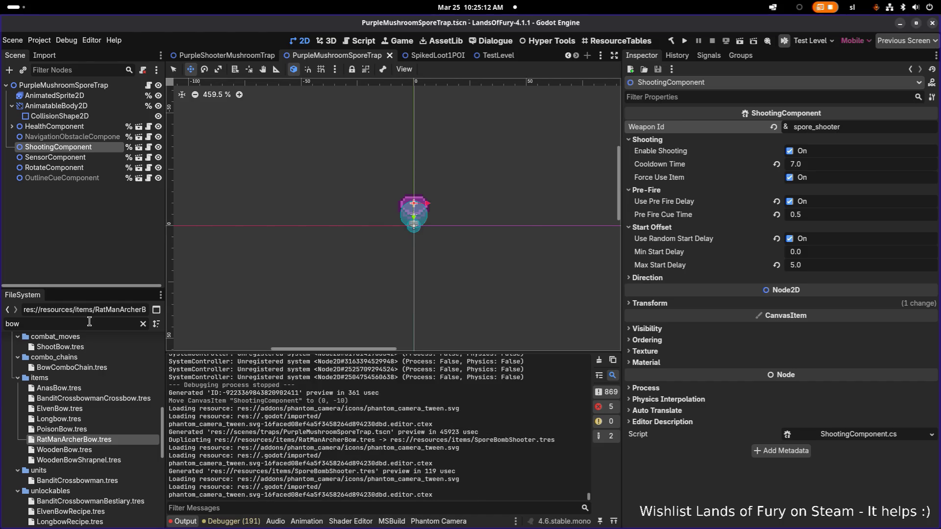
pyautogui.hotkey('ctrl', 'a')
pyautogui.write('spo')
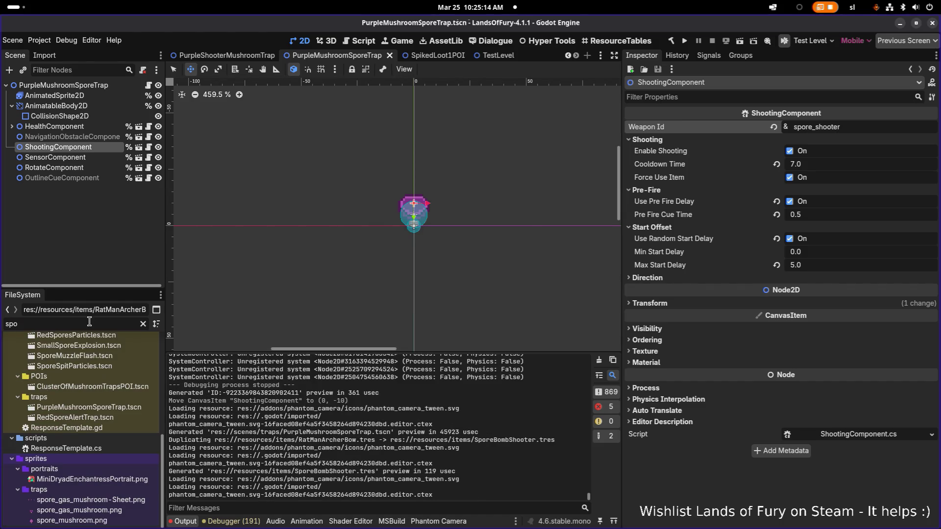
pyautogui.write('rebom')
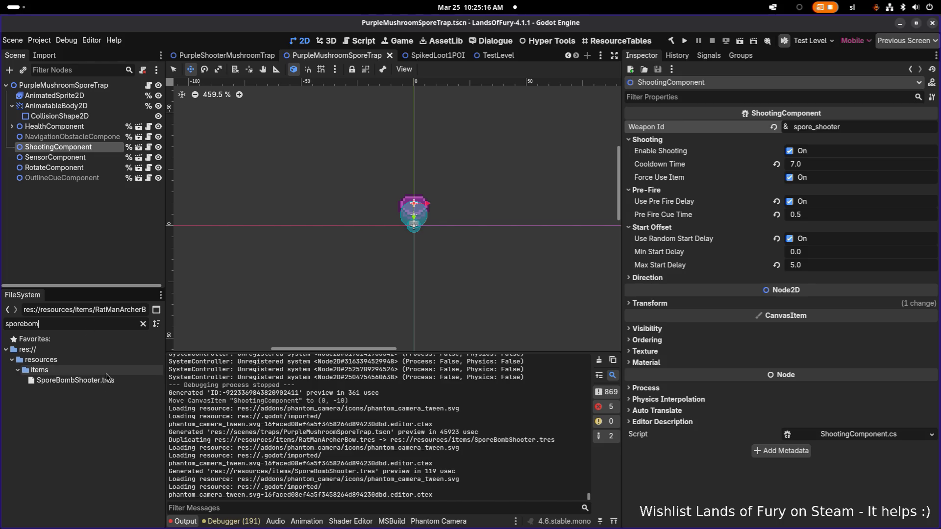
# - Set the SporeBombShooter resource's Id to spore_bomb_shooter
pyautogui.click(104, 381)
pyautogui.click(865, 157)
pyautogui.hotkey('ctrl', 'a')
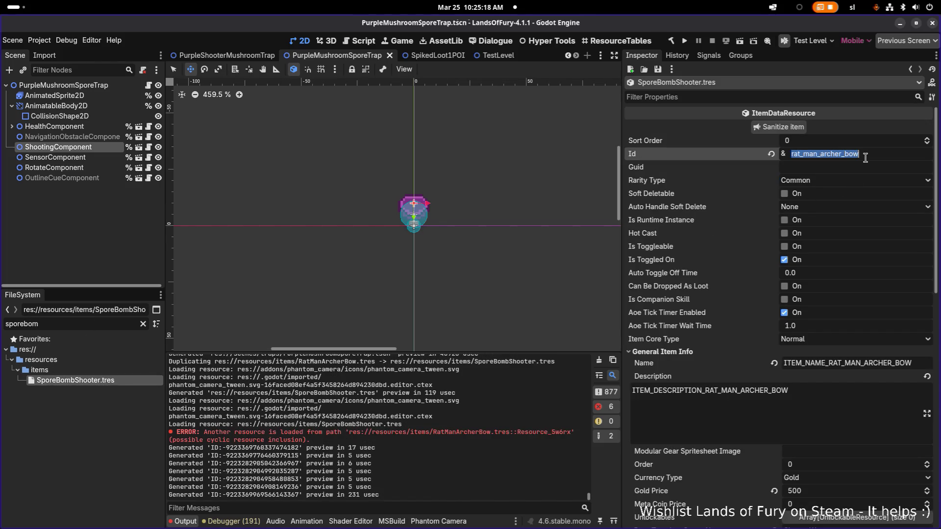
pyautogui.write('spore_bomb_shoote')
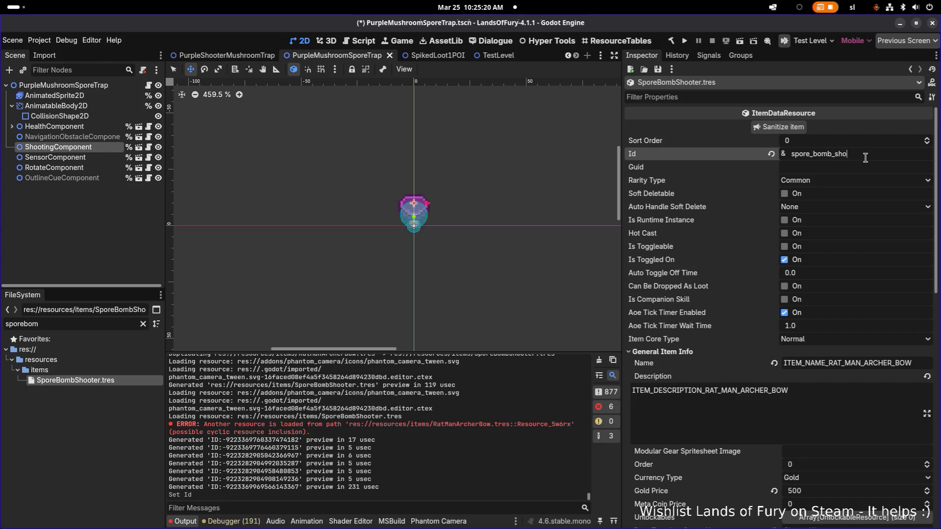
pyautogui.write('r')
pyautogui.click(826, 168)
# - Change Name and Description to ITEM_NAME_SPORE_BOMB_SHOOTER and ITEM_DESCRIPTION_SPORE_BOMB_SHOOTER, then save
pyautogui.scroll(-2, 827, 202)
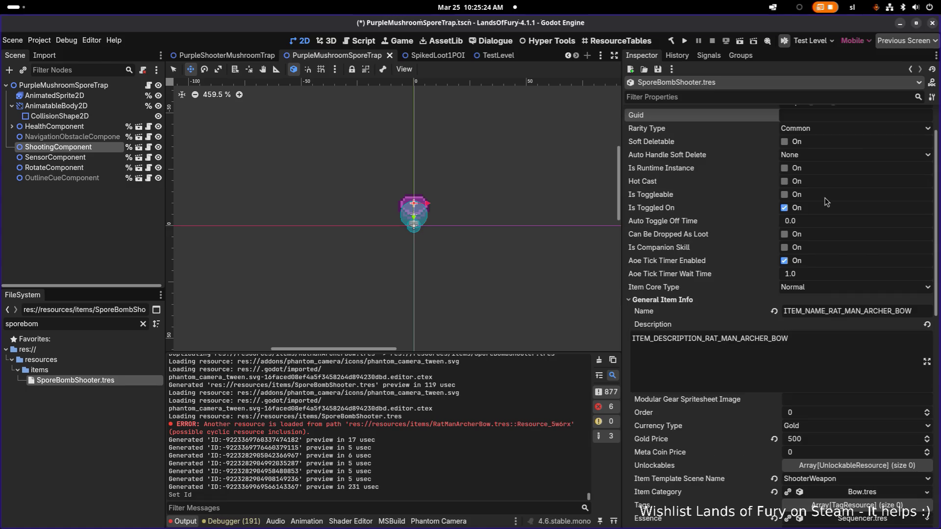
pyautogui.click(825, 311)
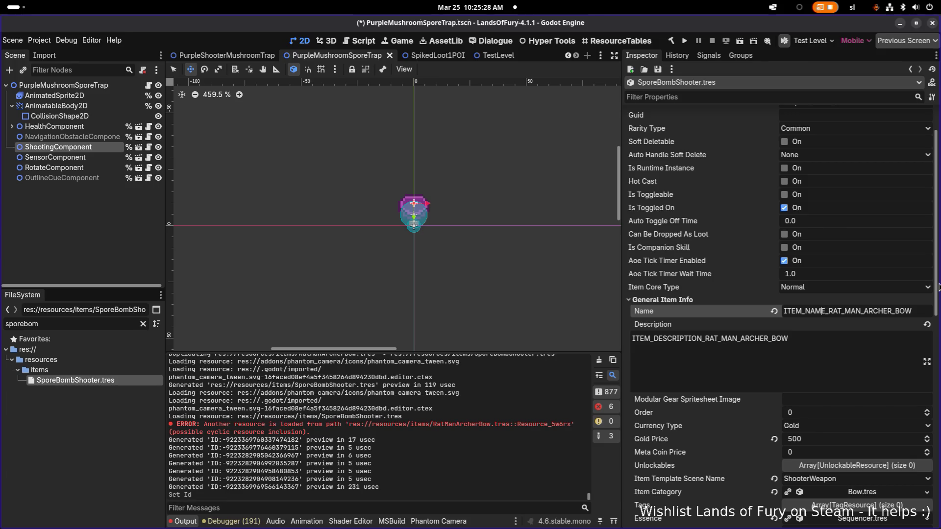
pyautogui.hotkey('shift', 'End')
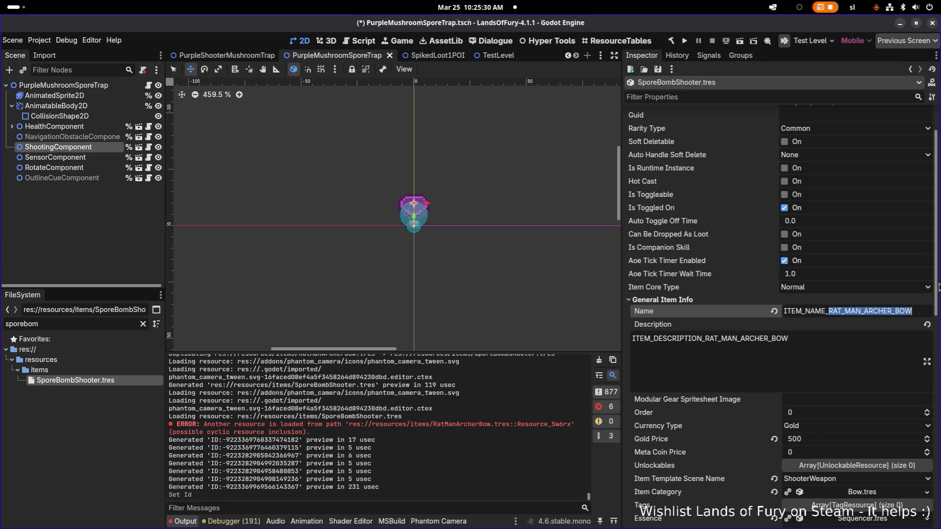
pyautogui.write('_SPORE_BOMB_SHOOTER')
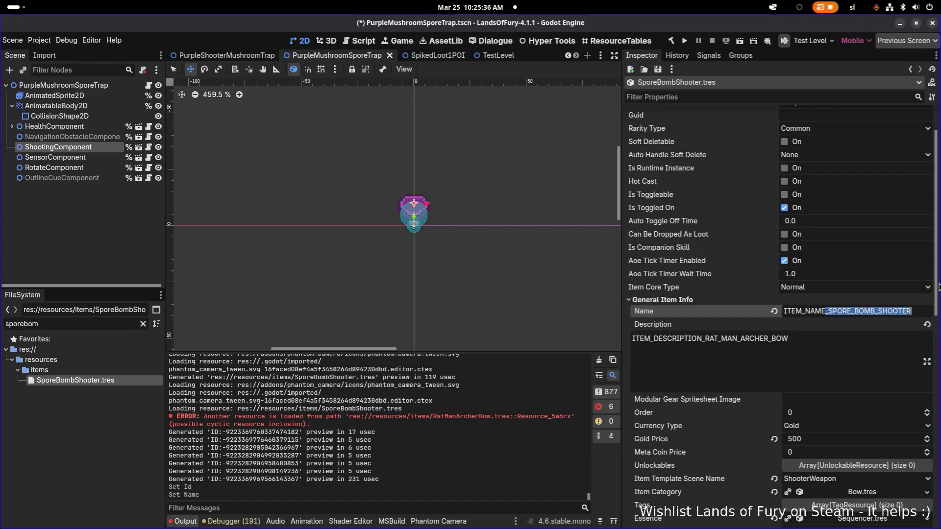
pyautogui.press('Tab')
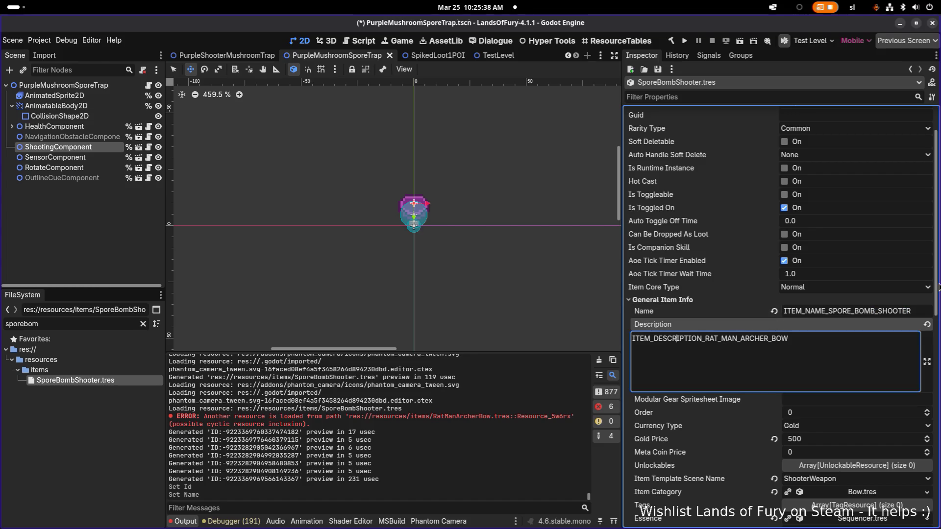
pyautogui.hotkey('shift', 'End')
pyautogui.write('_SPORE_BOMB_SHOOTER')
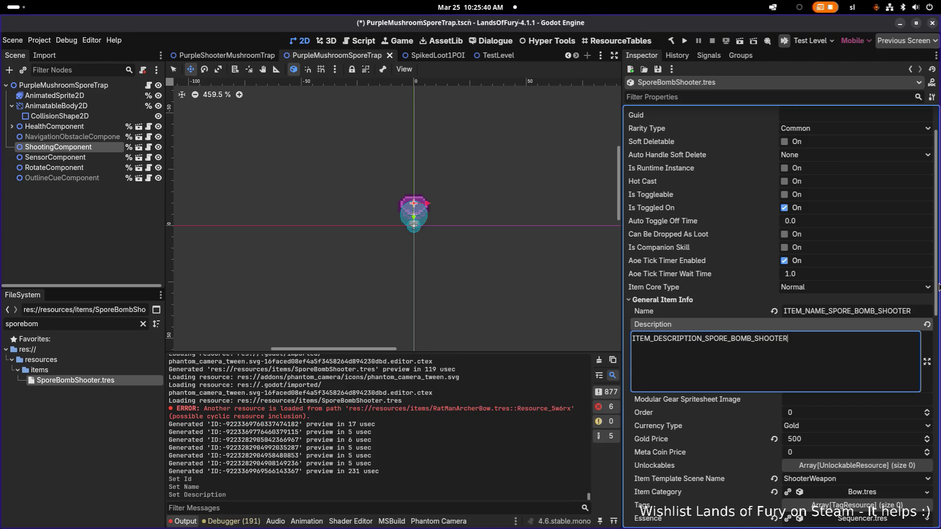
pyautogui.hotkey('ctrl', 's')
pyautogui.scroll(-5, 866, 289)
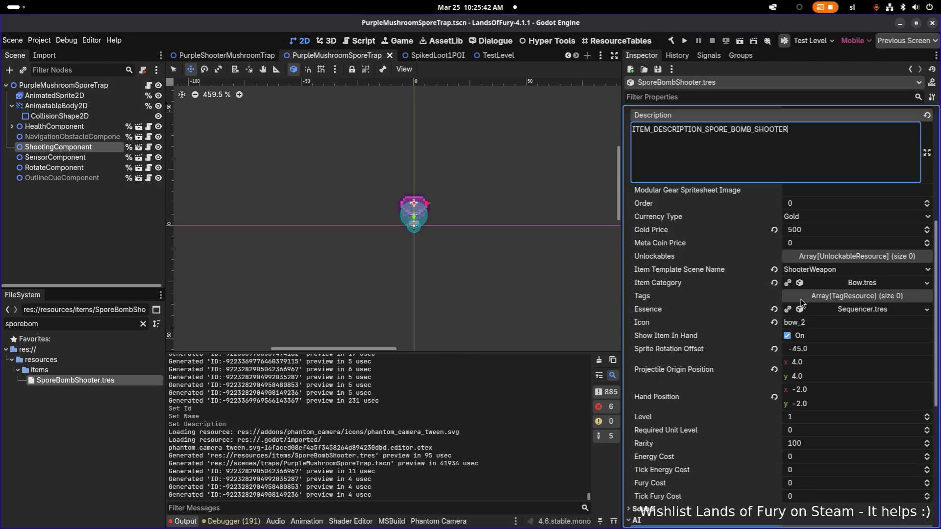
# - Make effect items 0 and 1 unique, keeping projectile, collision shape and damage stat shared
pyautogui.scroll(-6, 823, 252)
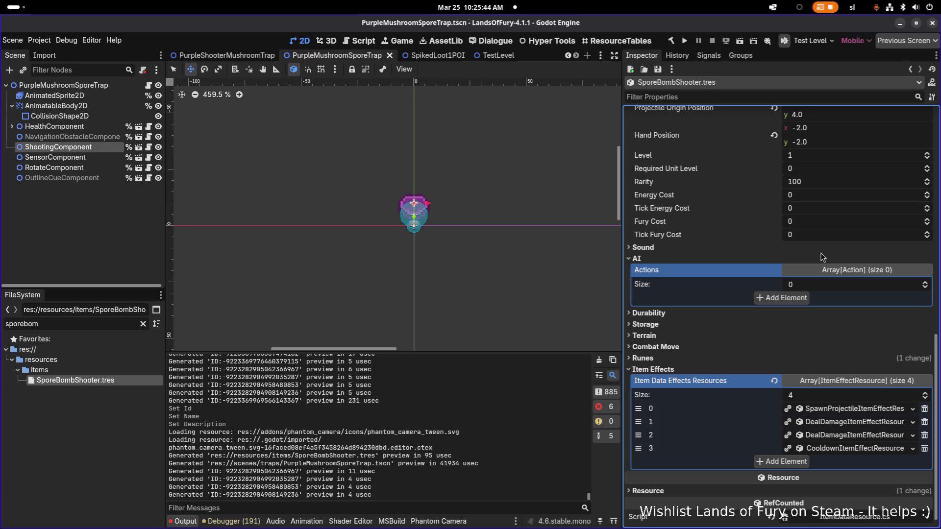
pyautogui.scroll(-1, 833, 378)
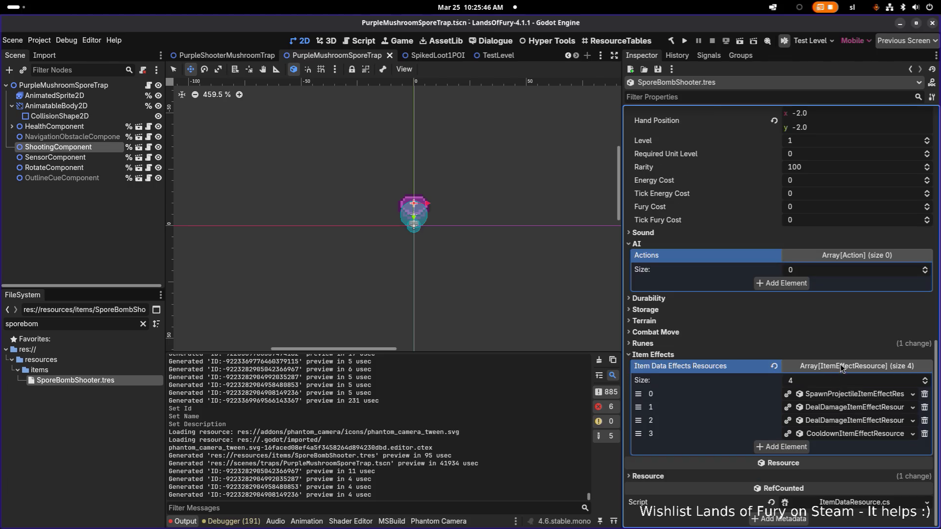
pyautogui.rightClick(841, 398)
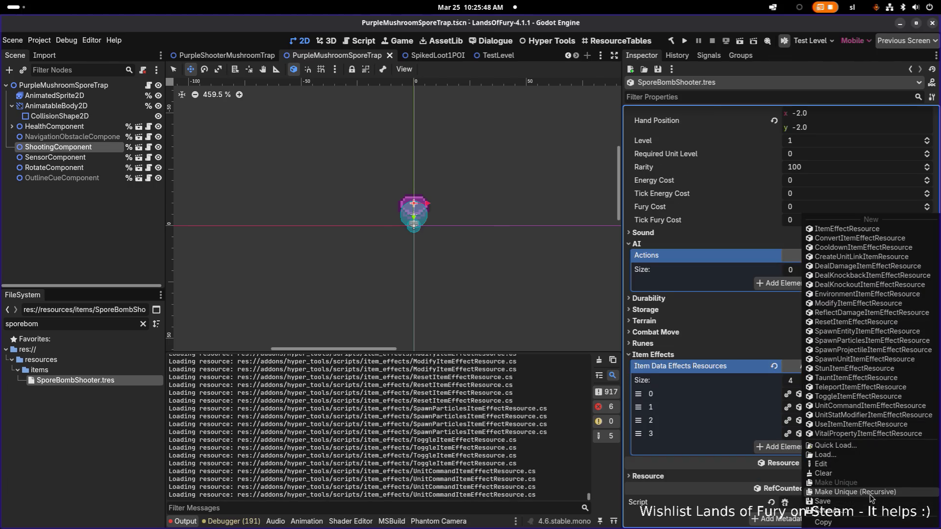
pyautogui.click(873, 498)
pyautogui.click(368, 226)
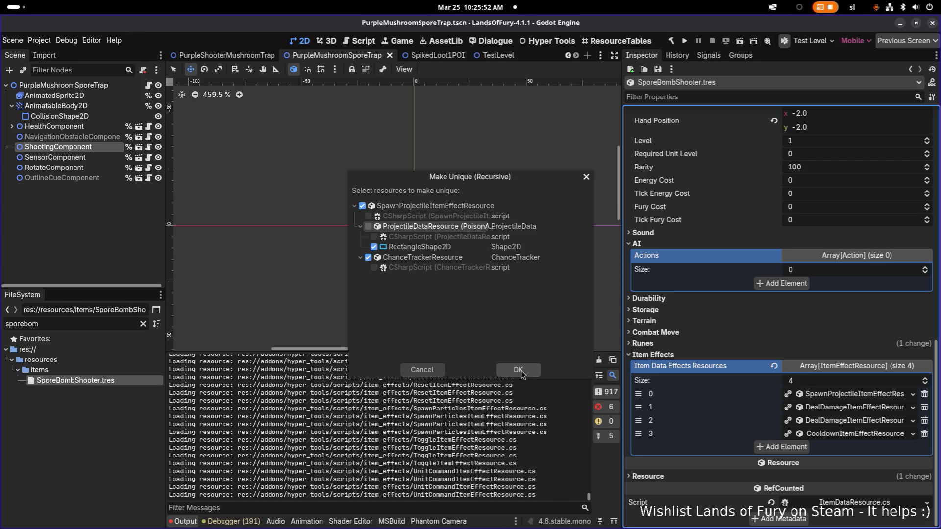
pyautogui.click(374, 246)
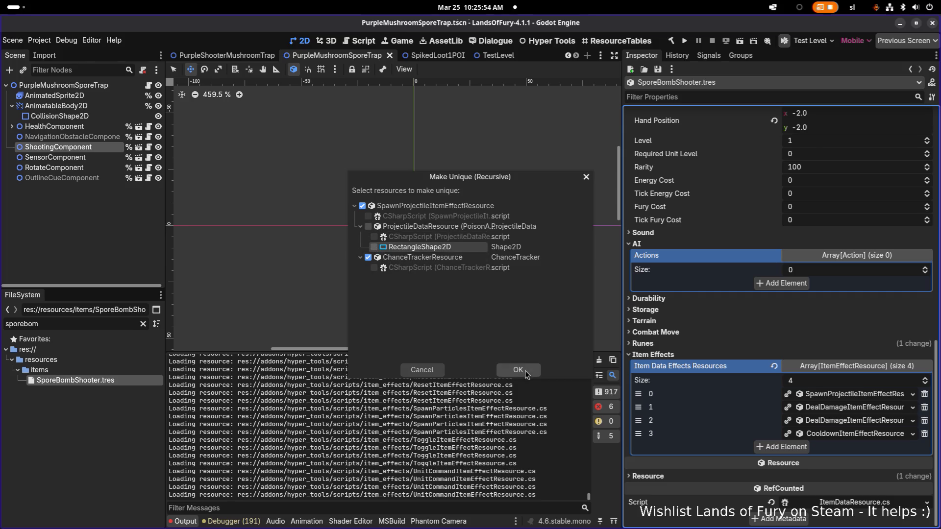
pyautogui.click(530, 370)
pyautogui.rightClick(835, 409)
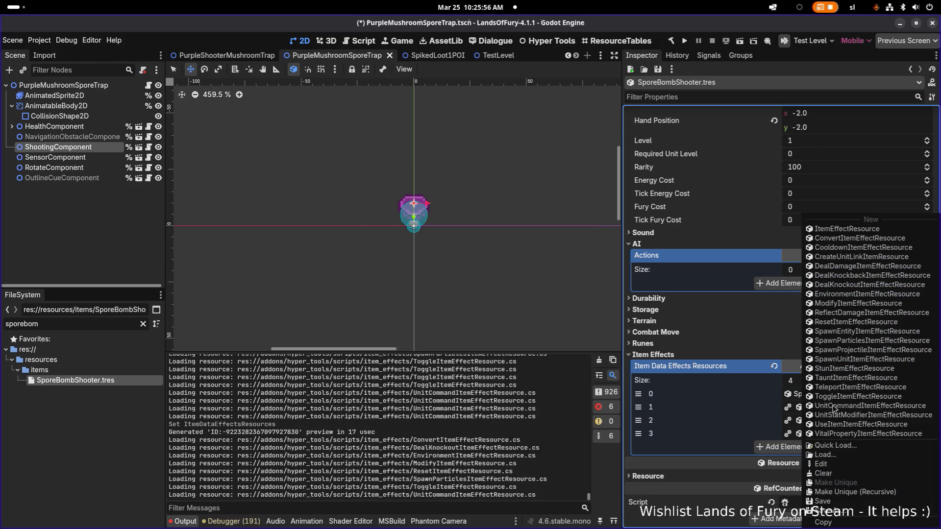
pyautogui.click(854, 496)
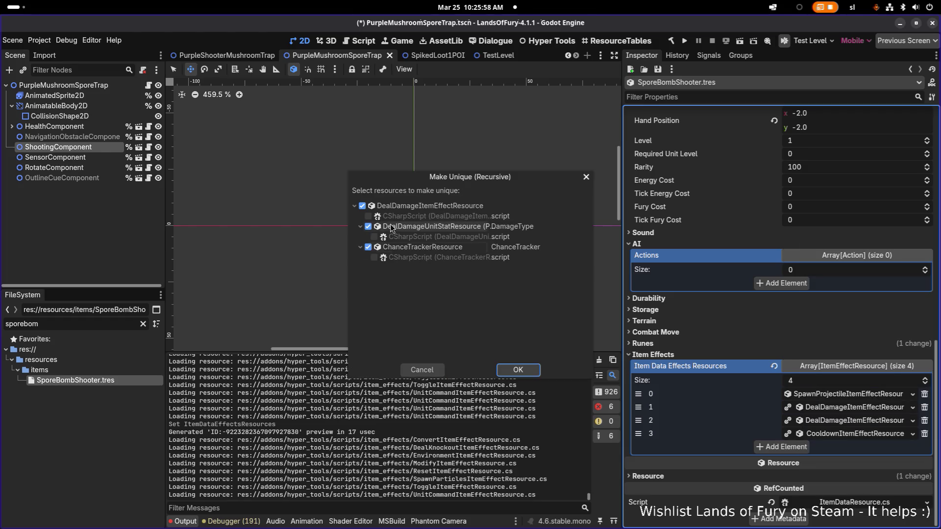
pyautogui.click(368, 227)
pyautogui.click(523, 370)
# - Make effect item 2 and the Cooldown effect unique, keeping item 2's damage stat shared
pyautogui.rightClick(812, 424)
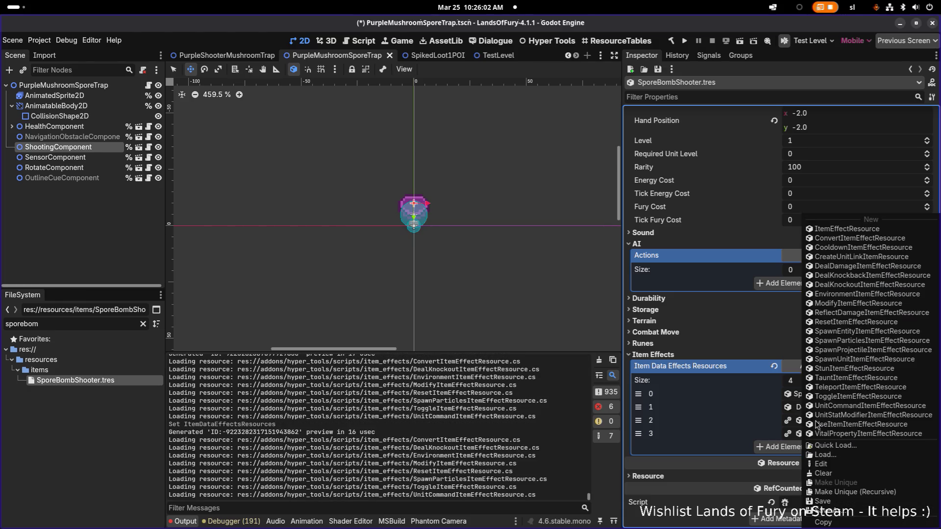
pyautogui.click(854, 494)
pyautogui.click(364, 226)
pyautogui.click(518, 370)
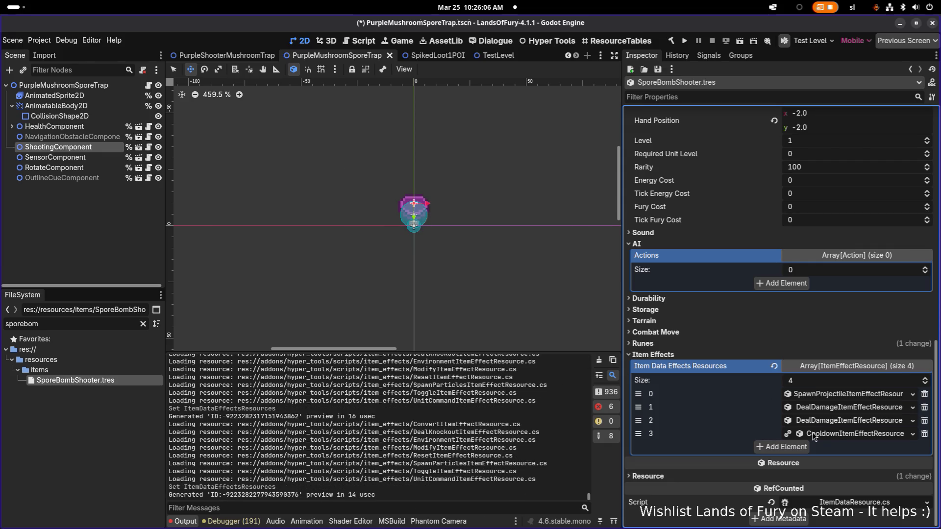
pyautogui.rightClick(836, 435)
pyautogui.click(869, 491)
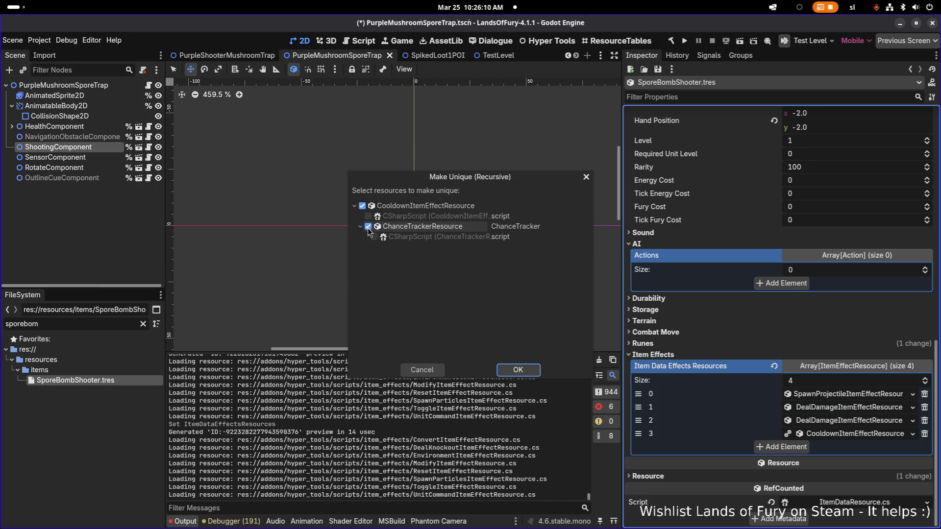
pyautogui.click(522, 371)
# - Set the spawn-projectile effect's Arc Height to 200
pyautogui.click(844, 395)
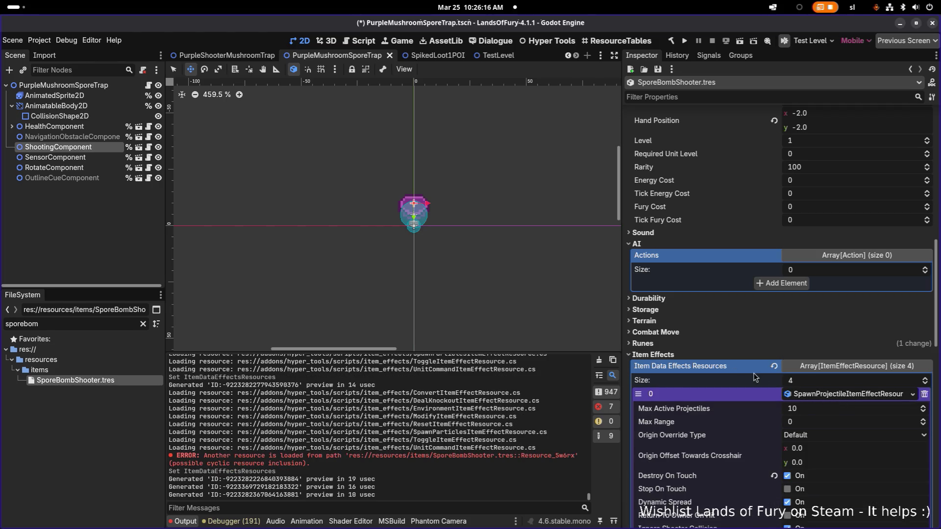
pyautogui.scroll(-5, 765, 381)
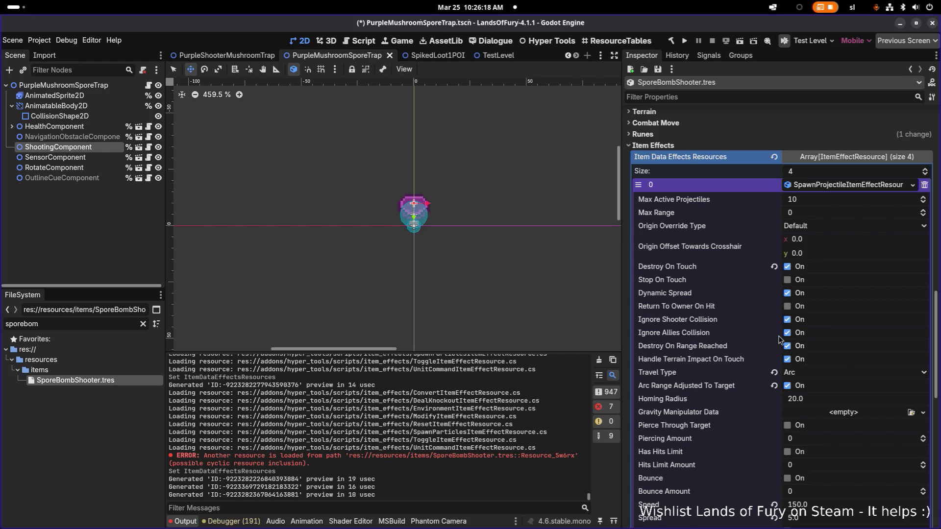
pyautogui.scroll(-2, 805, 335)
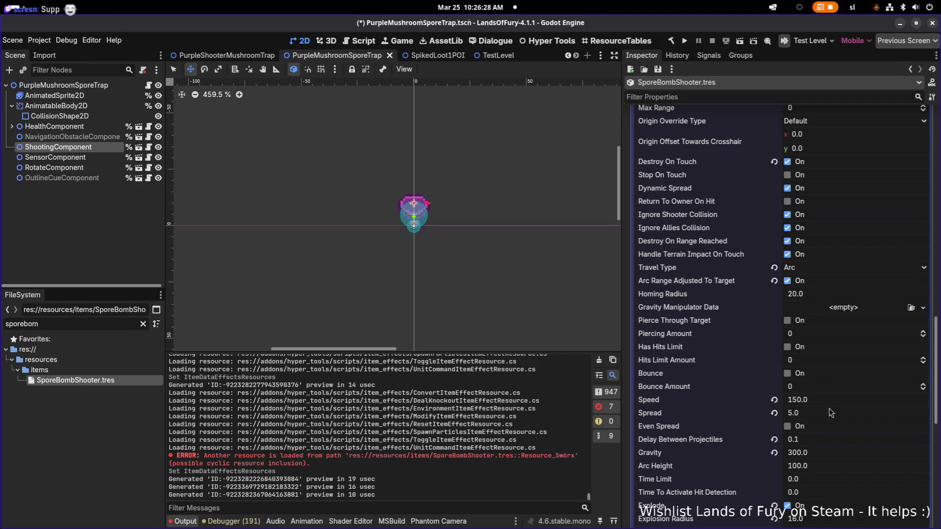
pyautogui.click(827, 465)
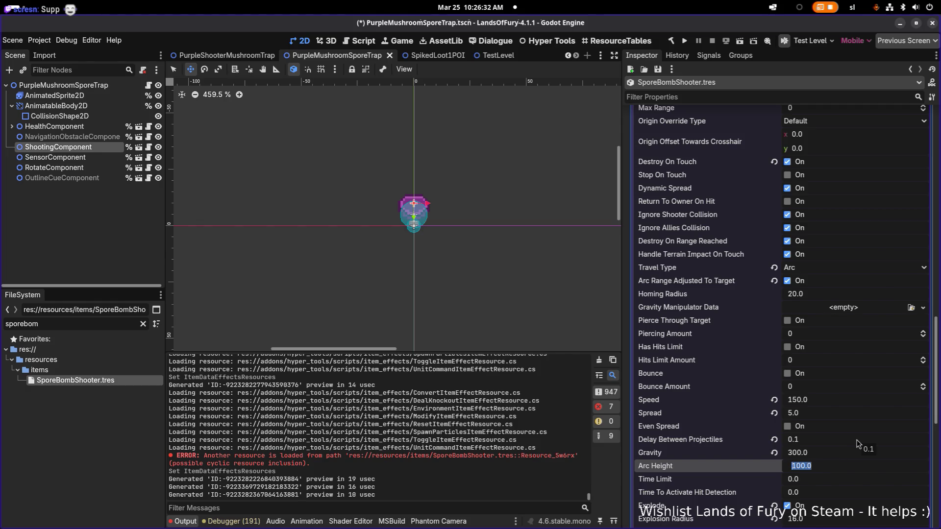
pyautogui.write('200')
pyautogui.press('Return')
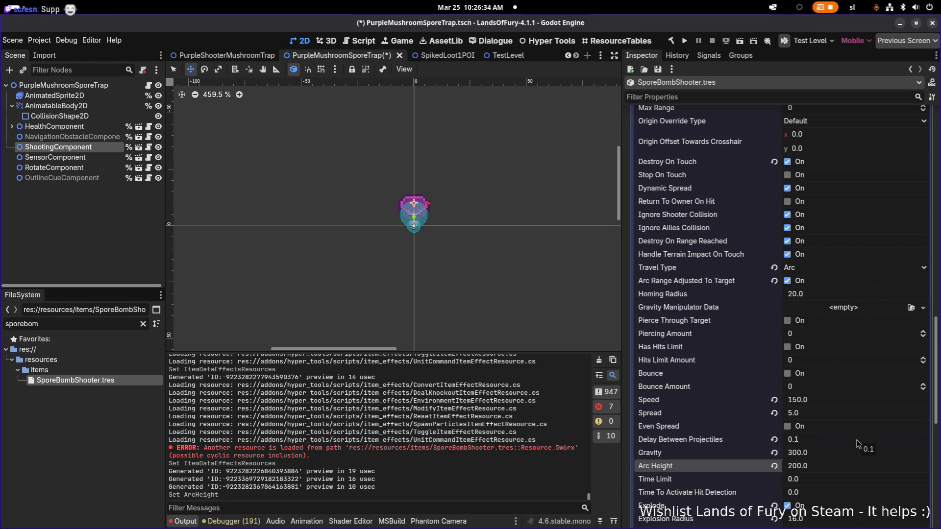
# - Expand the DealDamage effect at index 1 and open its Damage Type dropdown
pyautogui.scroll(-10, 857, 443)
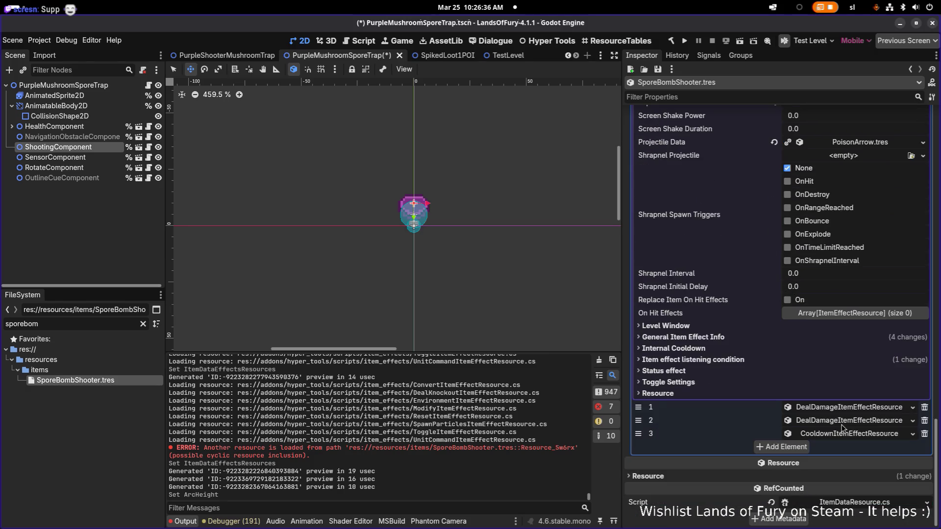
pyautogui.scroll(10, 832, 402)
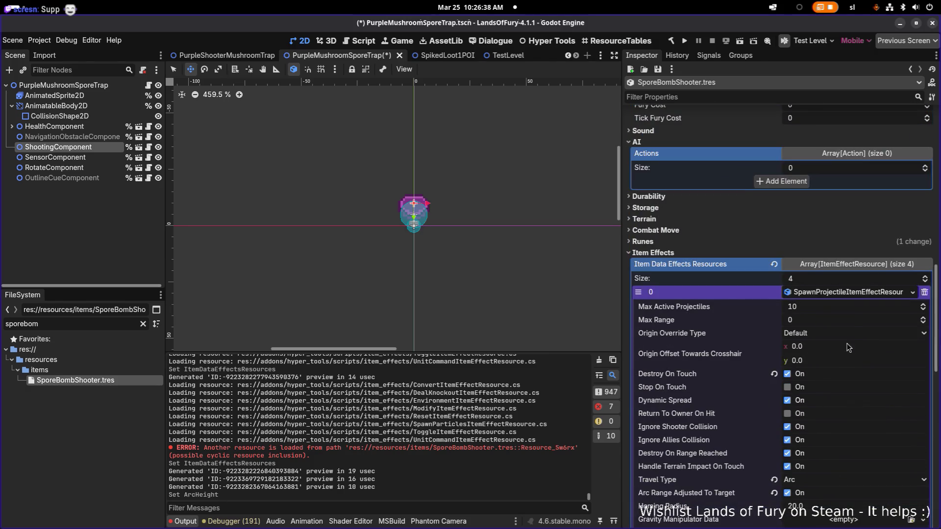
pyautogui.scroll(-10, 853, 338)
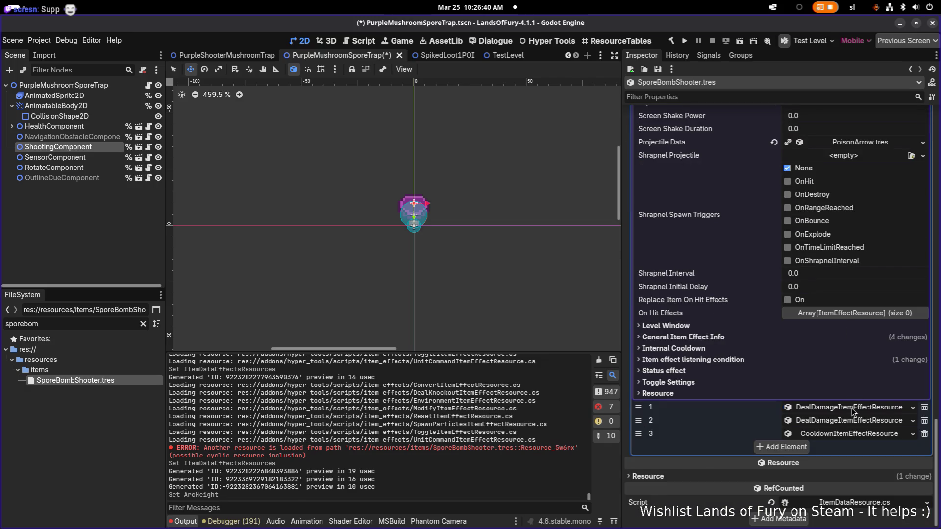
pyautogui.click(853, 409)
pyautogui.click(838, 410)
pyautogui.scroll(8, 840, 387)
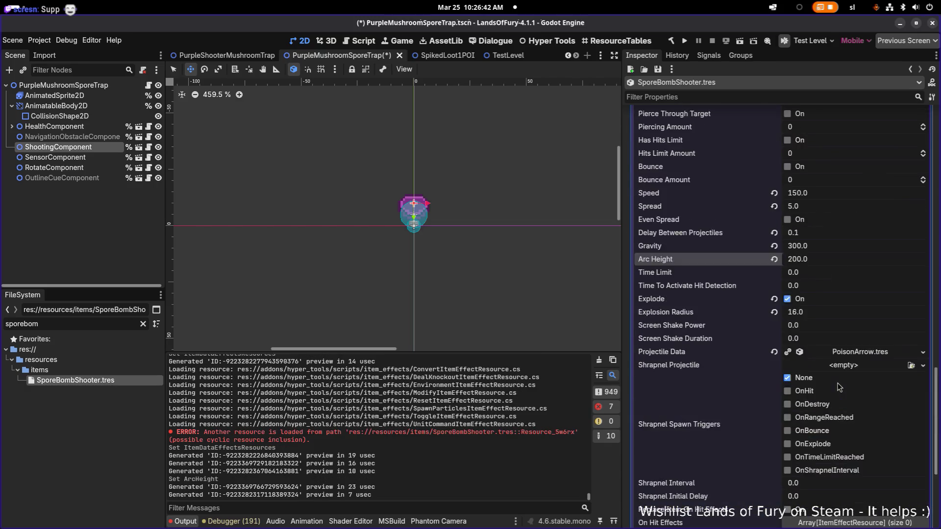
pyautogui.scroll(2, 839, 384)
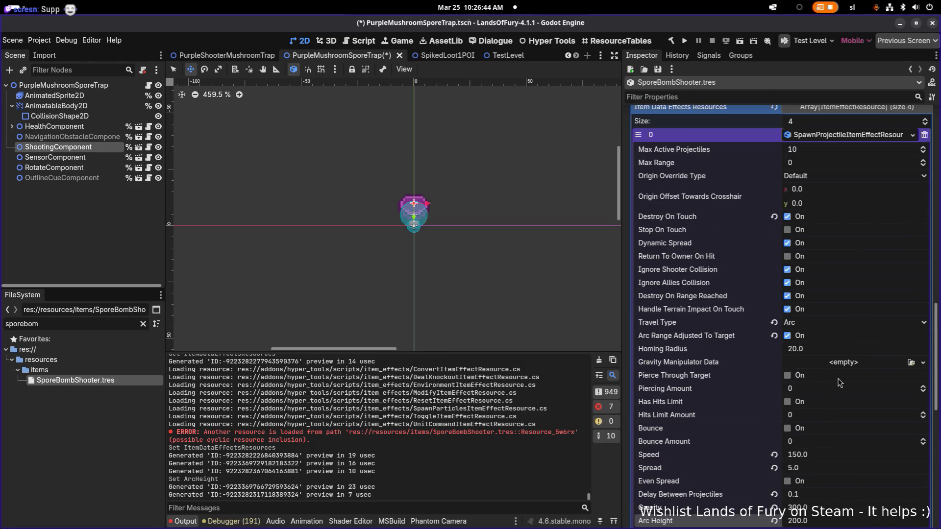
pyautogui.scroll(-15, 839, 383)
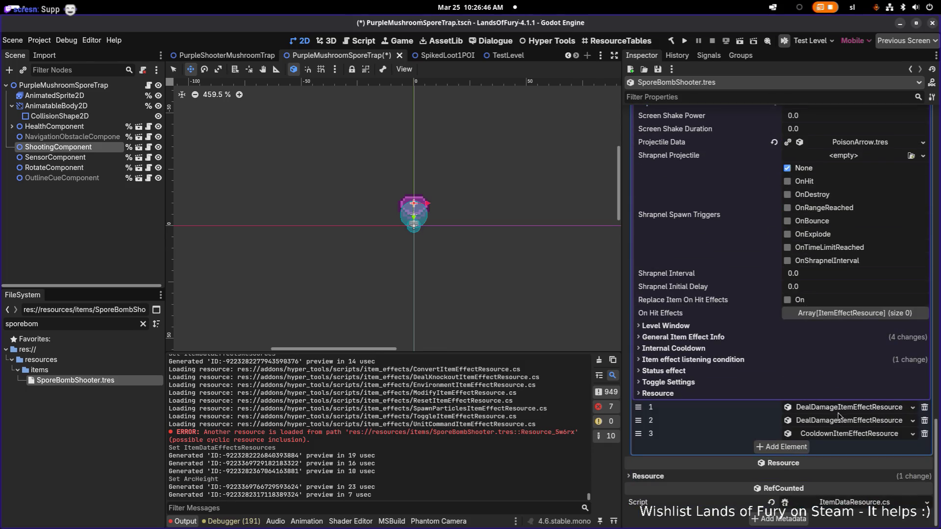
pyautogui.click(845, 409)
pyautogui.scroll(-4, 845, 410)
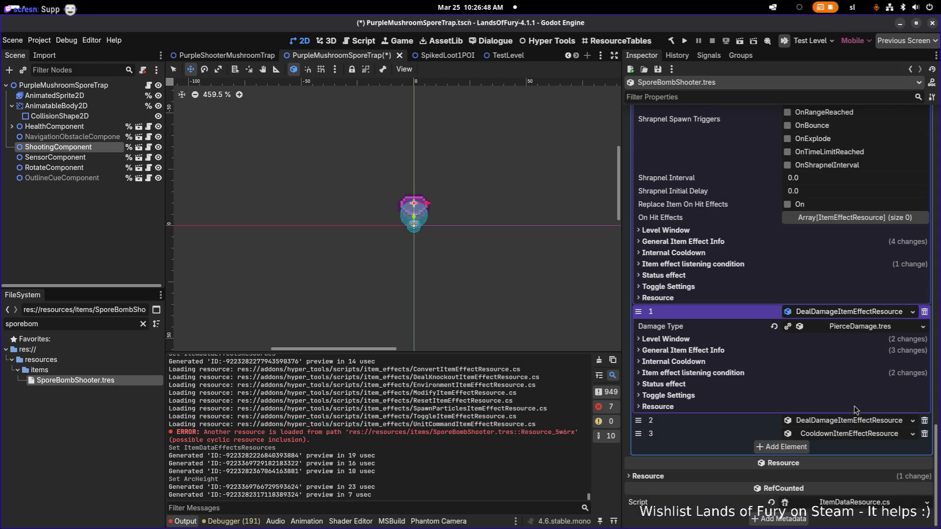
pyautogui.click(922, 327)
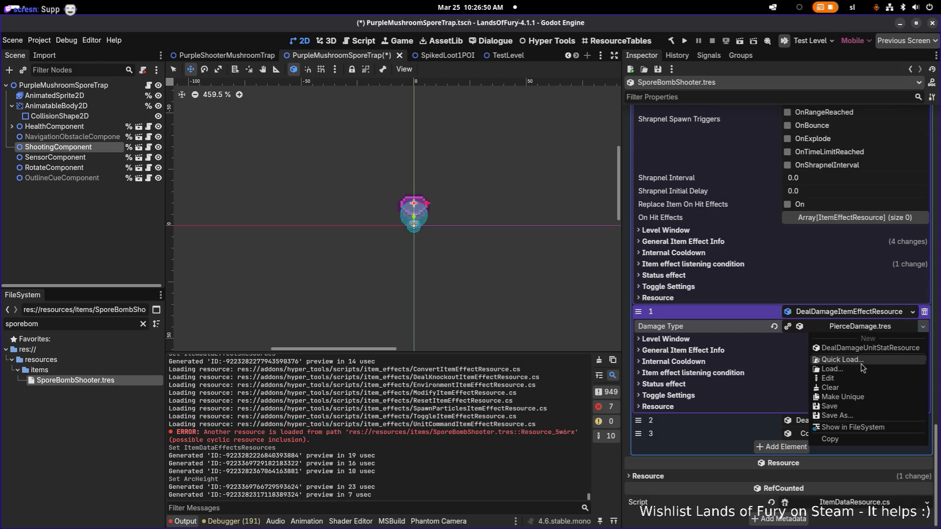
# - Quick Load BluntDamage.tres as the index 1 effect's damage type, searching 'bluhn'
pyautogui.click(863, 367)
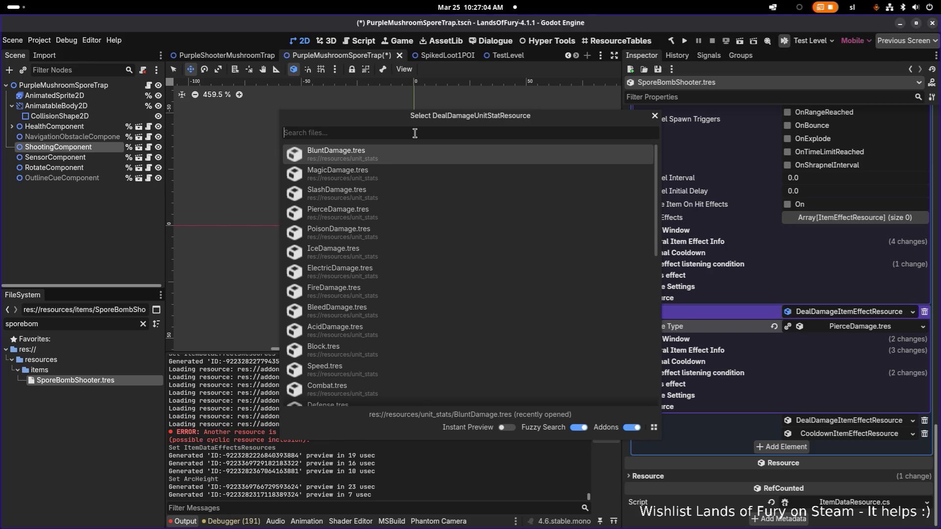
pyautogui.write('bluhn')
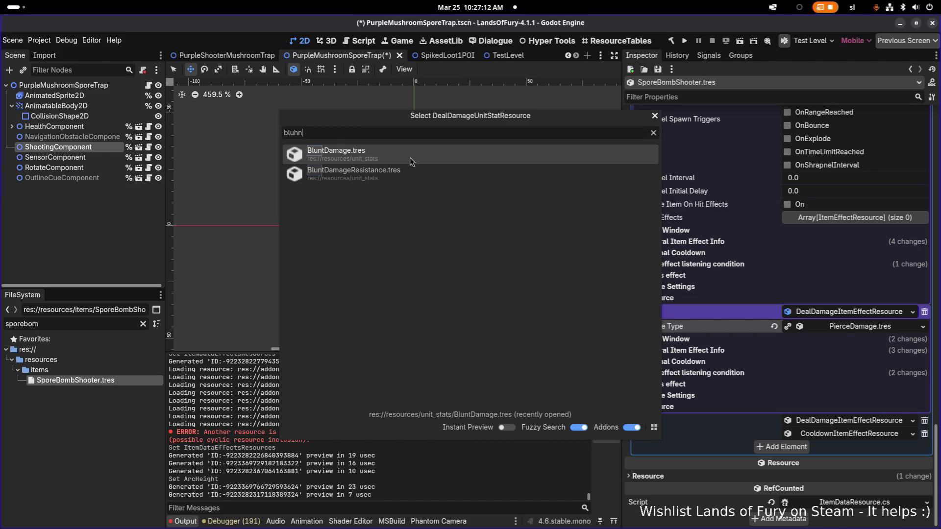
pyautogui.click(410, 157)
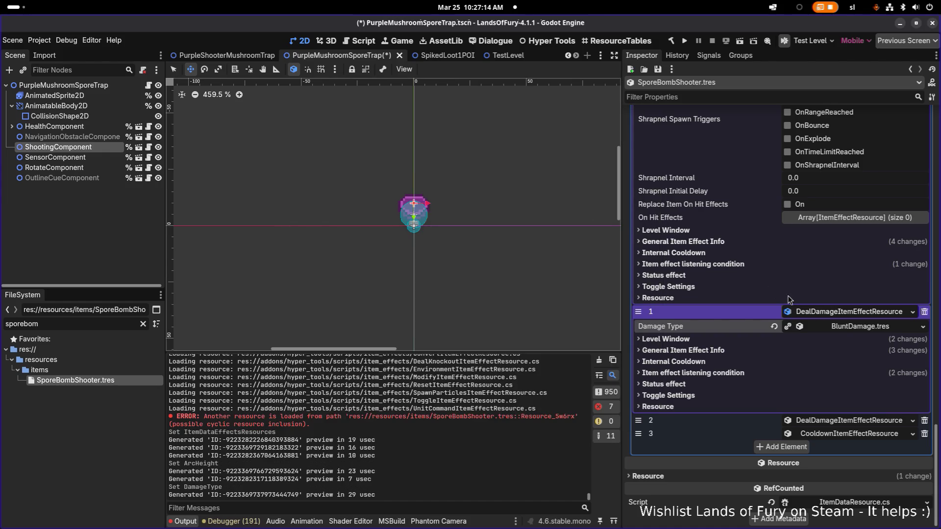
# - Check the index 1 effect uses BluntDamage and the index 2 effect uses PoisonDamage
pyautogui.click(840, 311)
pyautogui.click(845, 407)
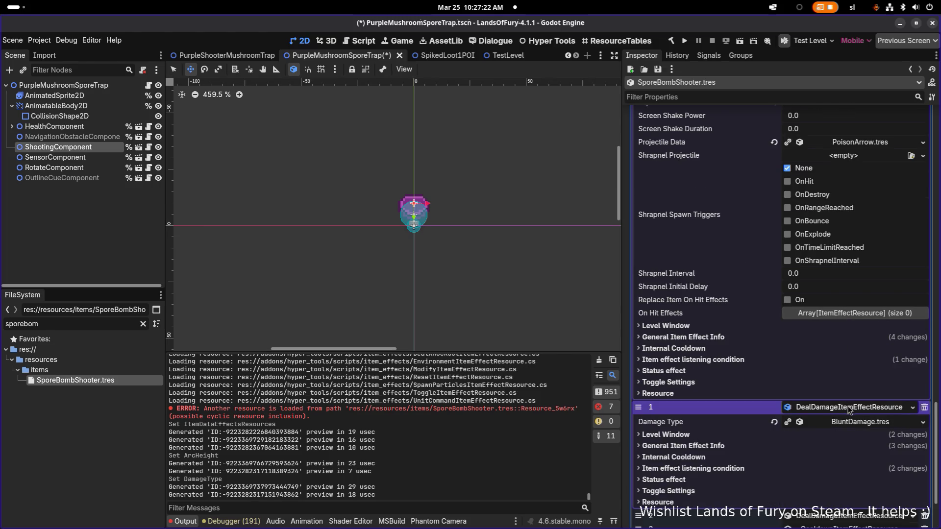
pyautogui.click(845, 409)
pyautogui.click(850, 420)
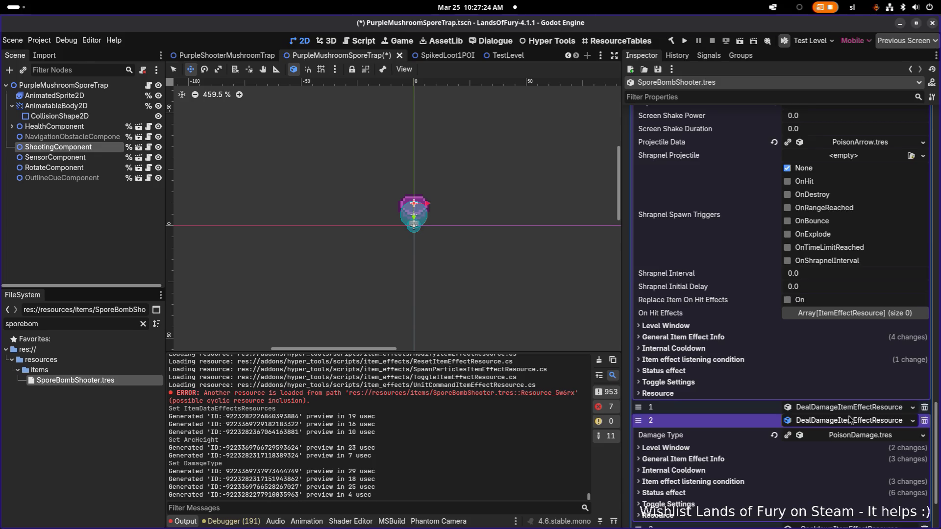
pyautogui.scroll(-2, 874, 348)
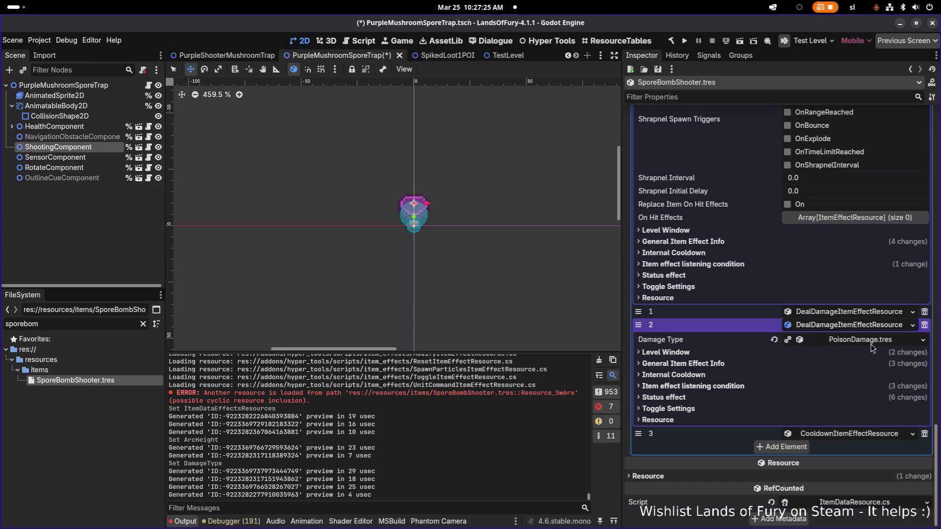
pyautogui.click(854, 326)
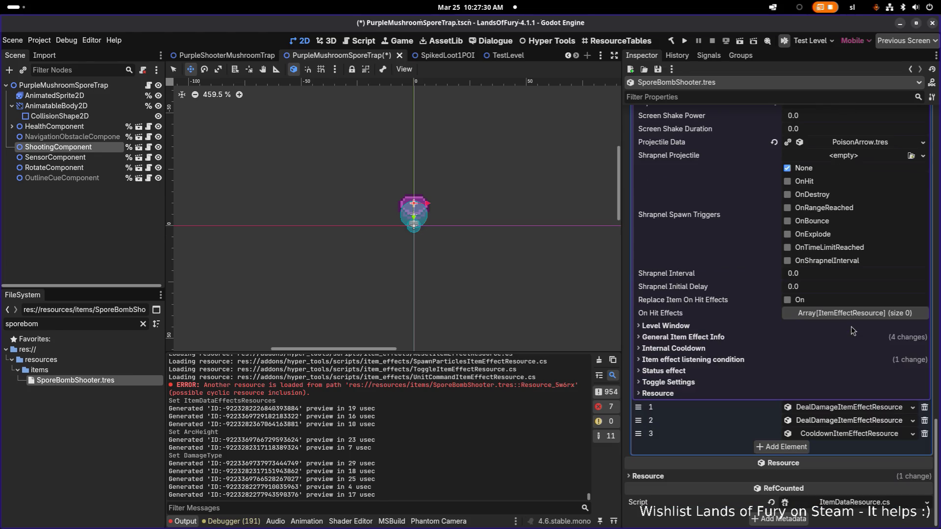
pyautogui.scroll(10, 854, 327)
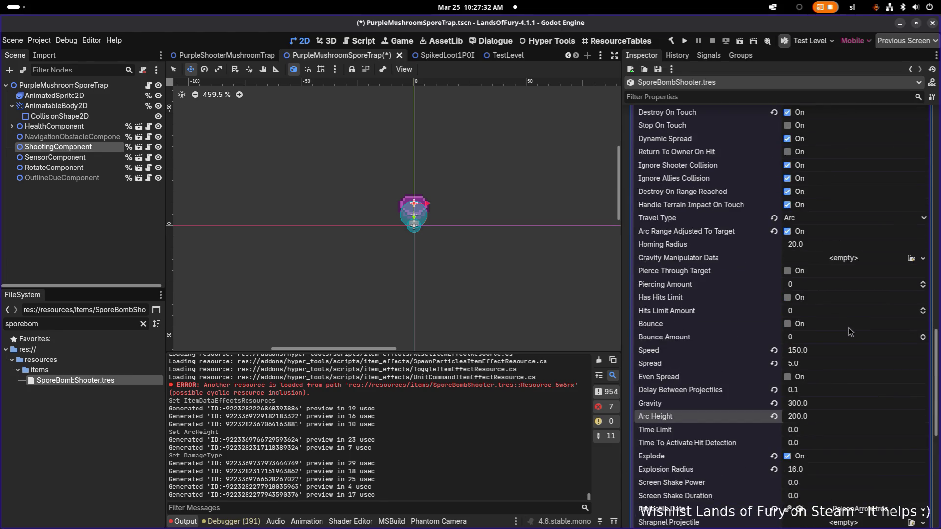
pyautogui.scroll(5, 850, 332)
pyautogui.scroll(3, 850, 332)
pyautogui.scroll(-10, 815, 282)
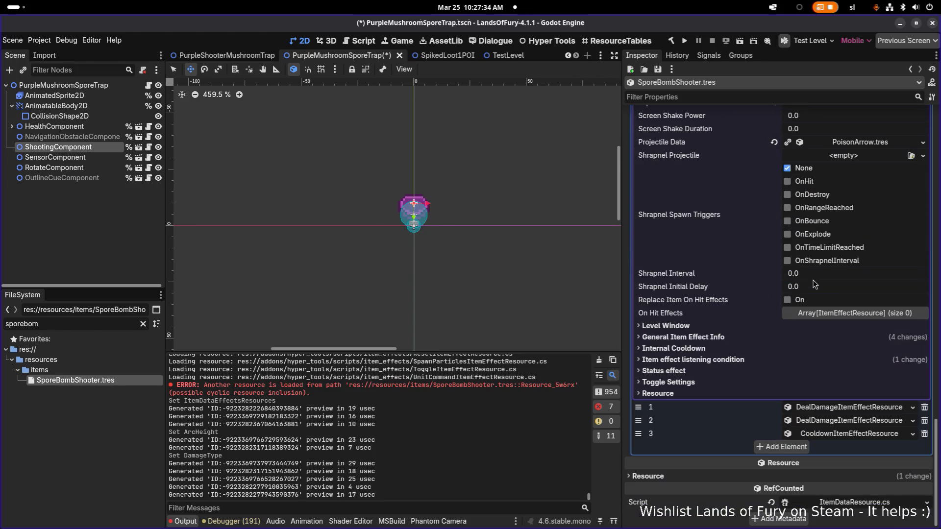
# - Review the effect's General Item Effect Info amounts, then return to the top
pyautogui.click(725, 336)
pyautogui.scroll(-3, 843, 240)
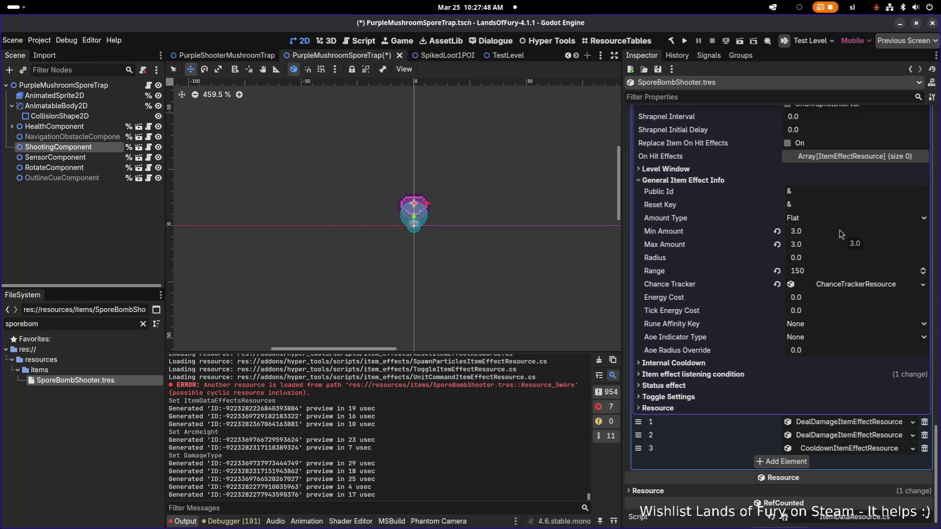
pyautogui.scroll(4, 753, 194)
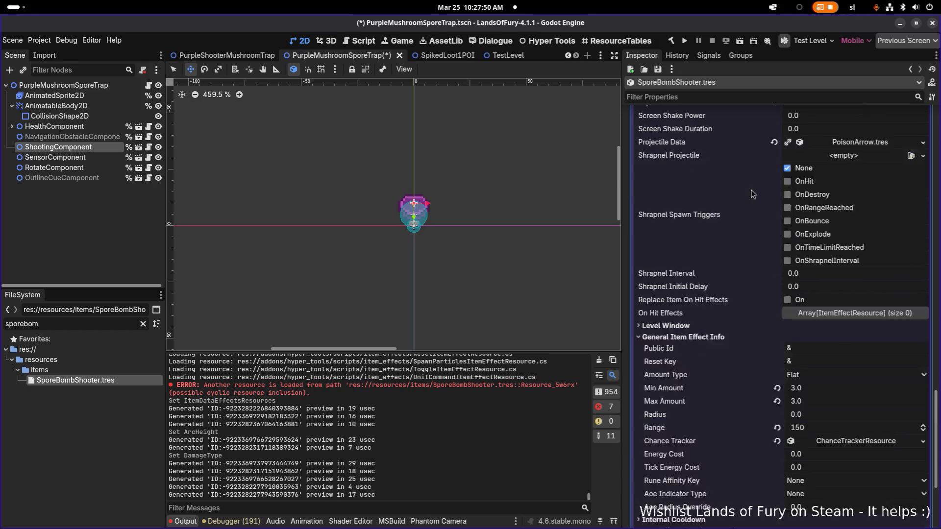
pyautogui.scroll(10, 752, 190)
# - Confirm the item Id spore_bomb_shooter and save with Ctrl+S
pyautogui.click(877, 153)
pyautogui.press('Return')
pyautogui.hotkey('ctrl', 's')
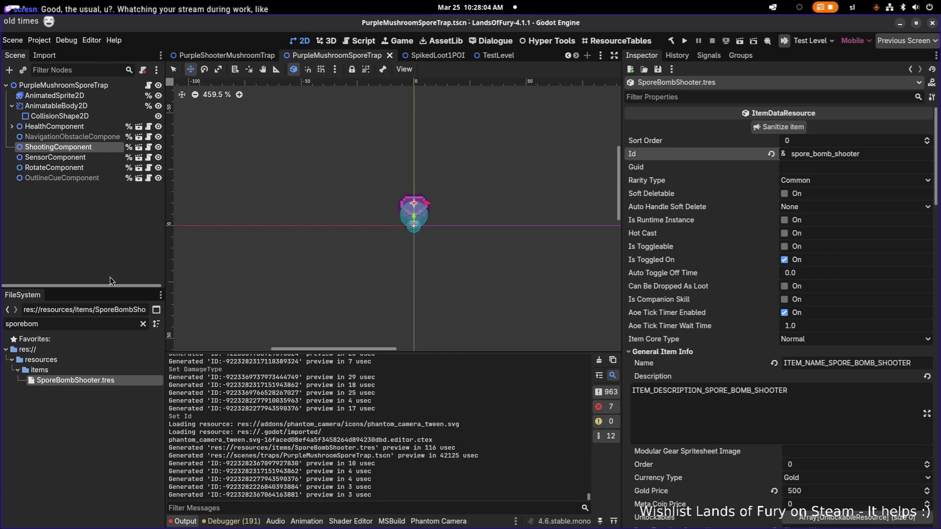
# - Set the ShootingComponent's Weapon Id to spore_bomb_shooter
pyautogui.click(95, 138)
pyautogui.click(101, 149)
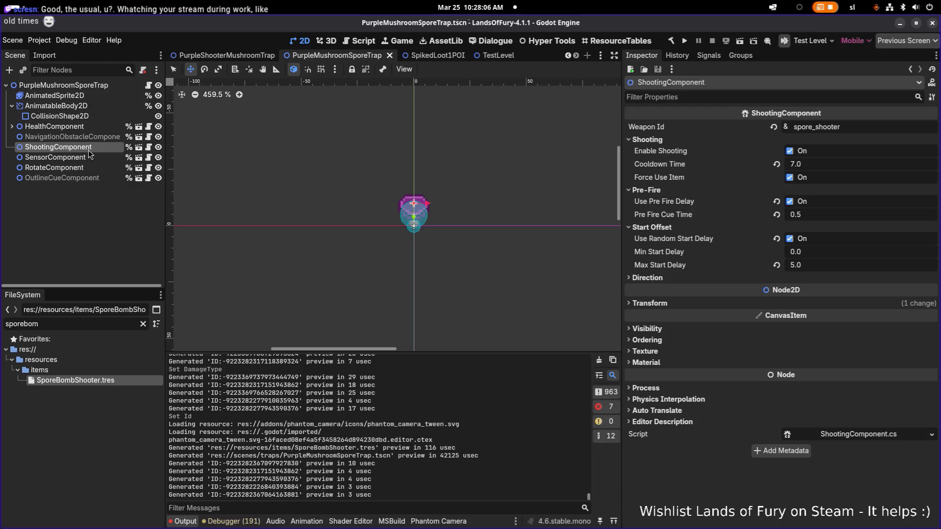
pyautogui.click(862, 128)
pyautogui.hotkey('ctrl', 'a')
pyautogui.write('spore_bomb_shooter')
pyautogui.press('Return')
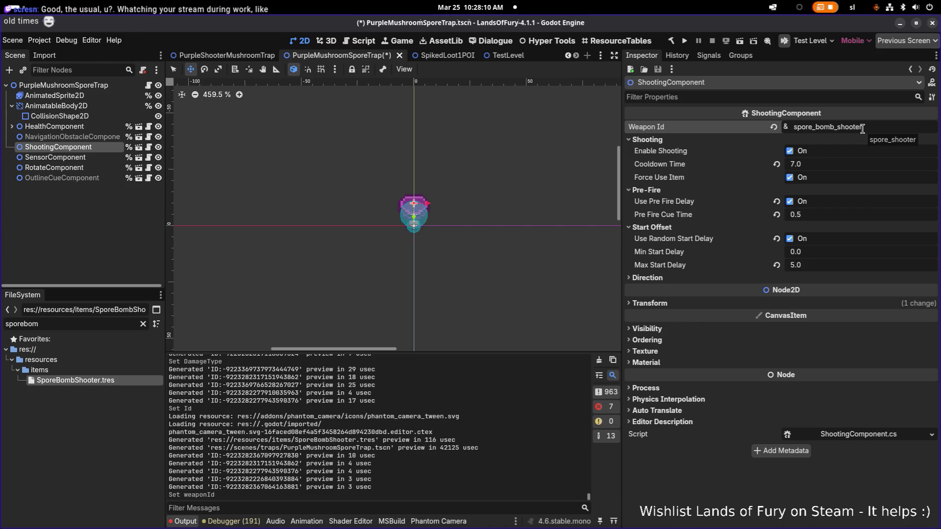
# - Set the Cooldown Time to 5.0 and save the trap scene
pyautogui.click(821, 166)
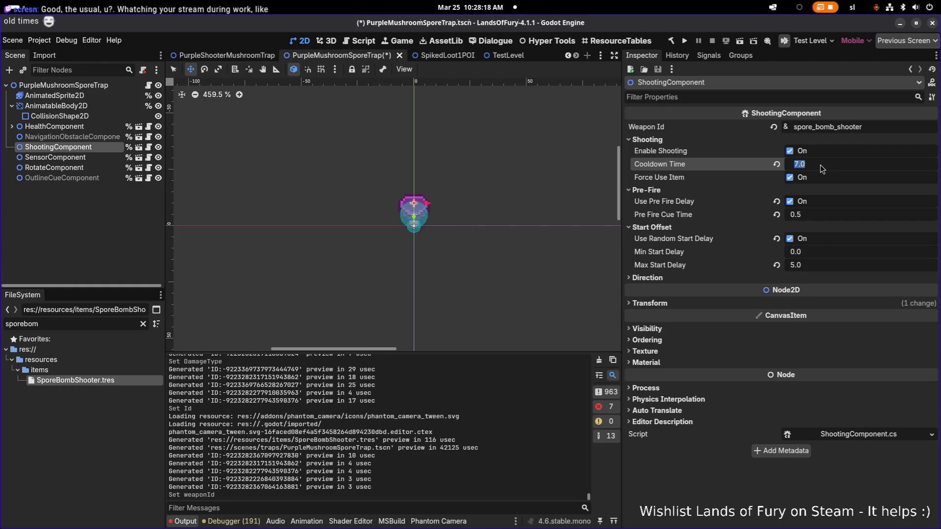
pyautogui.write('5')
pyautogui.press('Return')
pyautogui.hotkey('ctrl', 's')
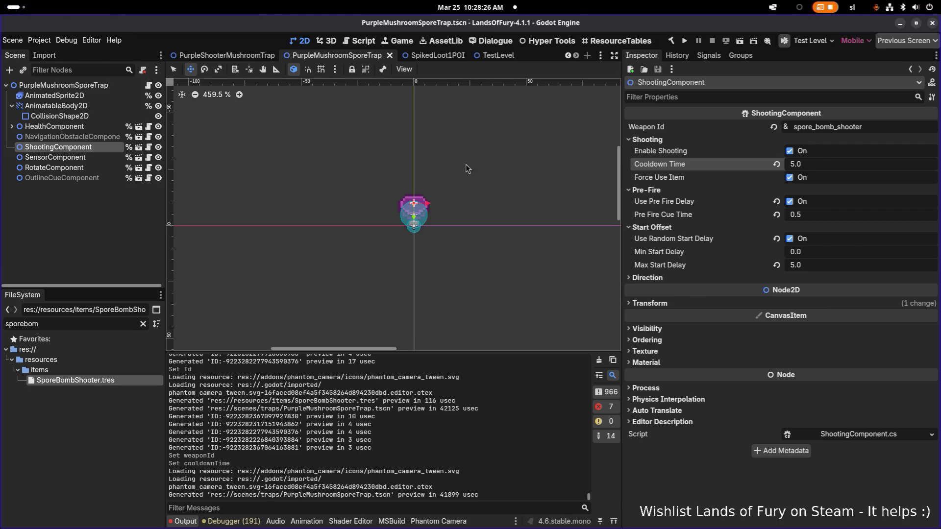
pyautogui.click(128, 147)
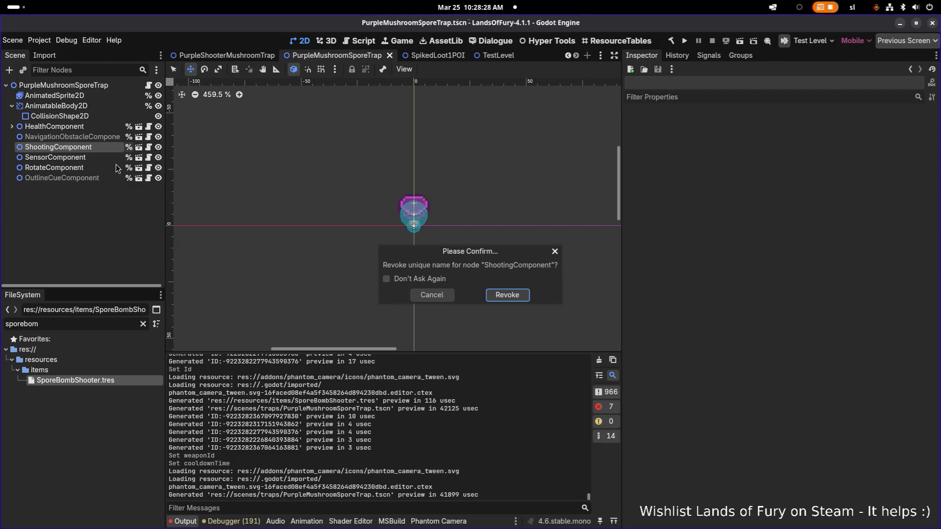
# - Dismiss the Revoke unique name prompt and launch the game with Play
pyautogui.click(432, 295)
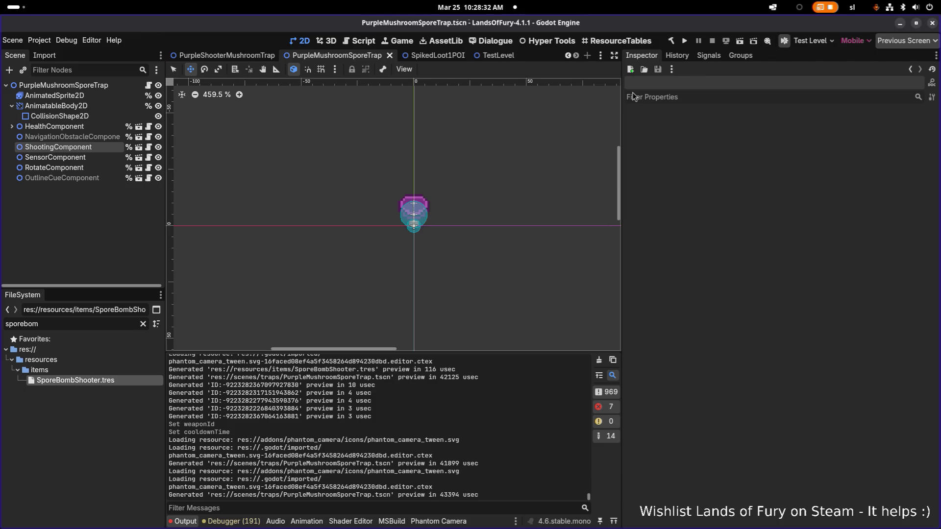
pyautogui.click(685, 42)
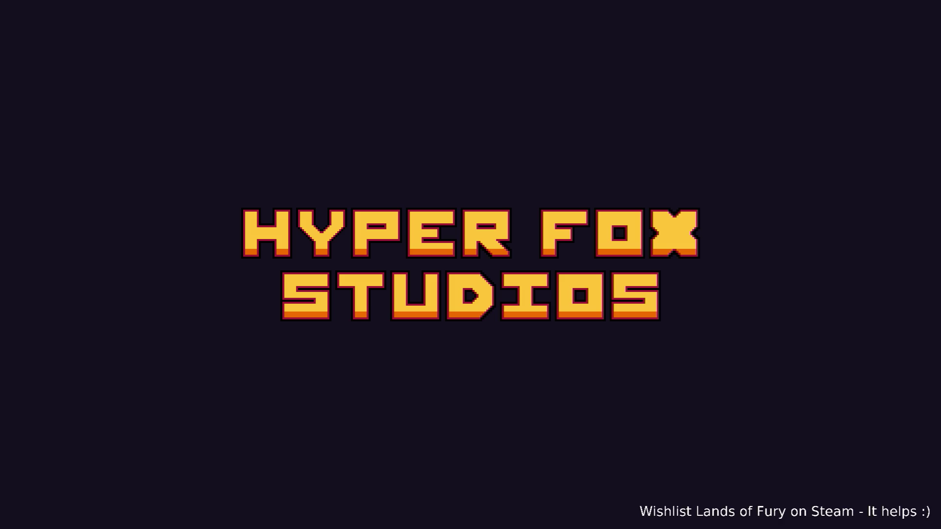
# - Enter play and roam The Glade, attacking the enemy above and the purple mushroom
pyautogui.press('Return')
pyautogui.press('Return')
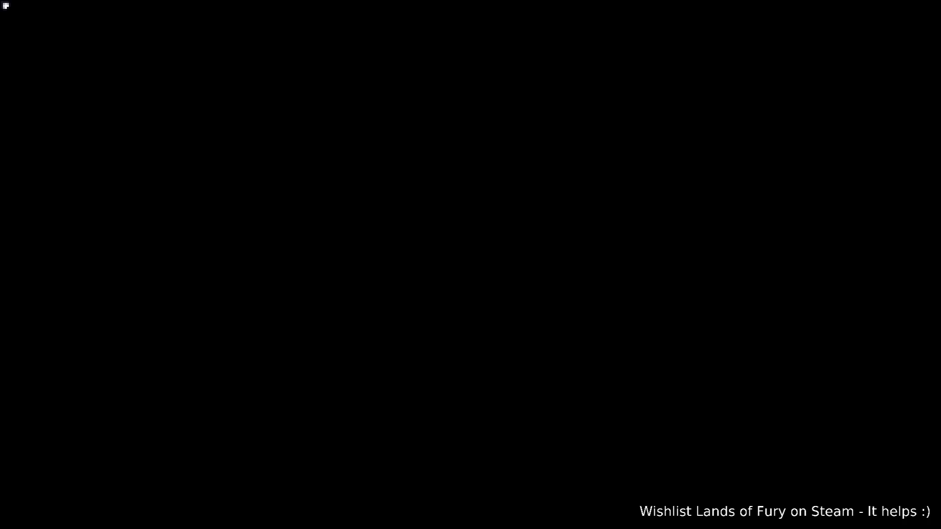
pyautogui.press('s')
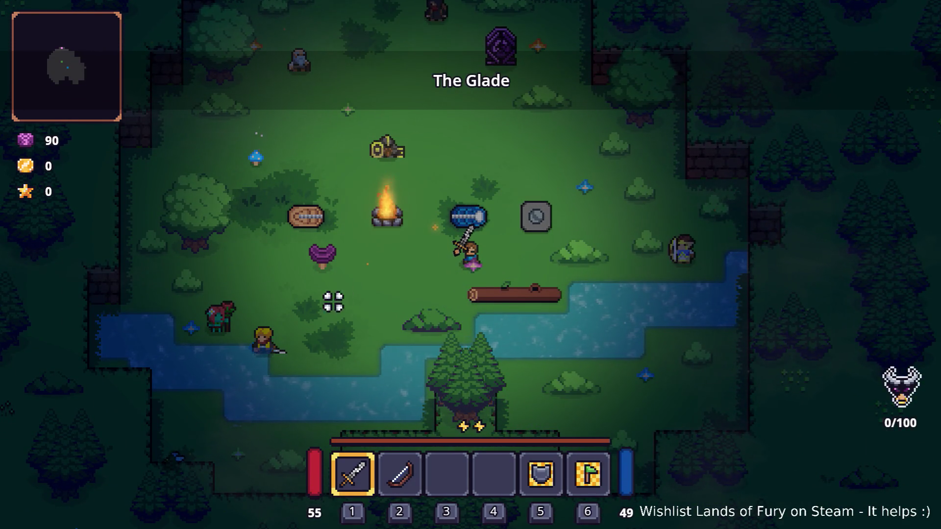
pyautogui.press('w')
pyautogui.press('d')
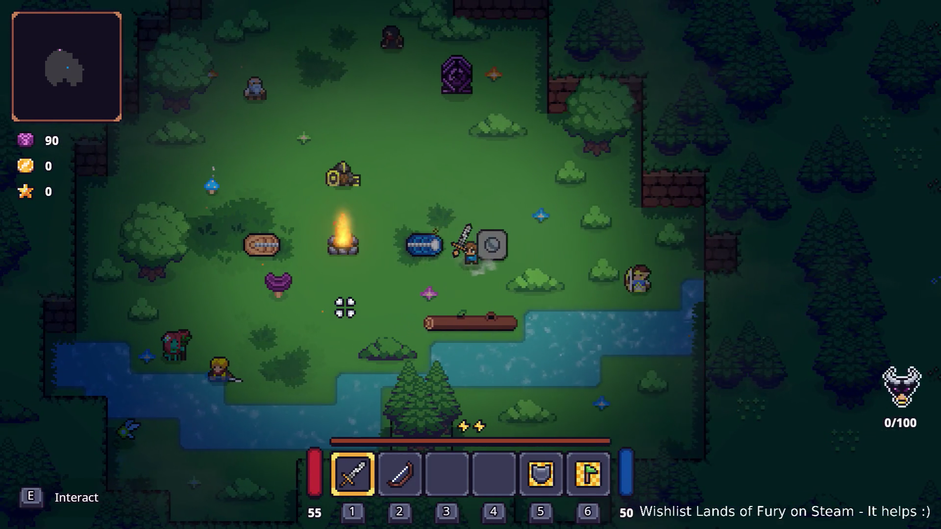
pyautogui.press('a')
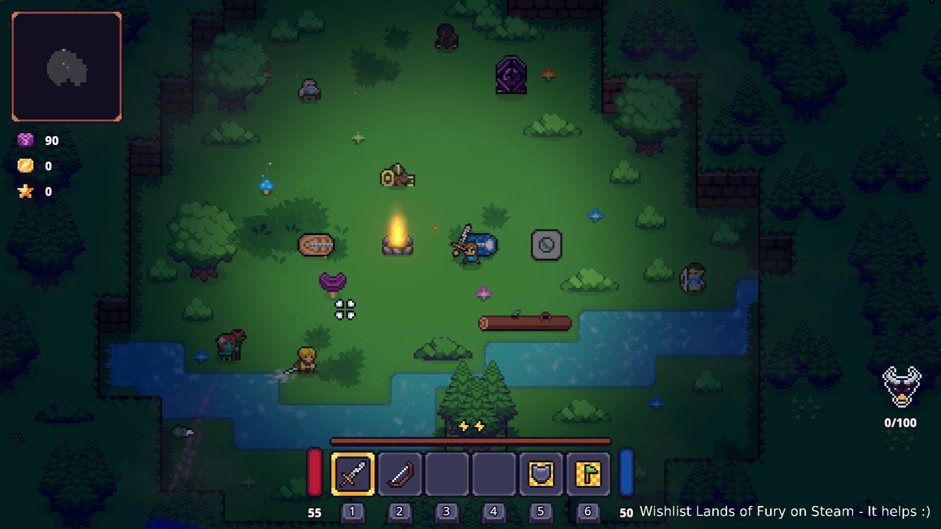
pyautogui.press('s')
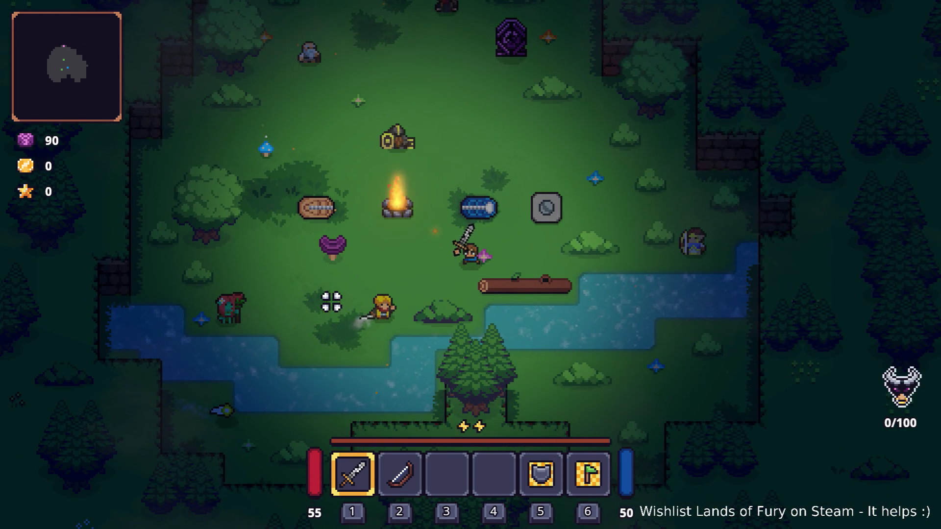
pyautogui.press('a')
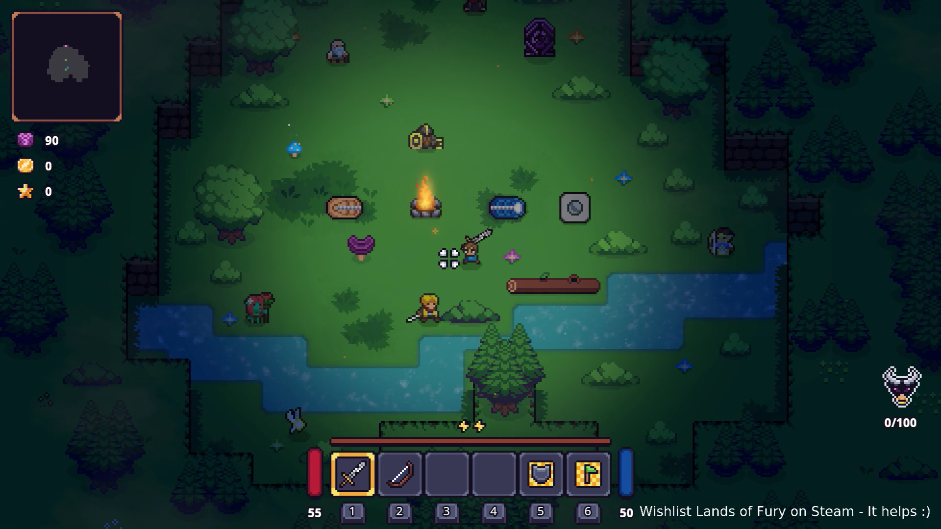
pyautogui.press('d')
pyautogui.press('a')
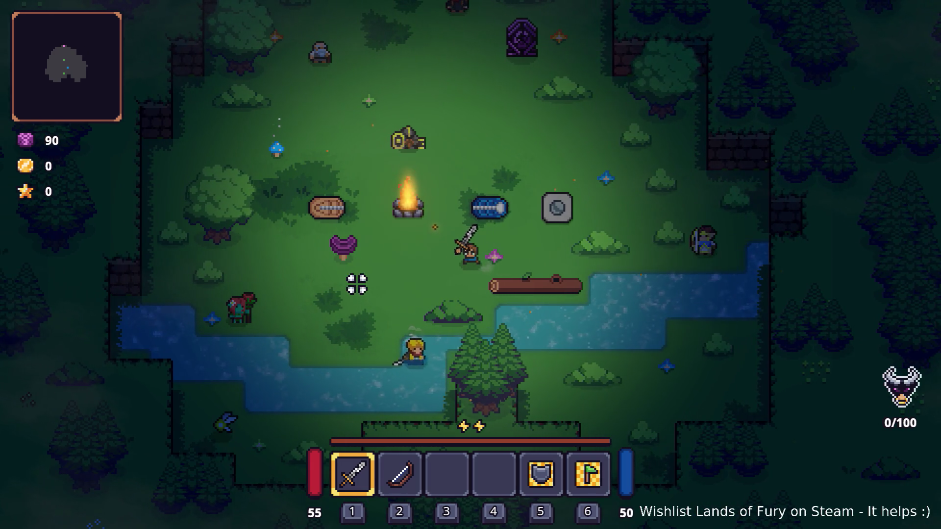
pyautogui.press('w')
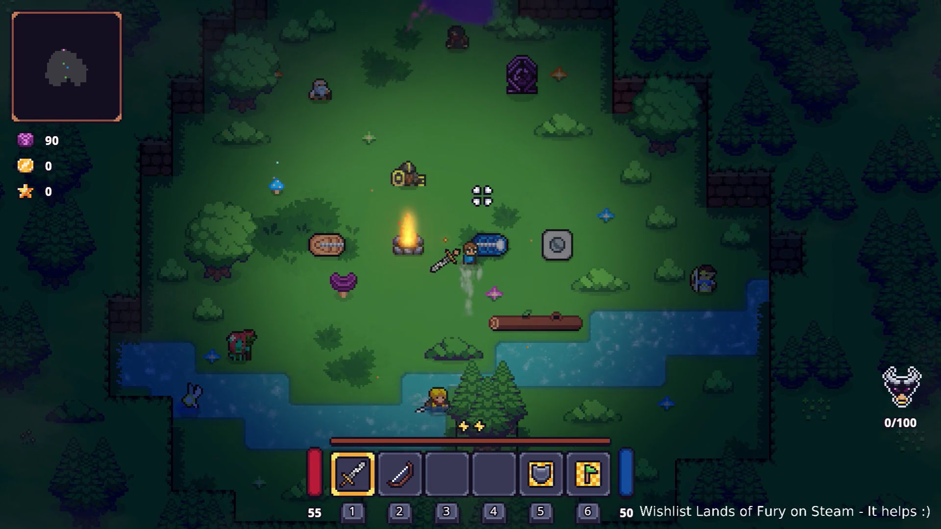
pyautogui.click(466, 200)
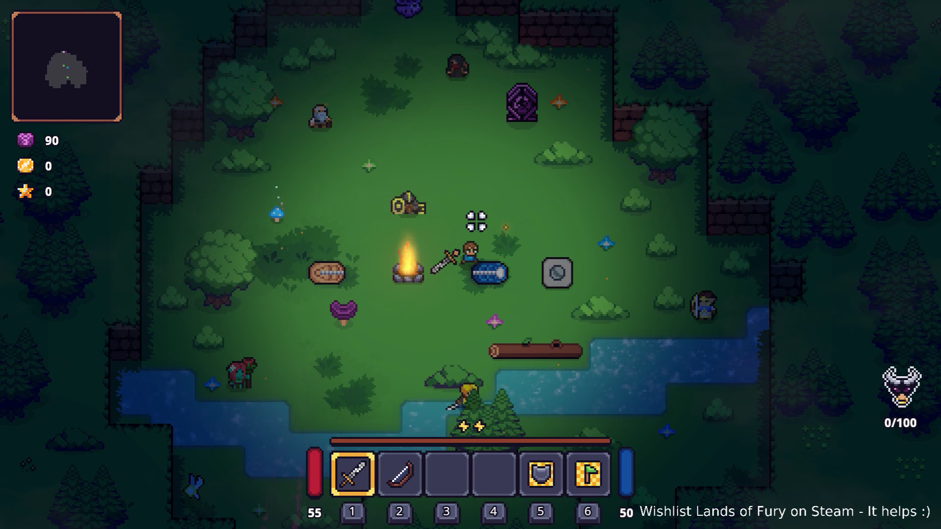
pyautogui.press('s')
pyautogui.press('a')
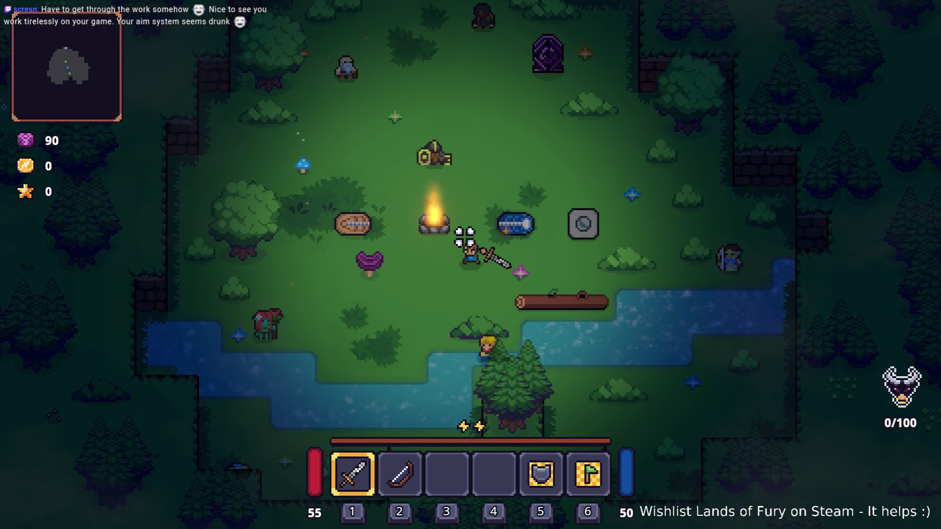
pyautogui.press('s')
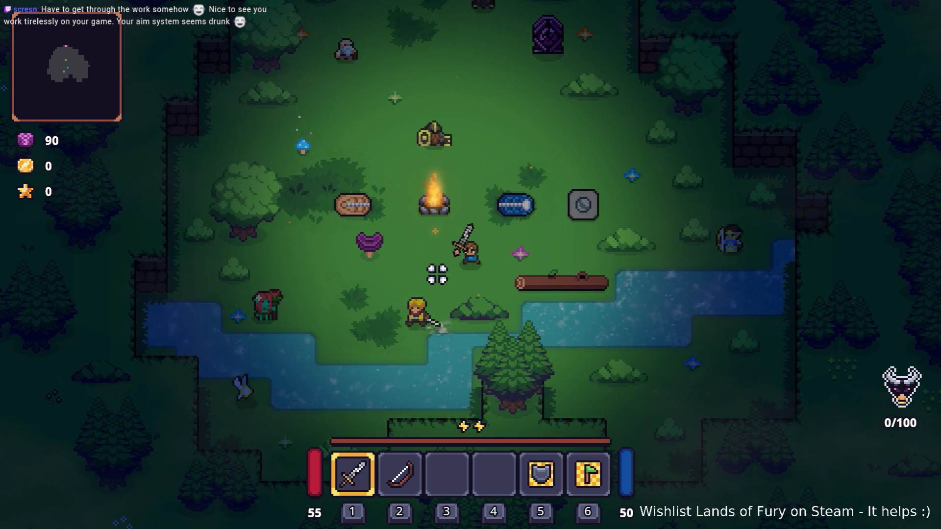
pyautogui.click(409, 242)
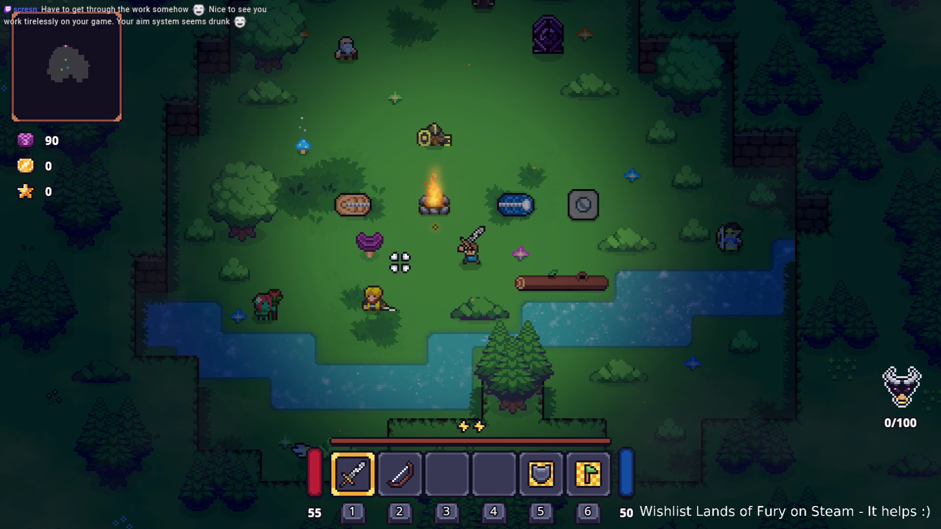
# - Walk the hero past the campfire, river and sign, then quit to desktop
pyautogui.press('w')
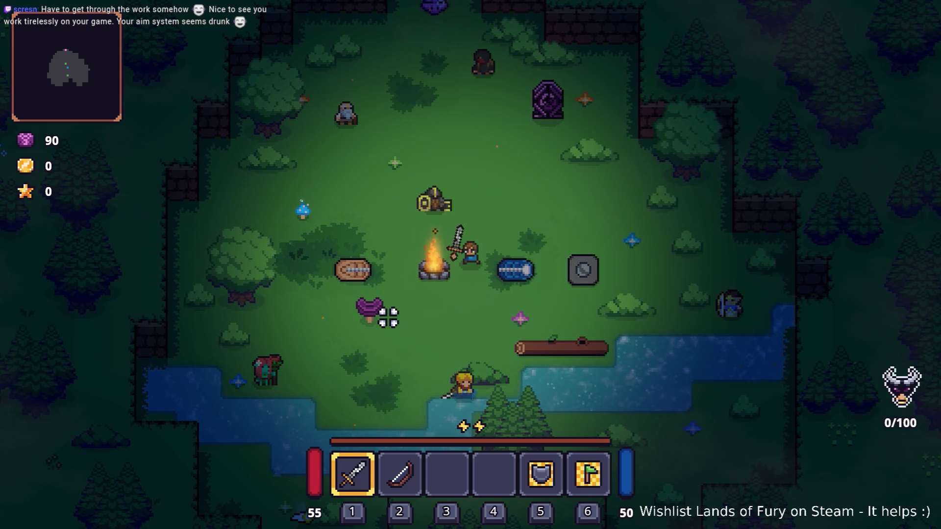
pyautogui.press('s')
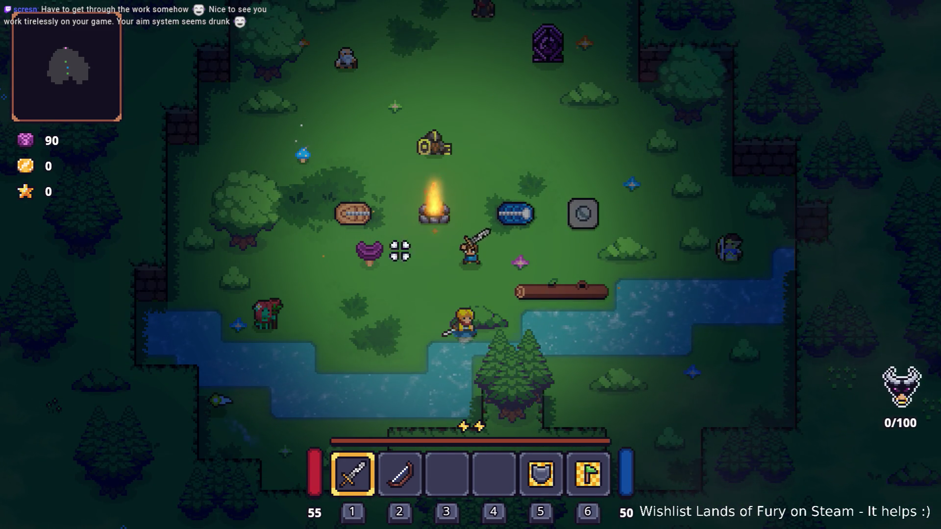
pyautogui.press('s')
pyautogui.press('a')
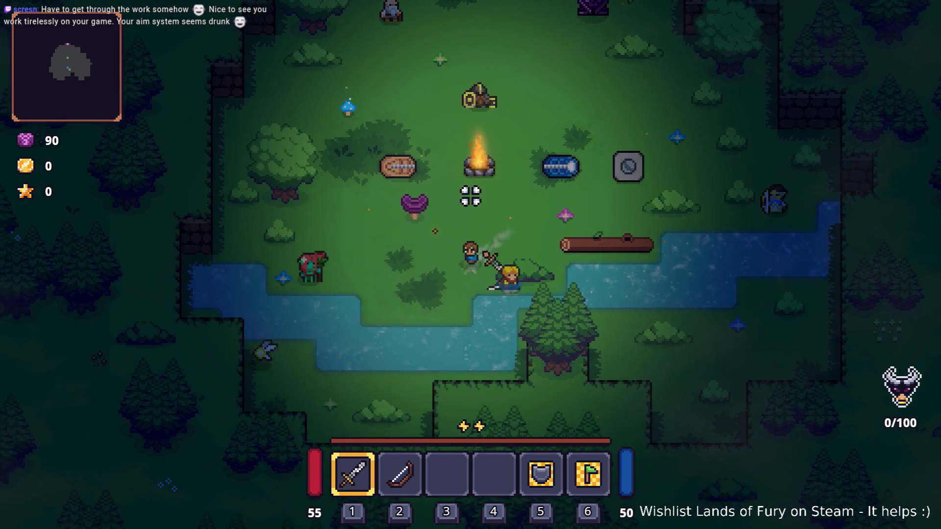
pyautogui.press('a')
pyautogui.press('s')
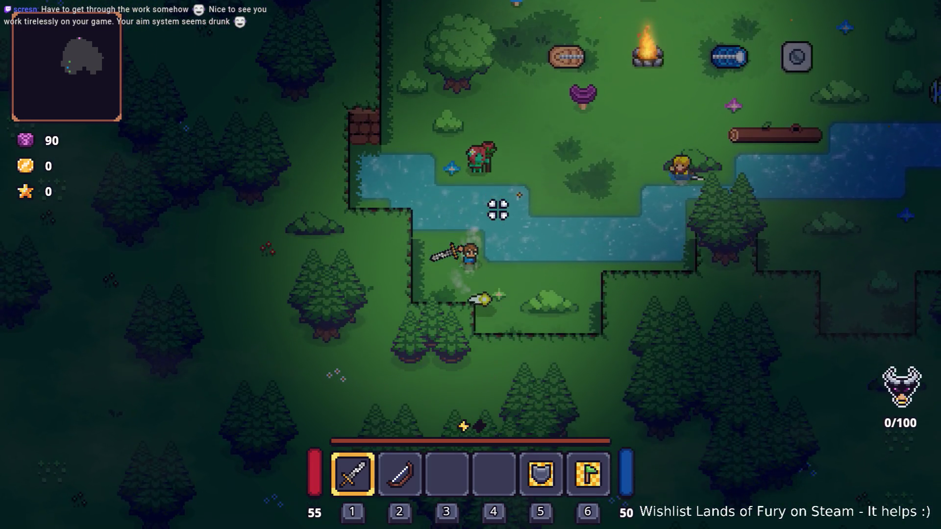
pyautogui.press('w')
pyautogui.press('d')
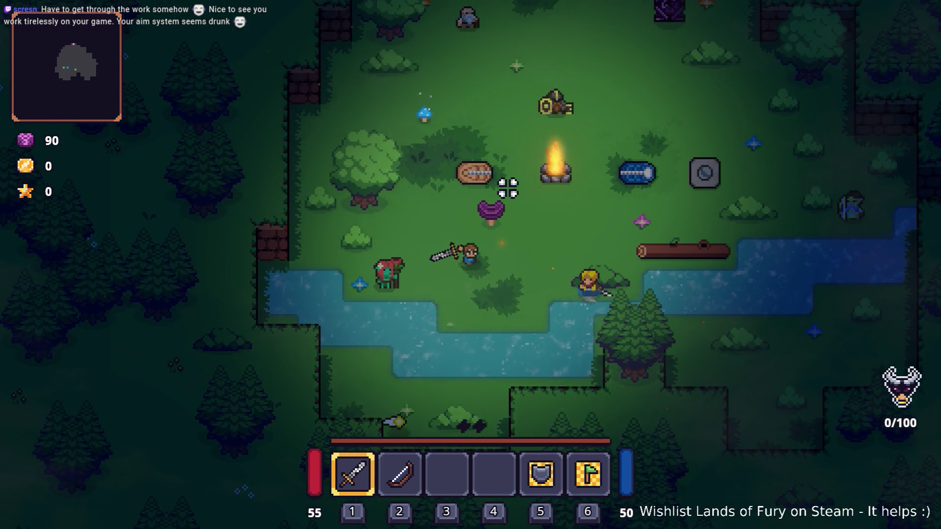
pyautogui.press('w')
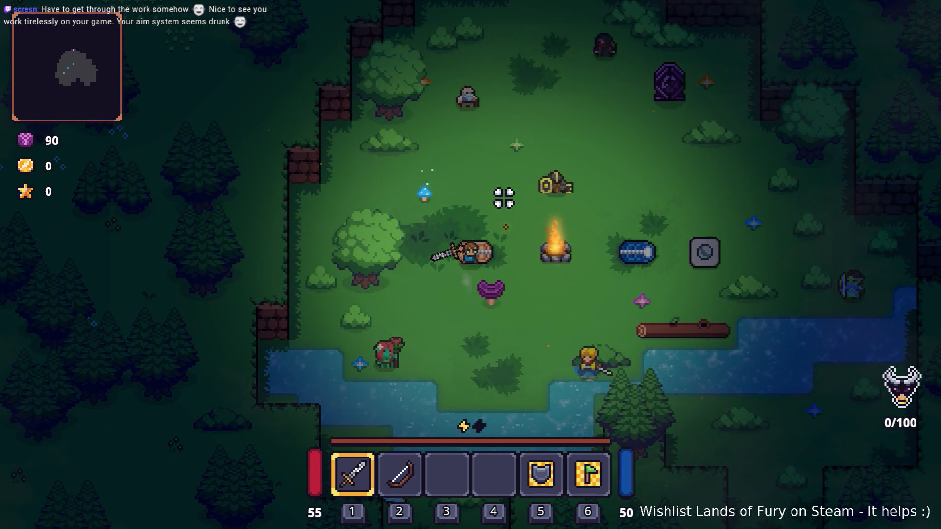
pyautogui.press('a')
pyautogui.press('w')
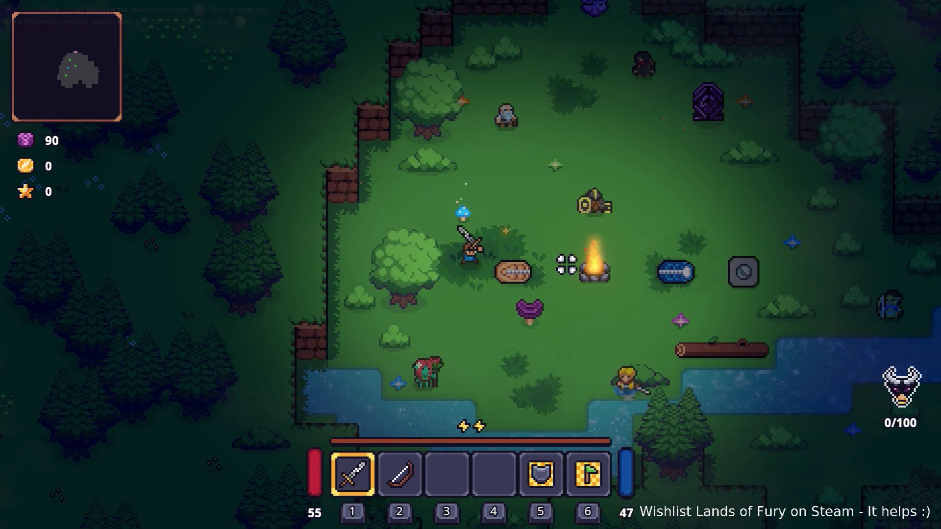
pyautogui.press('Escape')
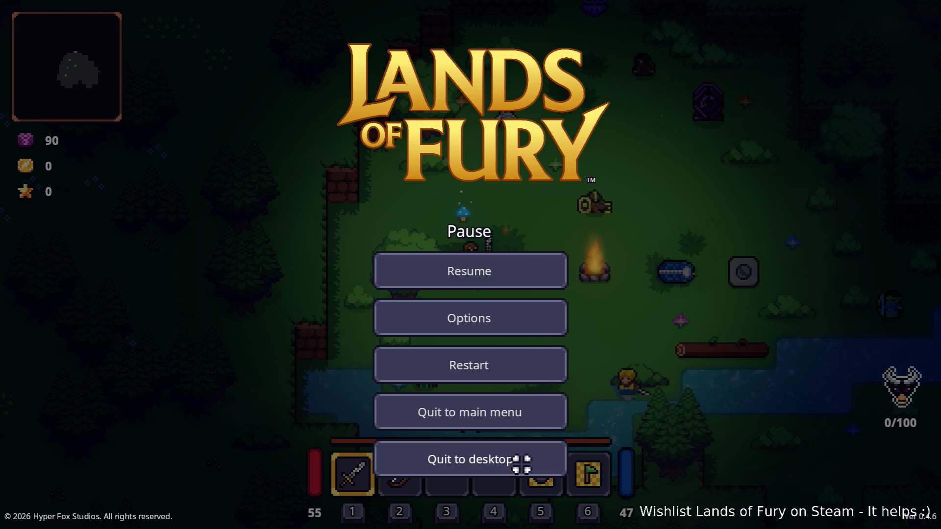
pyautogui.click(521, 462)
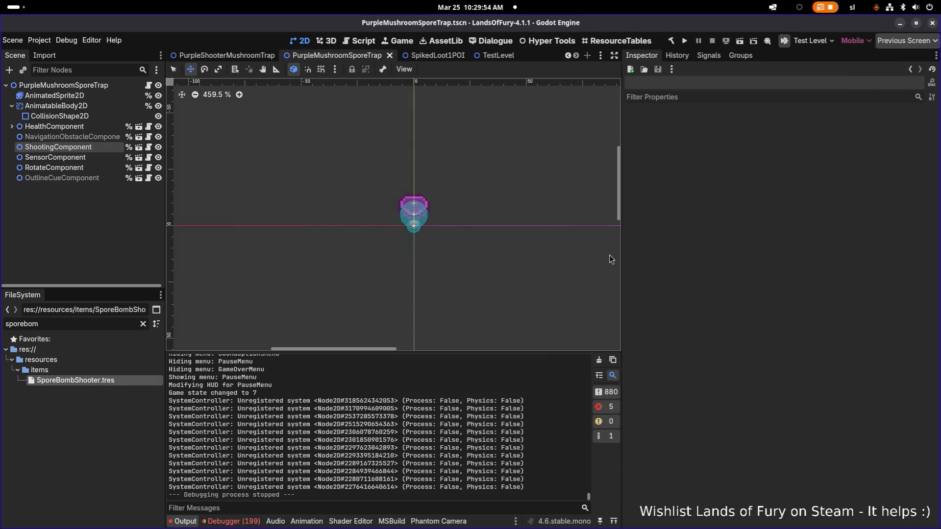
# - Return to the editor and select SporeBombShooter.tres in the FileSystem
pyautogui.hotkey('alt', 'Tab')
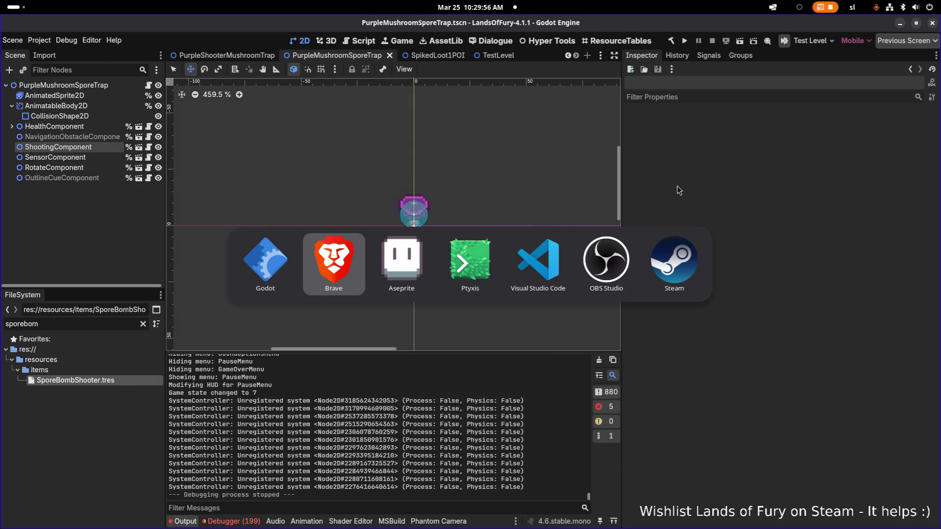
pyautogui.hotkey('alt', 'Tab')
pyautogui.hotkey('alt', 'Tab')
pyautogui.hotkey('alt', 'Tab')
pyautogui.press('Escape')
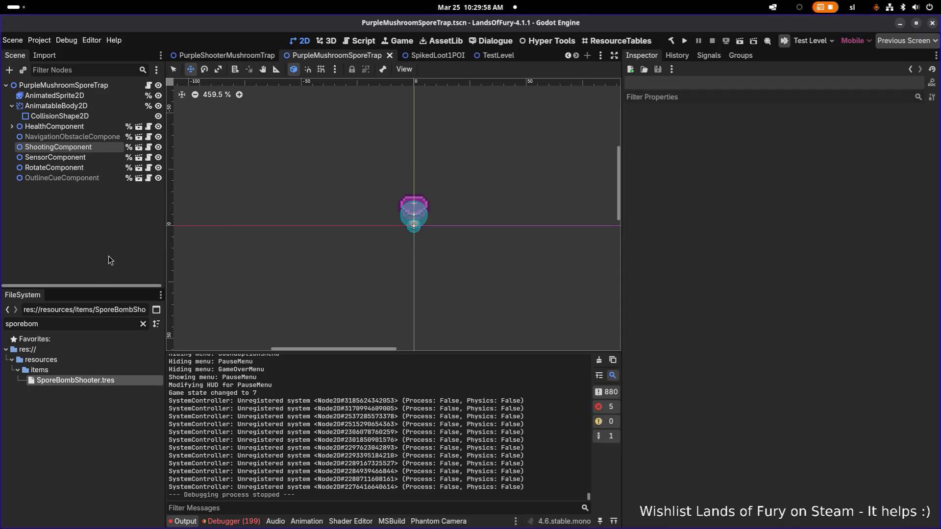
pyautogui.click(111, 380)
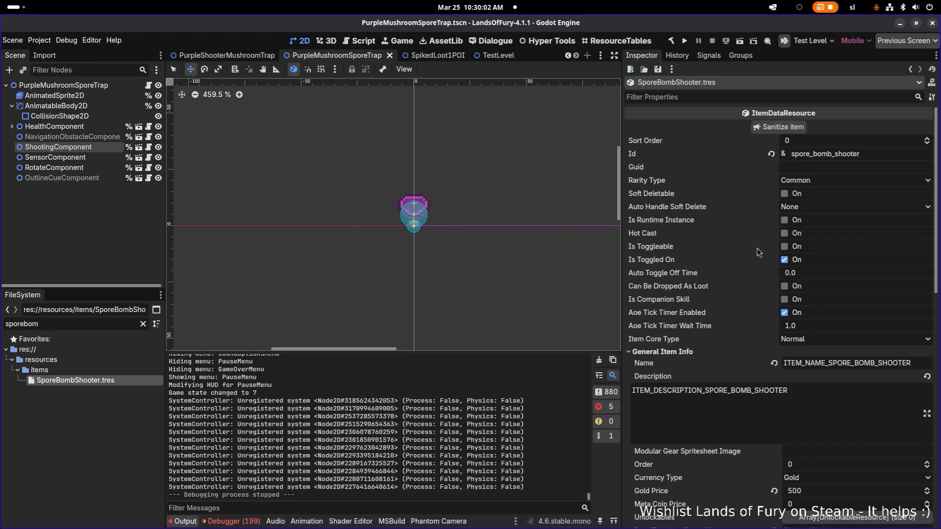
# - Expand Item Effects element 0 and review its PoisonArrow.tres projectile settings
pyautogui.scroll(-4, 810, 264)
pyautogui.scroll(-3, 818, 266)
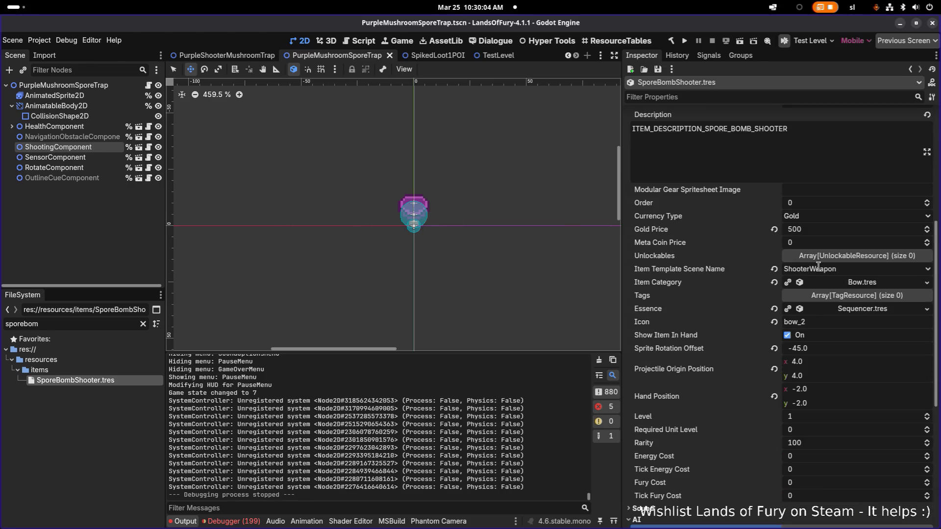
pyautogui.scroll(-3, 818, 266)
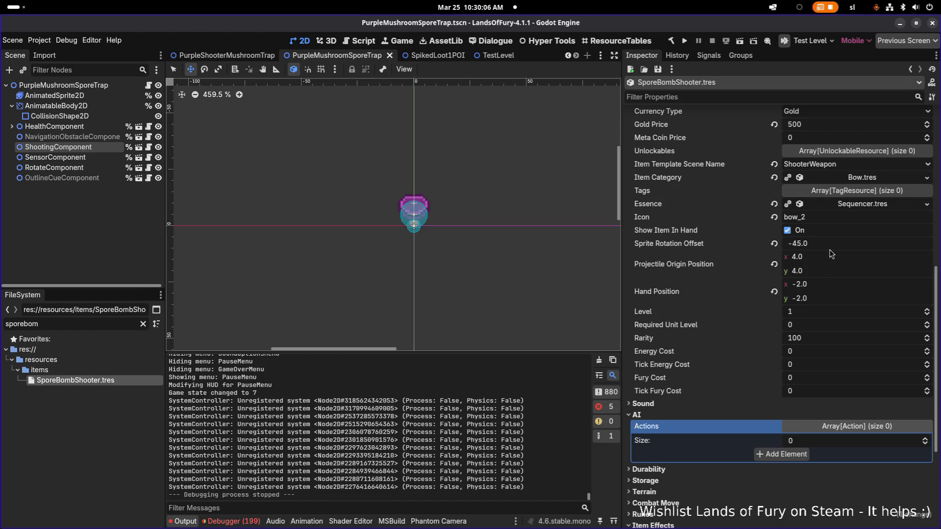
pyautogui.scroll(7, 838, 250)
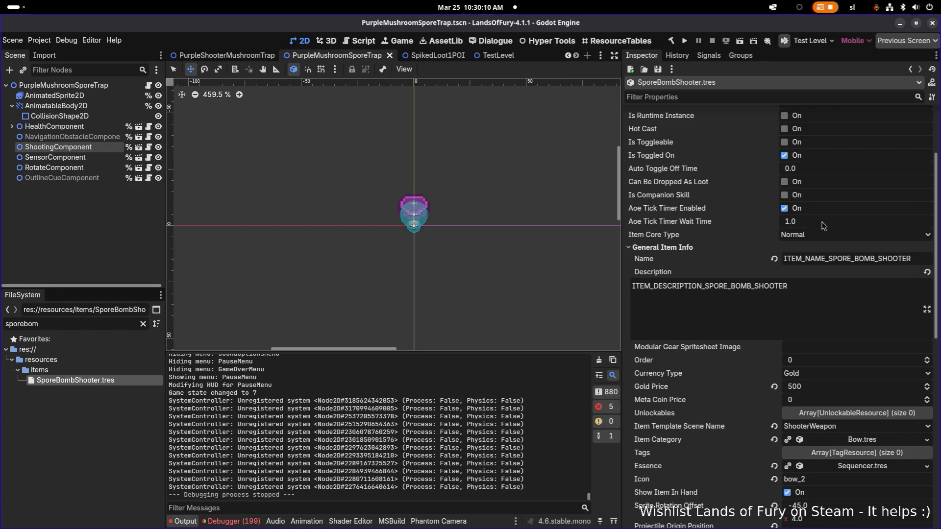
pyautogui.scroll(3, 823, 226)
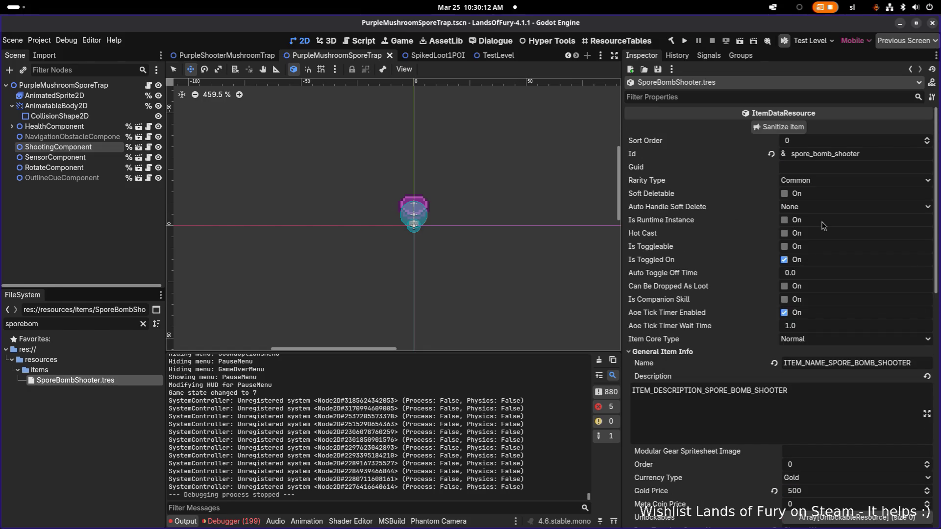
pyautogui.scroll(-7, 822, 226)
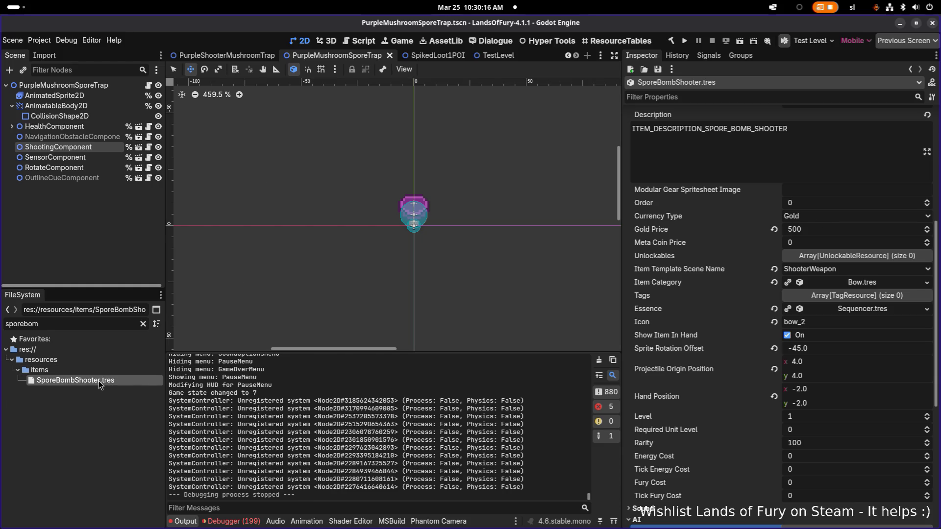
pyautogui.scroll(-7, 752, 260)
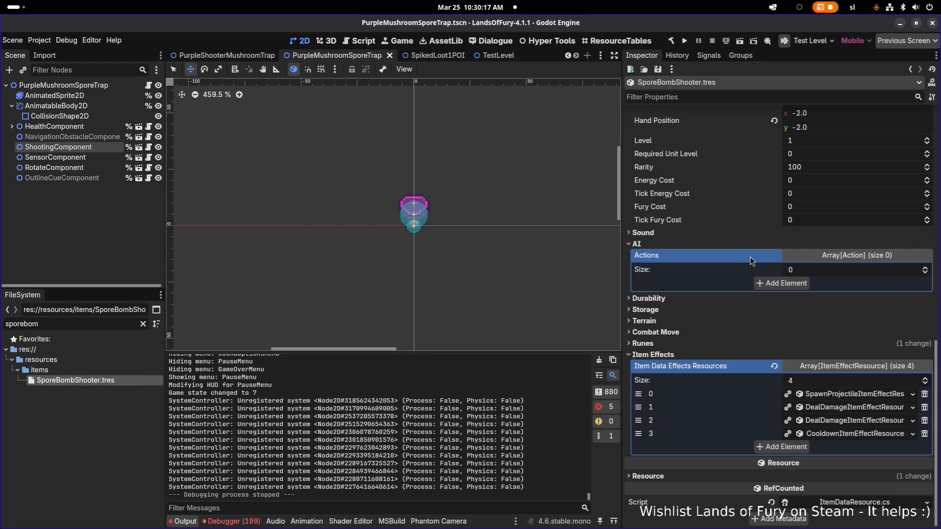
pyautogui.click(866, 399)
pyautogui.scroll(-7, 863, 392)
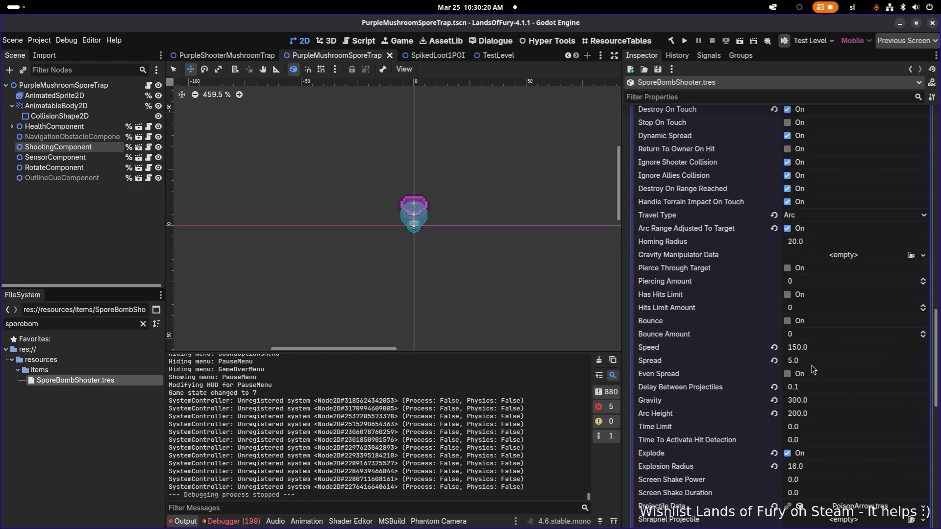
pyautogui.scroll(-5, 814, 370)
pyautogui.scroll(15, 818, 374)
pyautogui.scroll(-4, 819, 375)
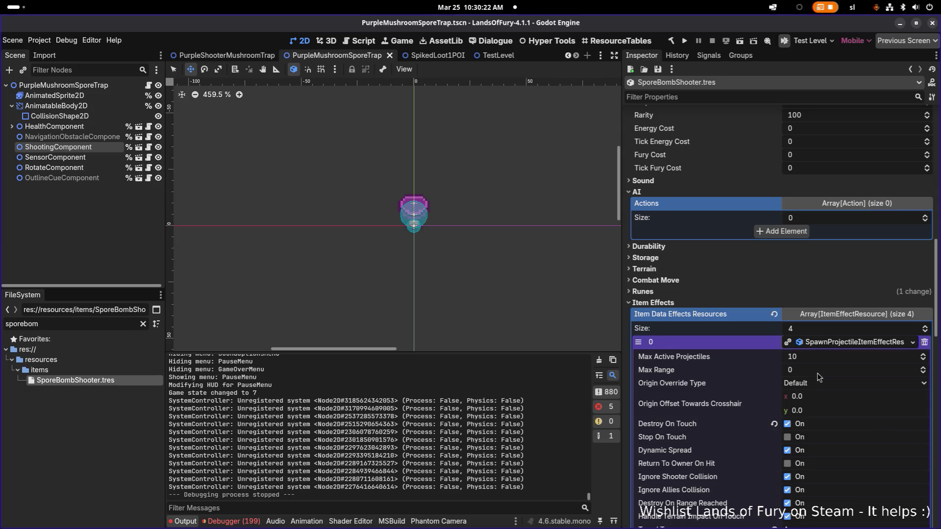
pyautogui.scroll(-12, 822, 372)
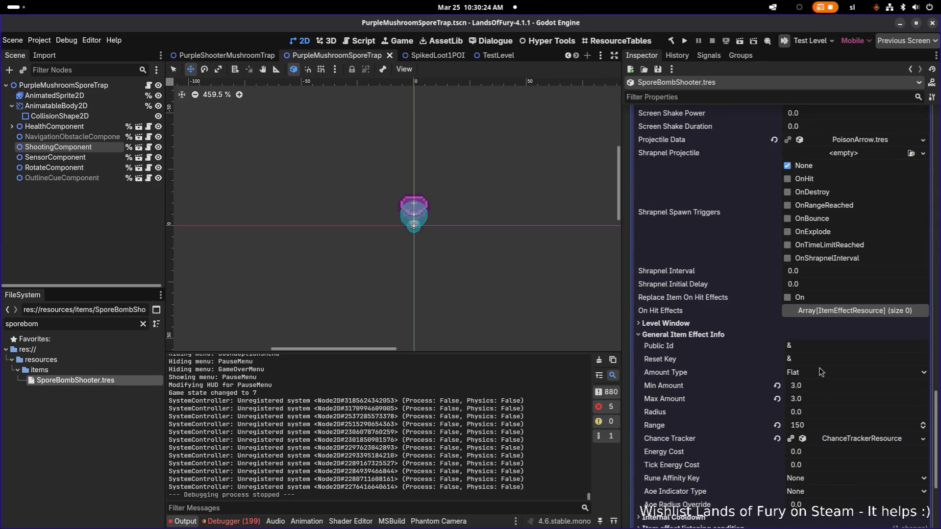